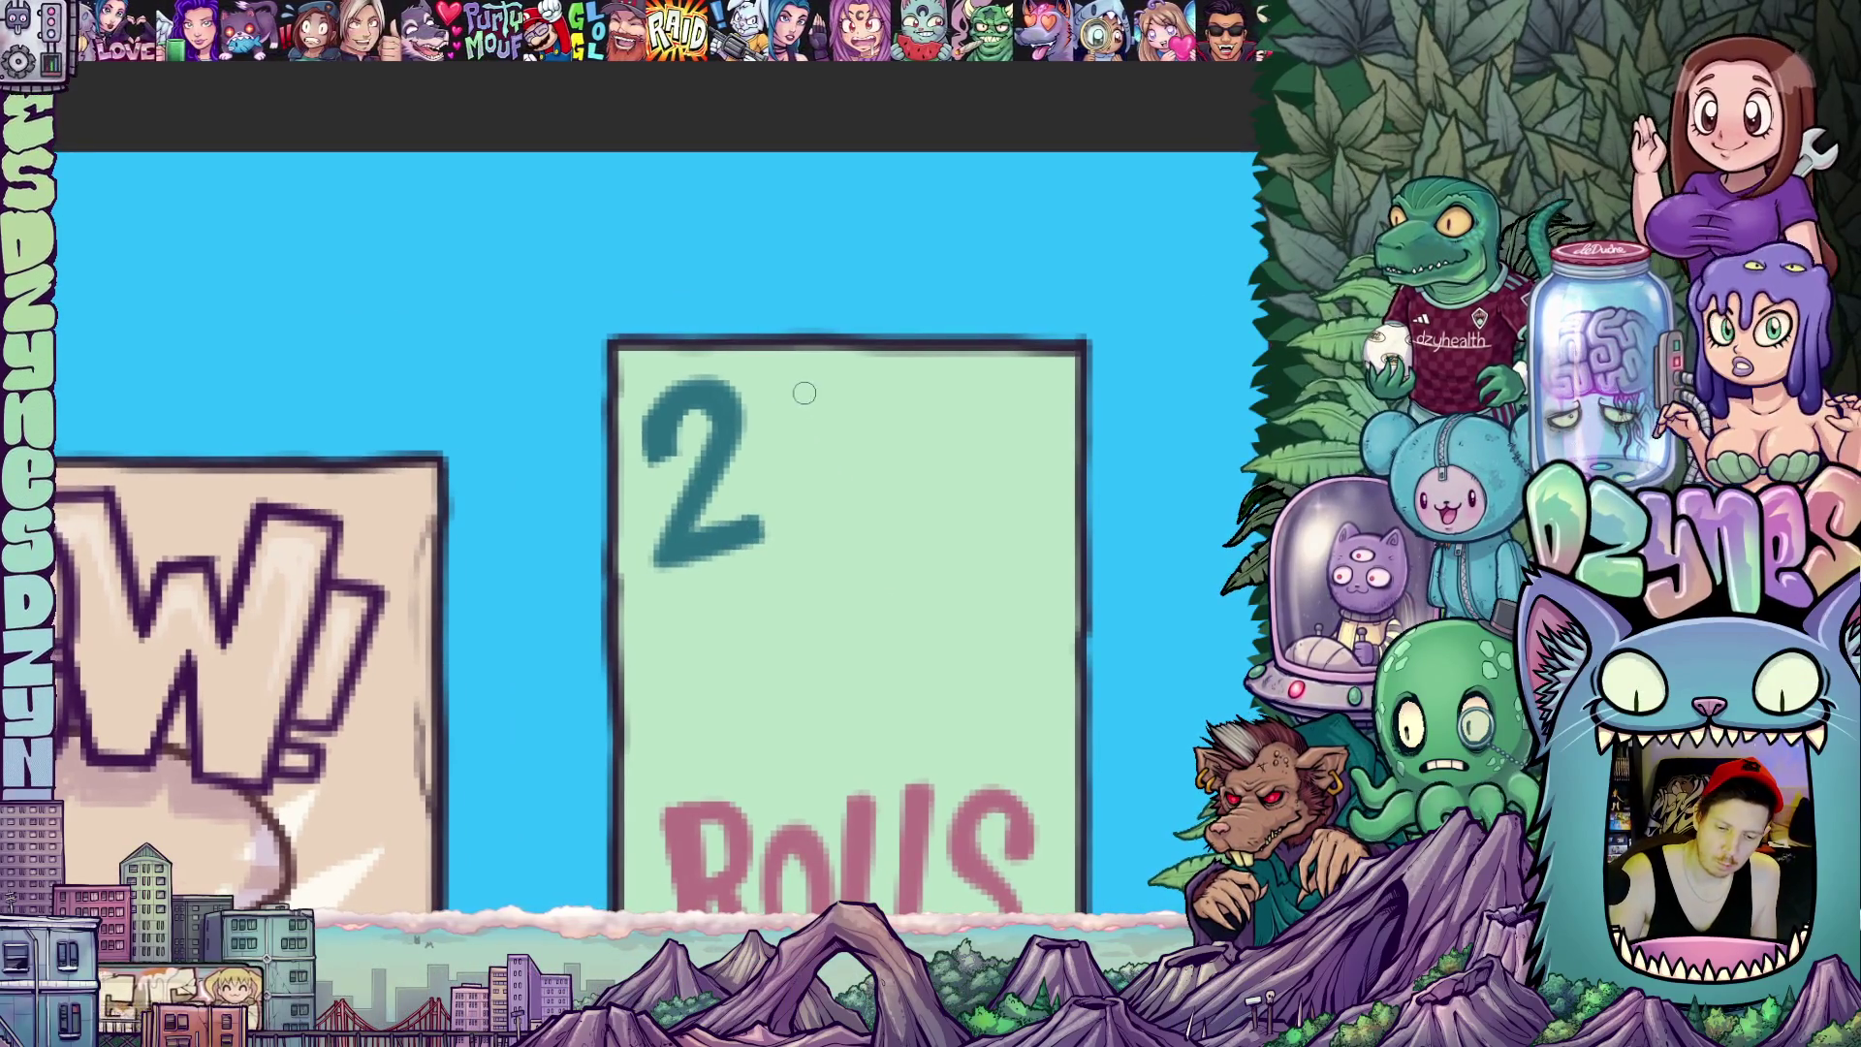
Hand-letter "FOR 1" beside the 2 on the green card with the pen
{"action": "mouse_move", "coordinate": [810, 389]}
{"action": "left_mouse_down"}
{"action": "mouse_move", "coordinate": [787, 436]}
{"action": "mouse_move", "coordinate": [782, 391]}
{"action": "mouse_move", "coordinate": [835, 430]}
{"action": "left_mouse_up"}
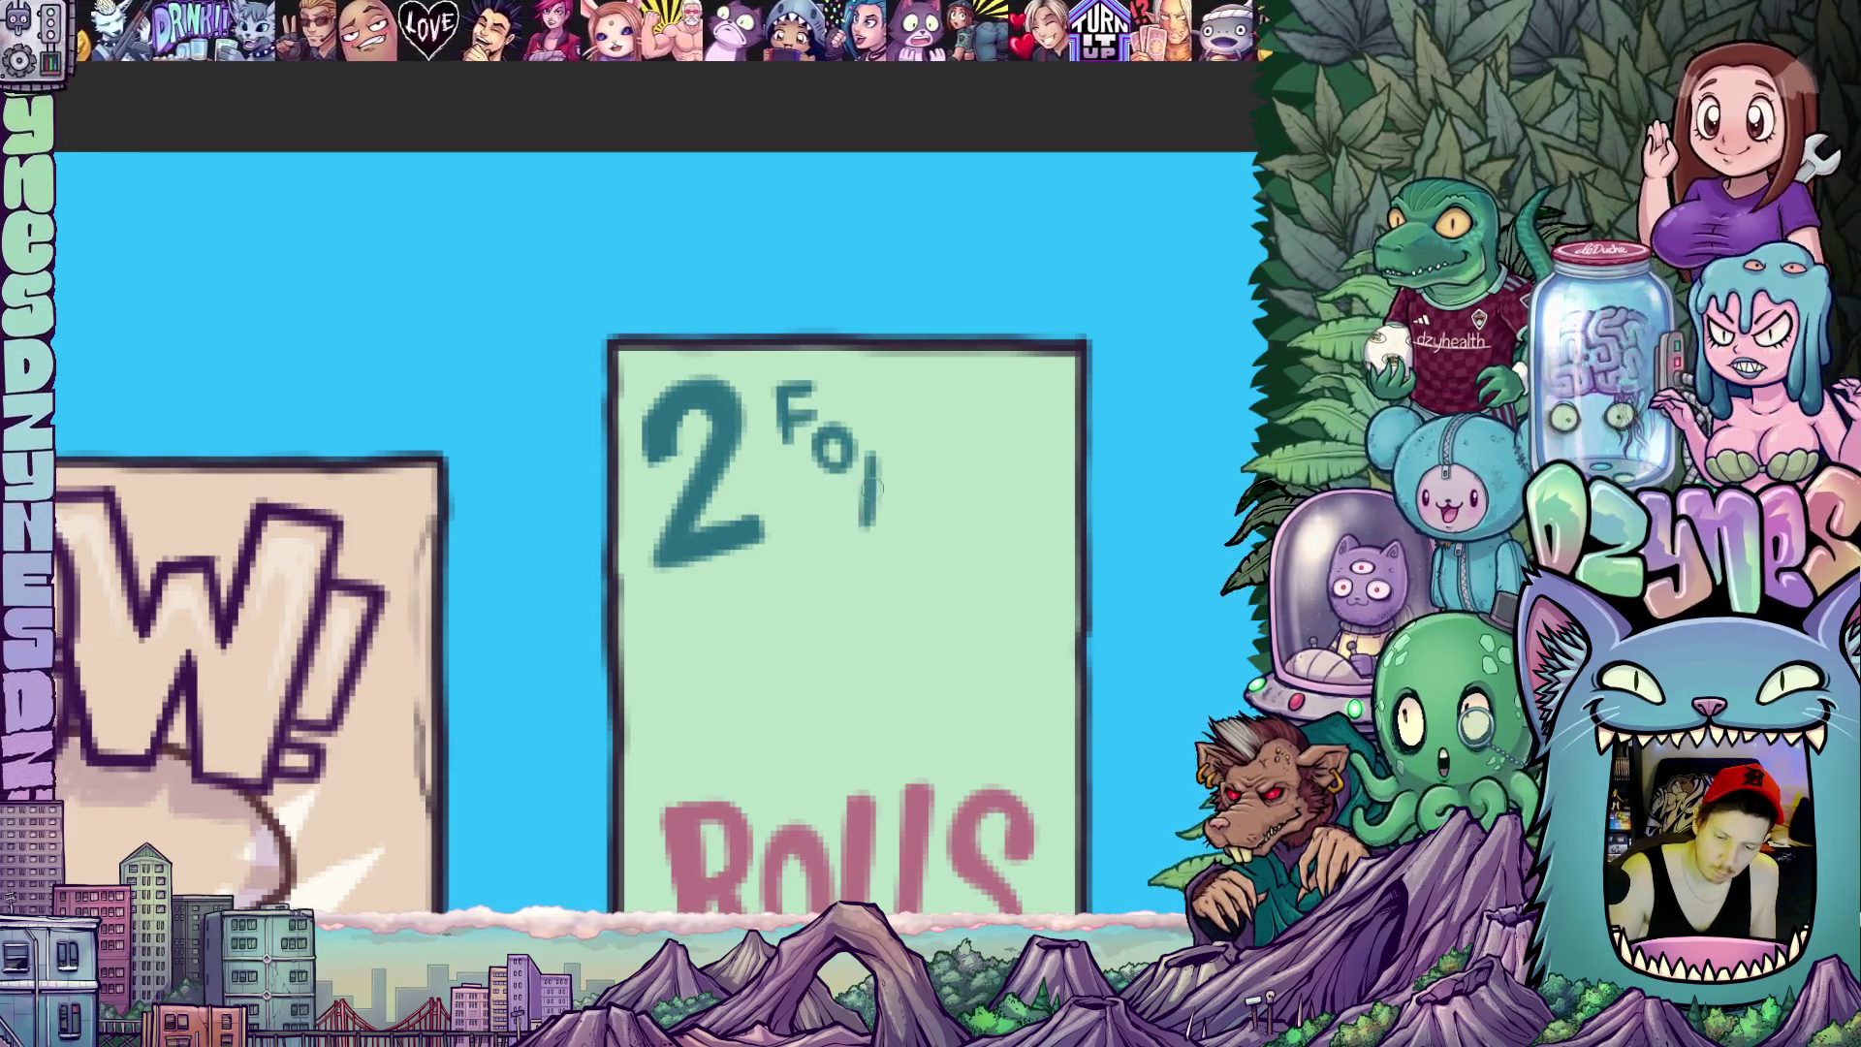
{"action": "left_click_drag", "start_coordinate": [893, 485], "coordinate": [878, 501]}
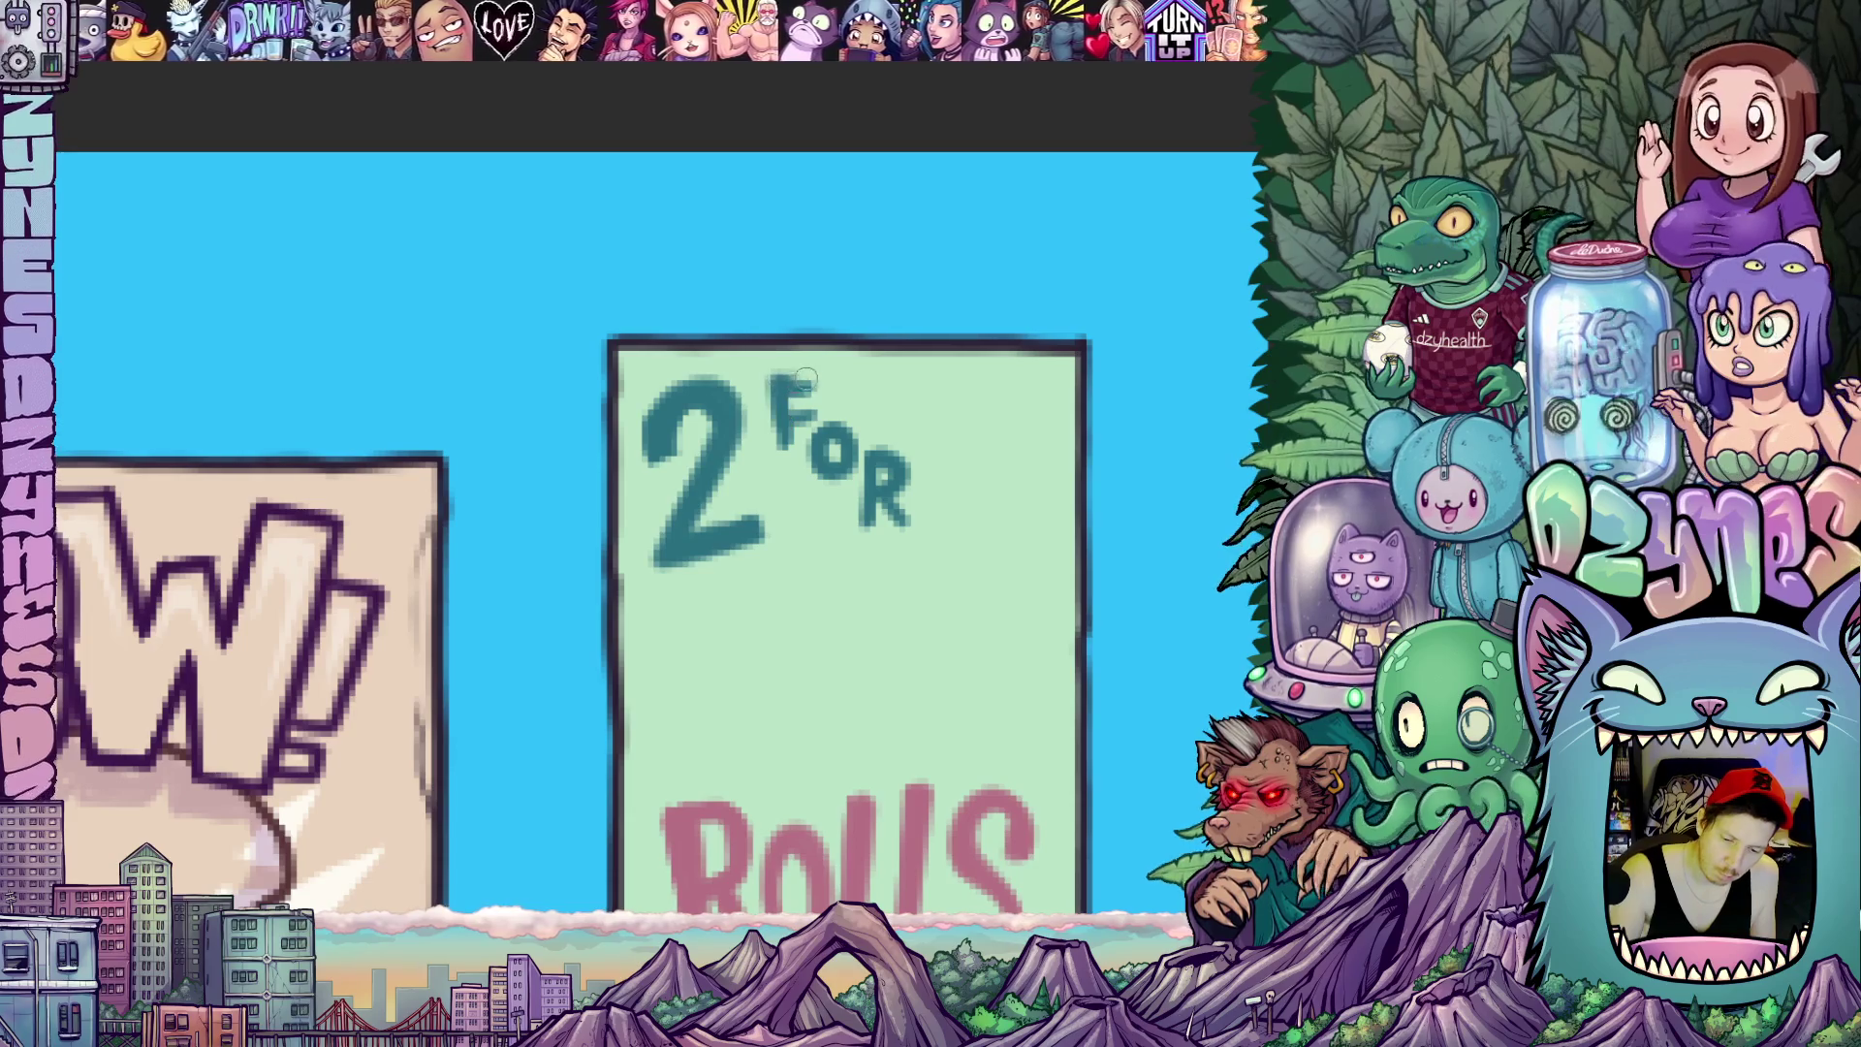
{"action": "scroll", "coordinate": [814, 415], "scroll_direction": "right", "scroll_amount": 3}
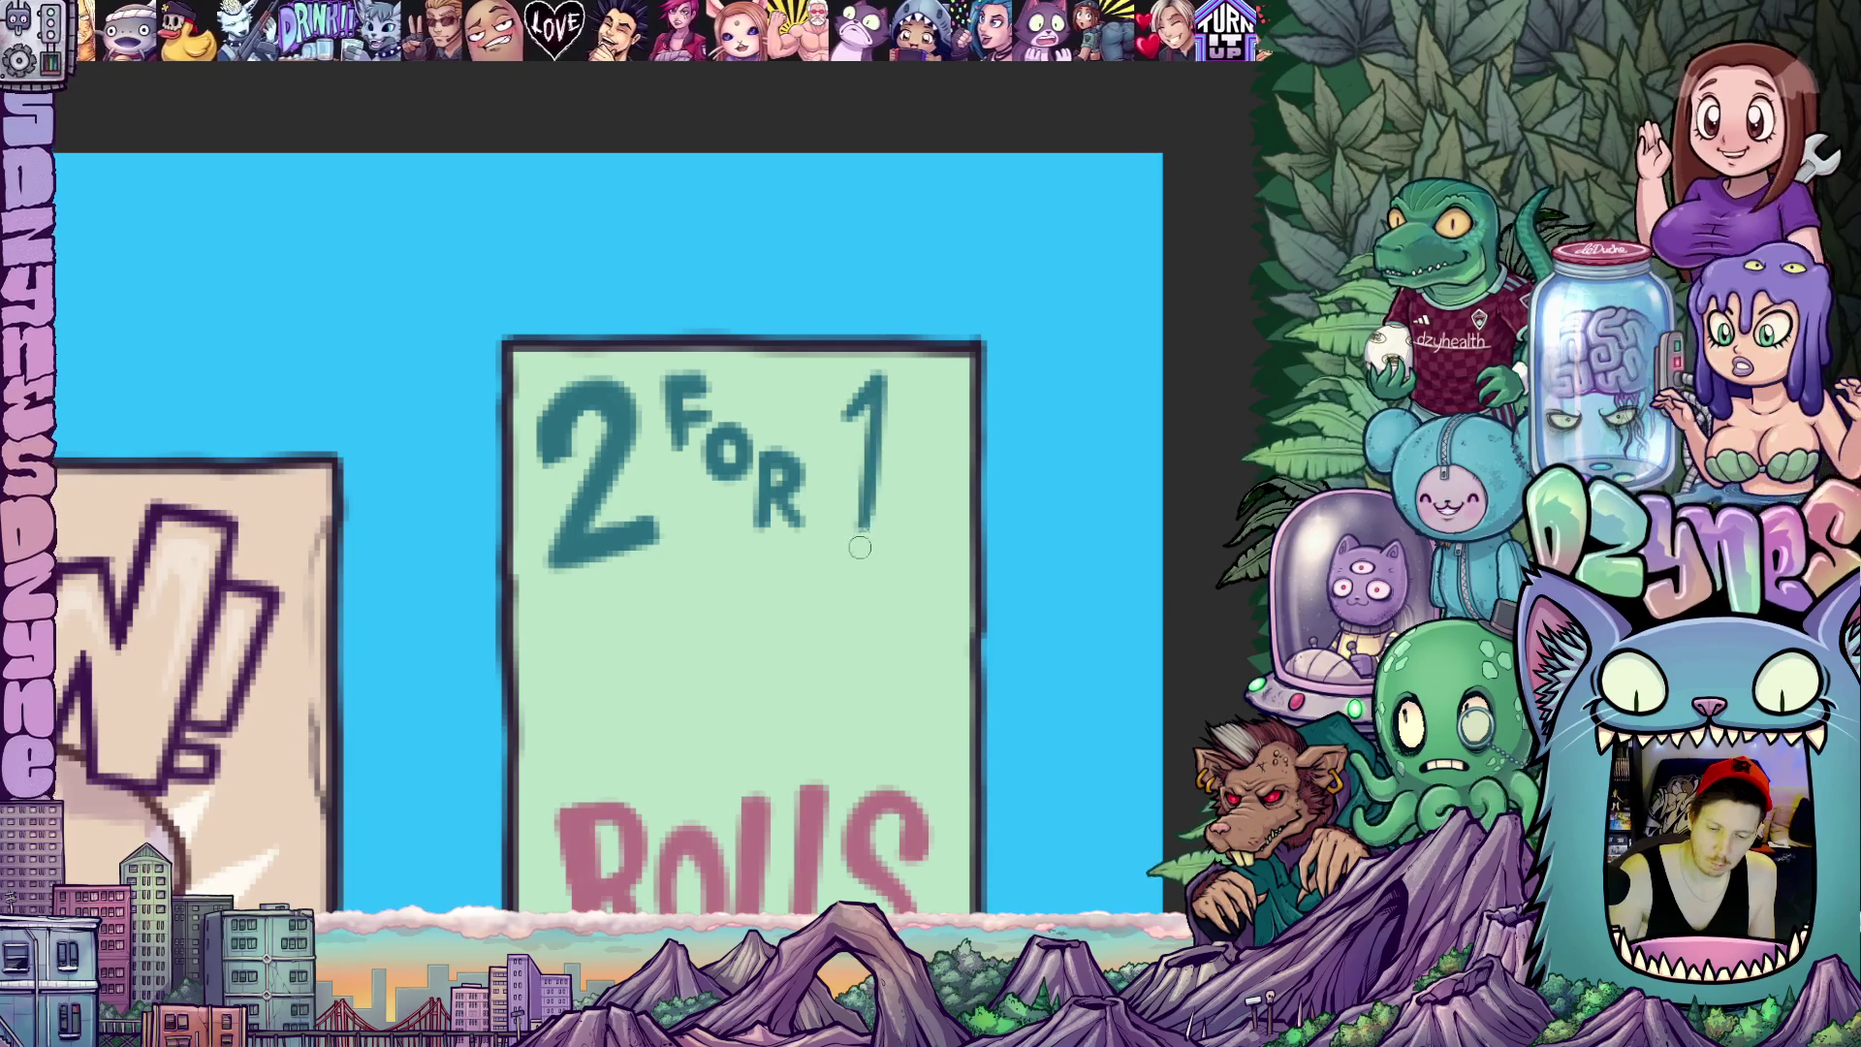
{"action": "left_click_drag", "start_coordinate": [855, 512], "coordinate": [852, 560]}
{"action": "mouse_move", "coordinate": [880, 404]}
{"action": "left_mouse_down"}
{"action": "mouse_move", "coordinate": [855, 551]}
{"action": "mouse_move", "coordinate": [882, 386]}
{"action": "left_mouse_up"}
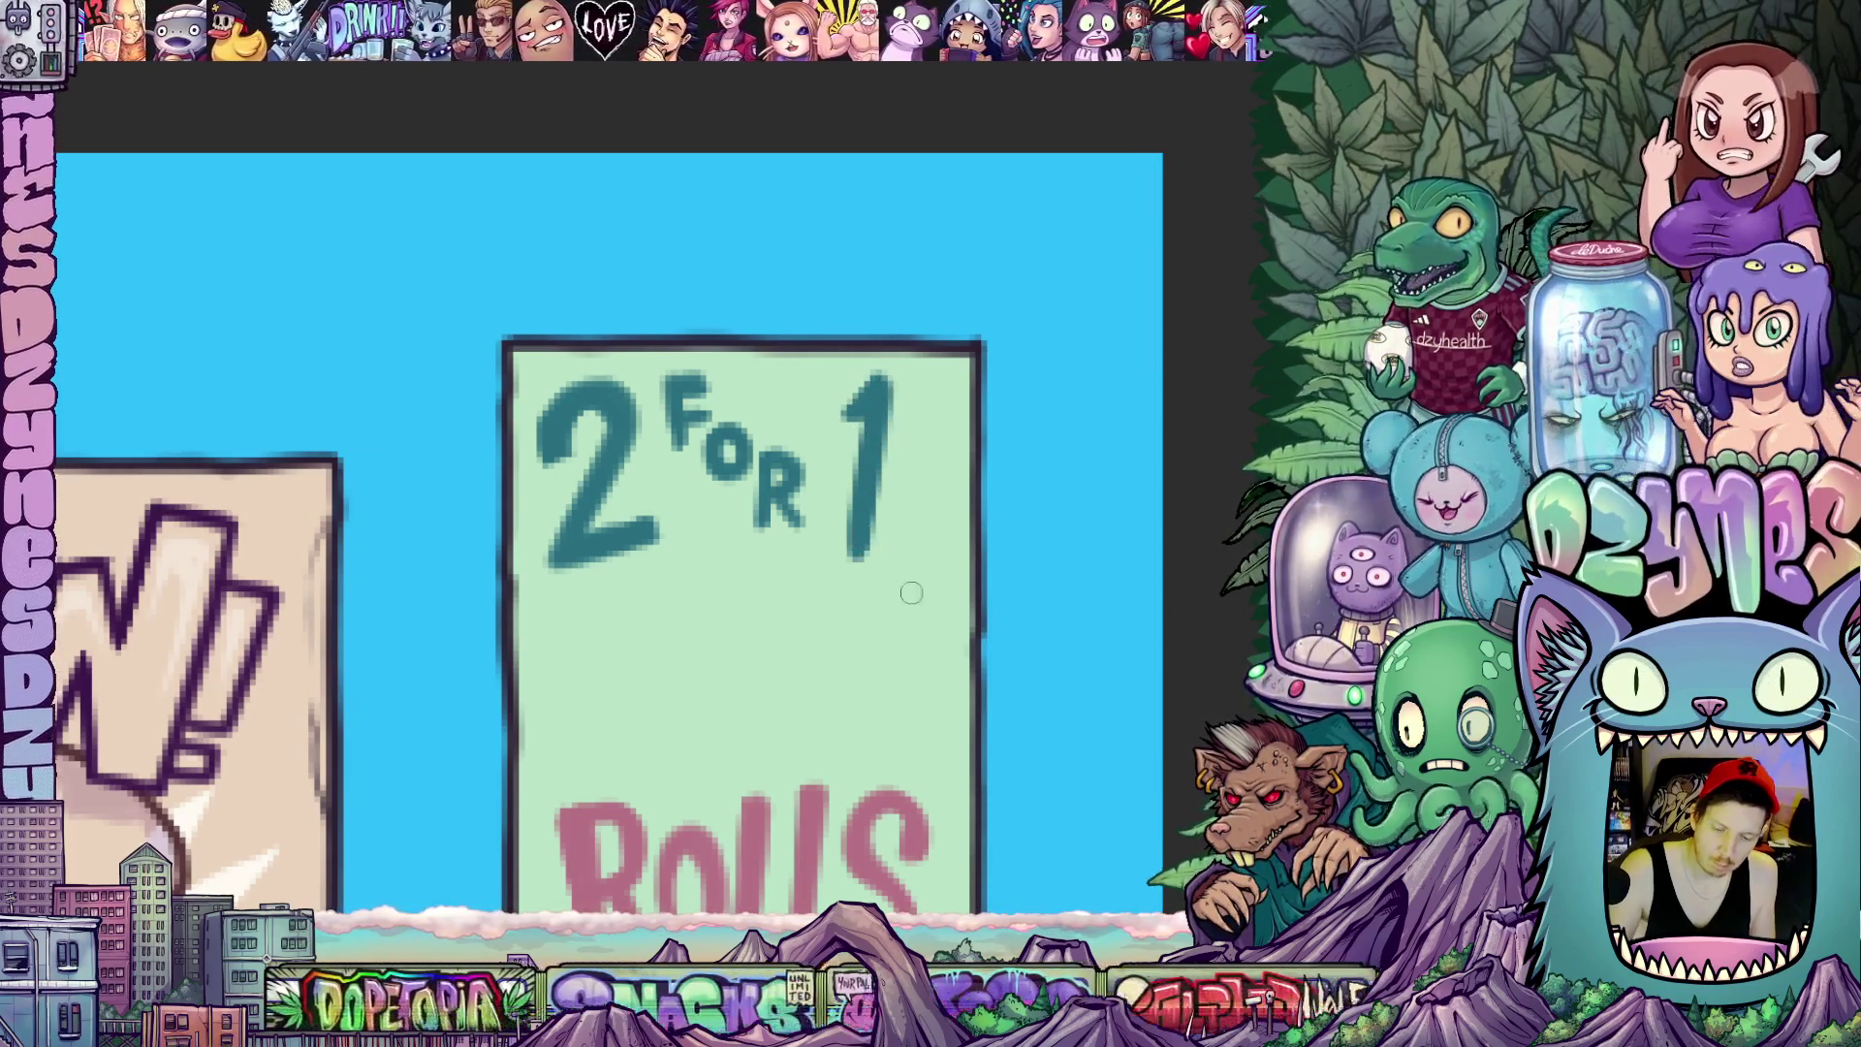
Thicken the base of the 1 into a bold stroke, then lasso the "2 FOR 1" lettering
{"action": "left_click_drag", "start_coordinate": [911, 590], "coordinate": [1027, 346]}
{"action": "left_click_drag", "start_coordinate": [818, 434], "coordinate": [890, 379]}
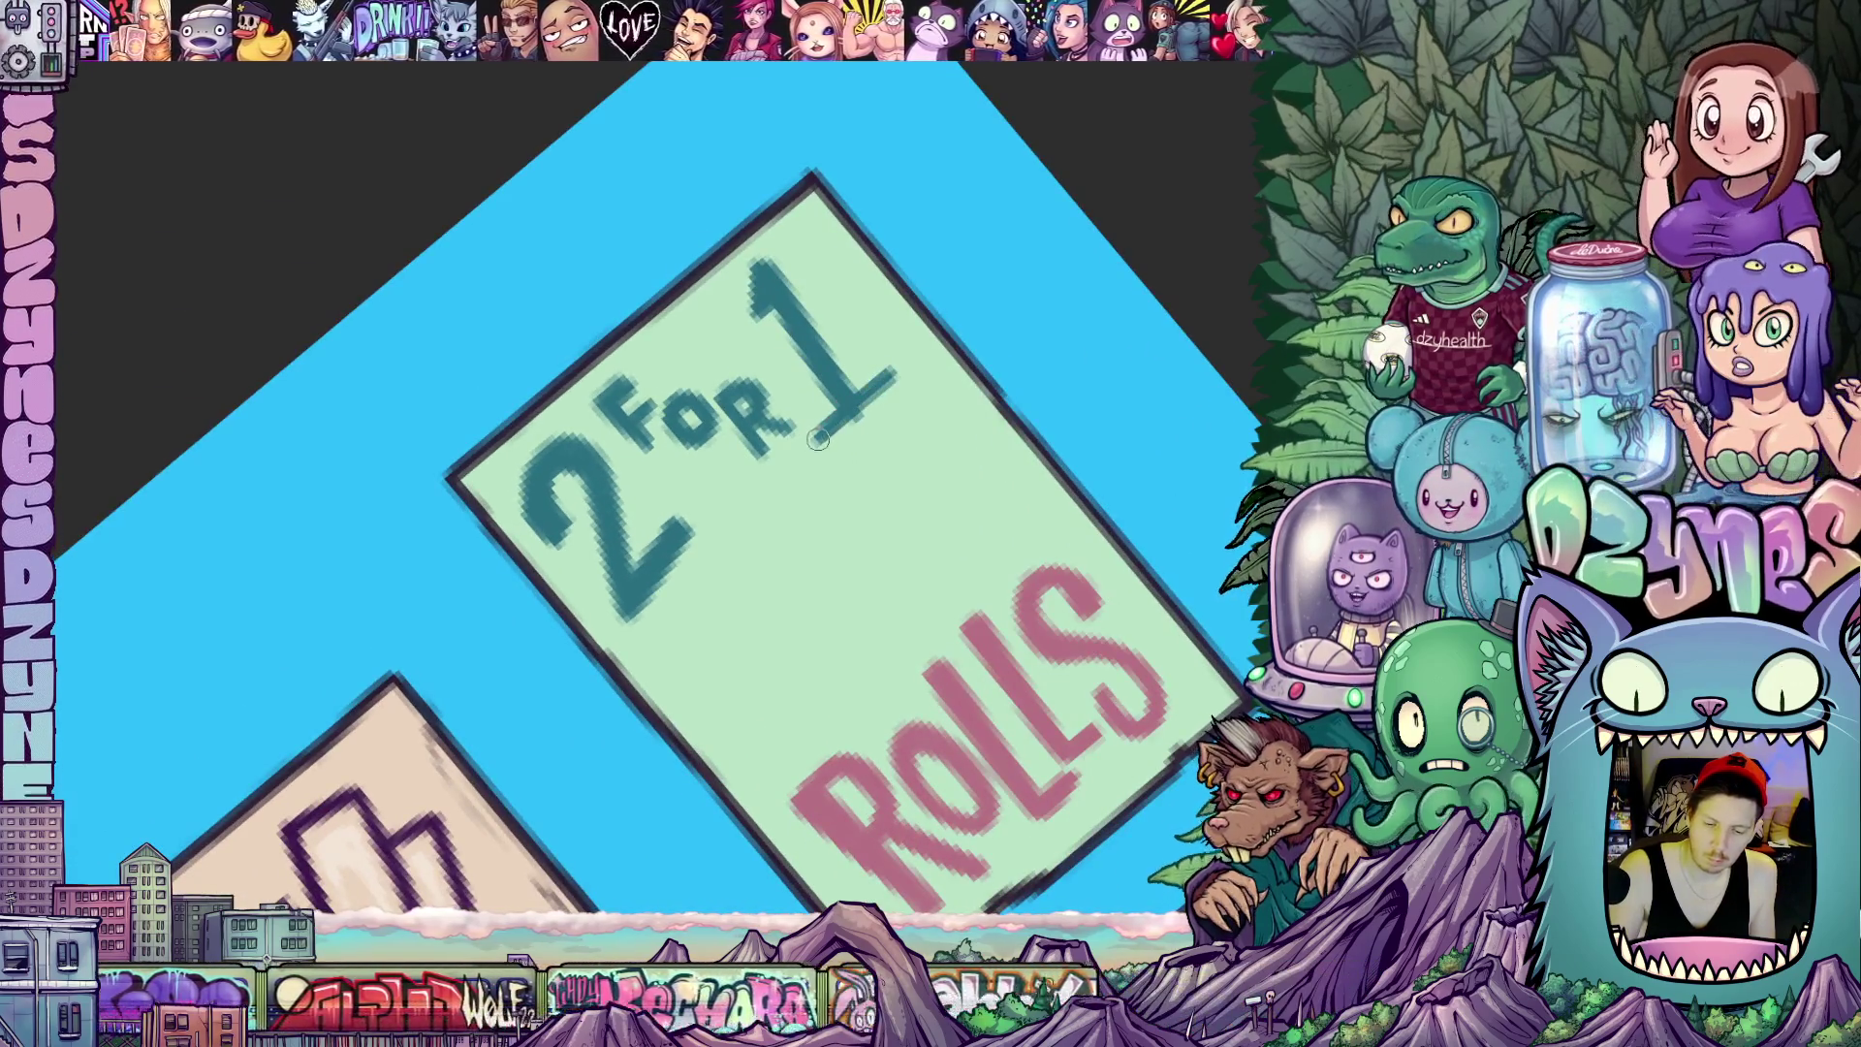
{"action": "left_click_drag", "start_coordinate": [829, 437], "coordinate": [908, 376]}
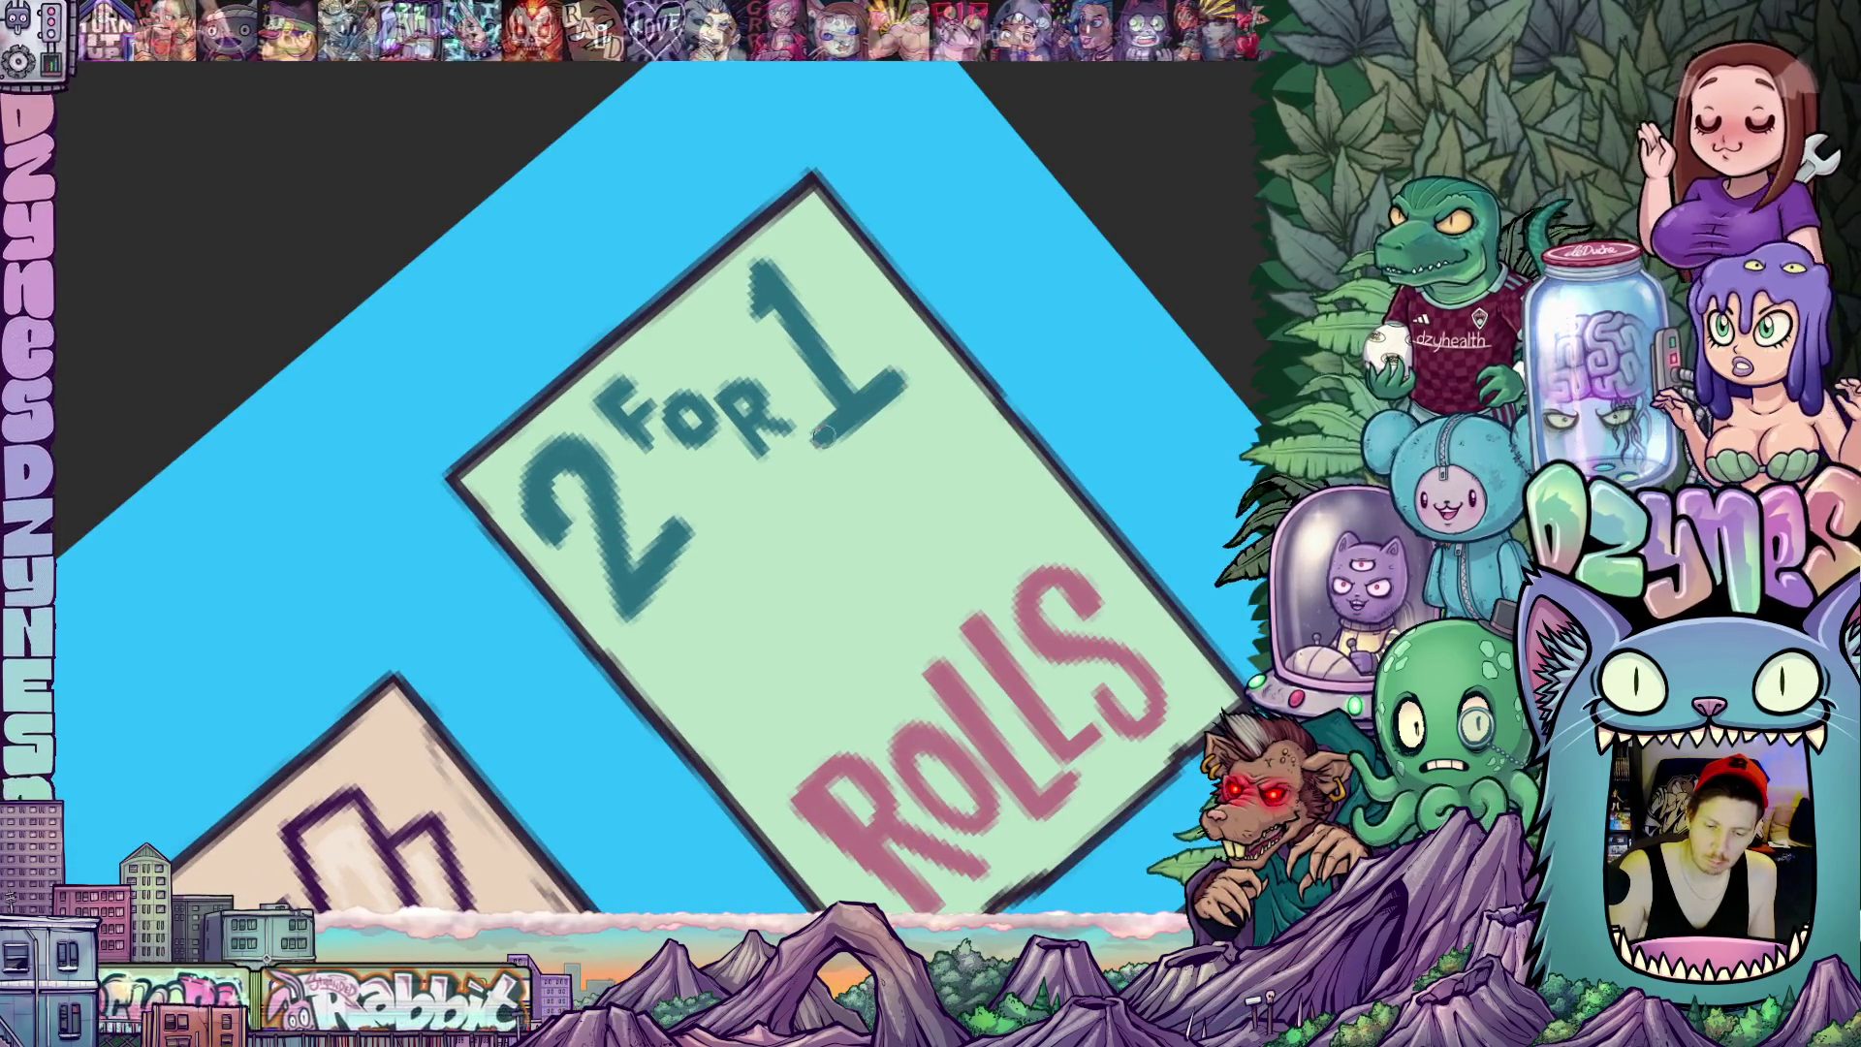
{"action": "left_click_drag", "start_coordinate": [820, 444], "coordinate": [1007, 650]}
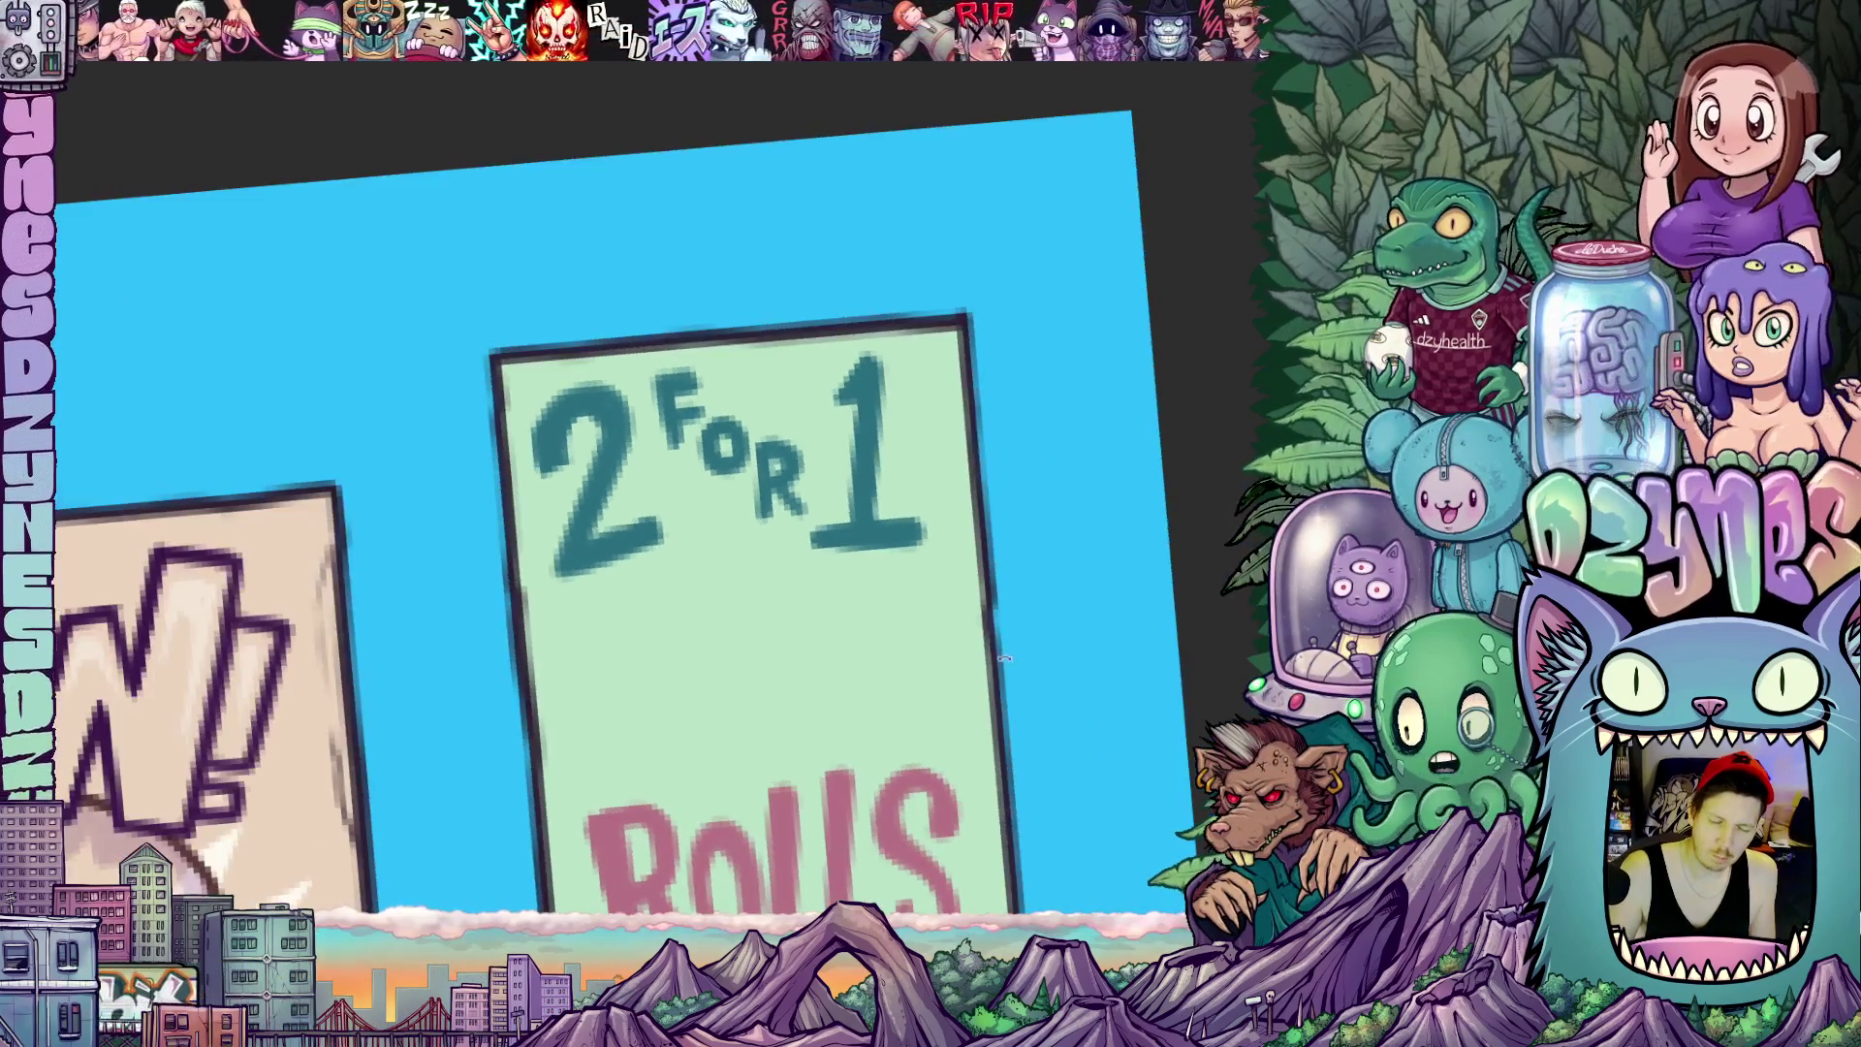
{"action": "mouse_move", "coordinate": [835, 557]}
{"action": "left_mouse_down"}
{"action": "mouse_move", "coordinate": [786, 565]}
{"action": "mouse_move", "coordinate": [829, 498]}
{"action": "left_mouse_up"}
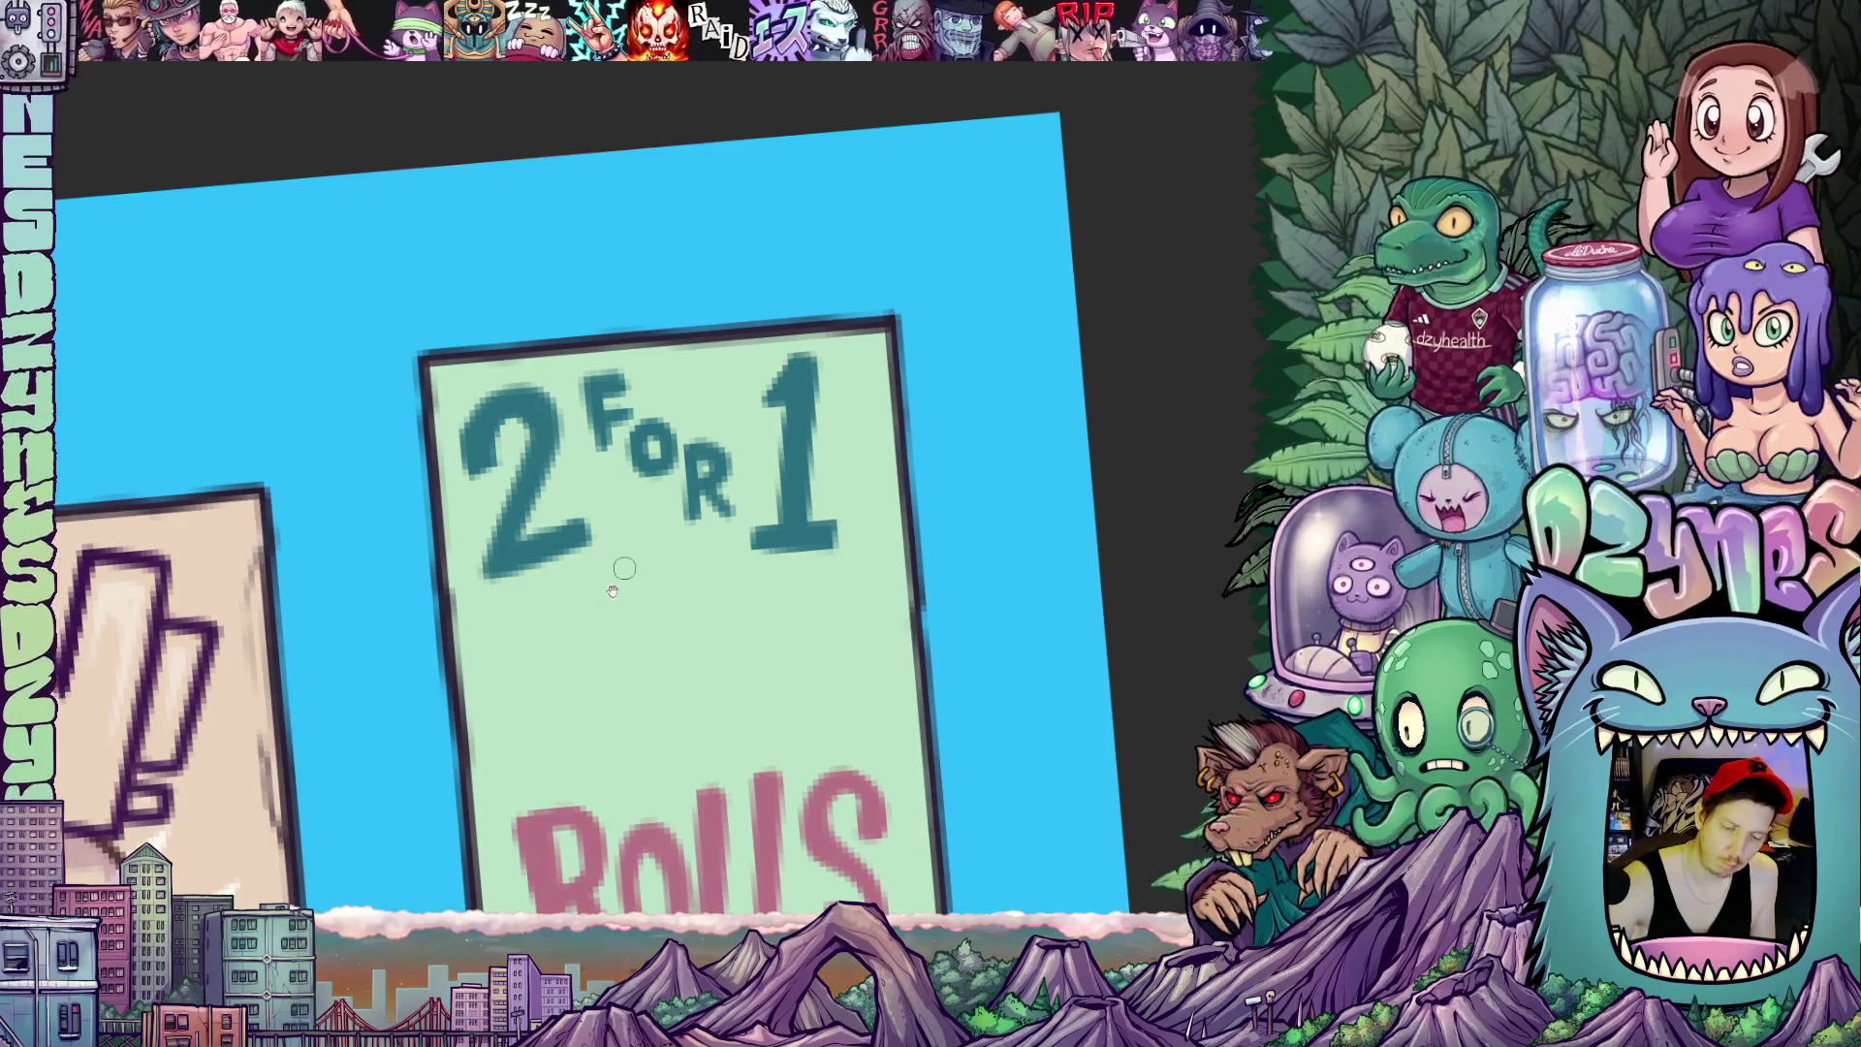
{"action": "left_click_drag", "start_coordinate": [625, 568], "coordinate": [833, 532]}
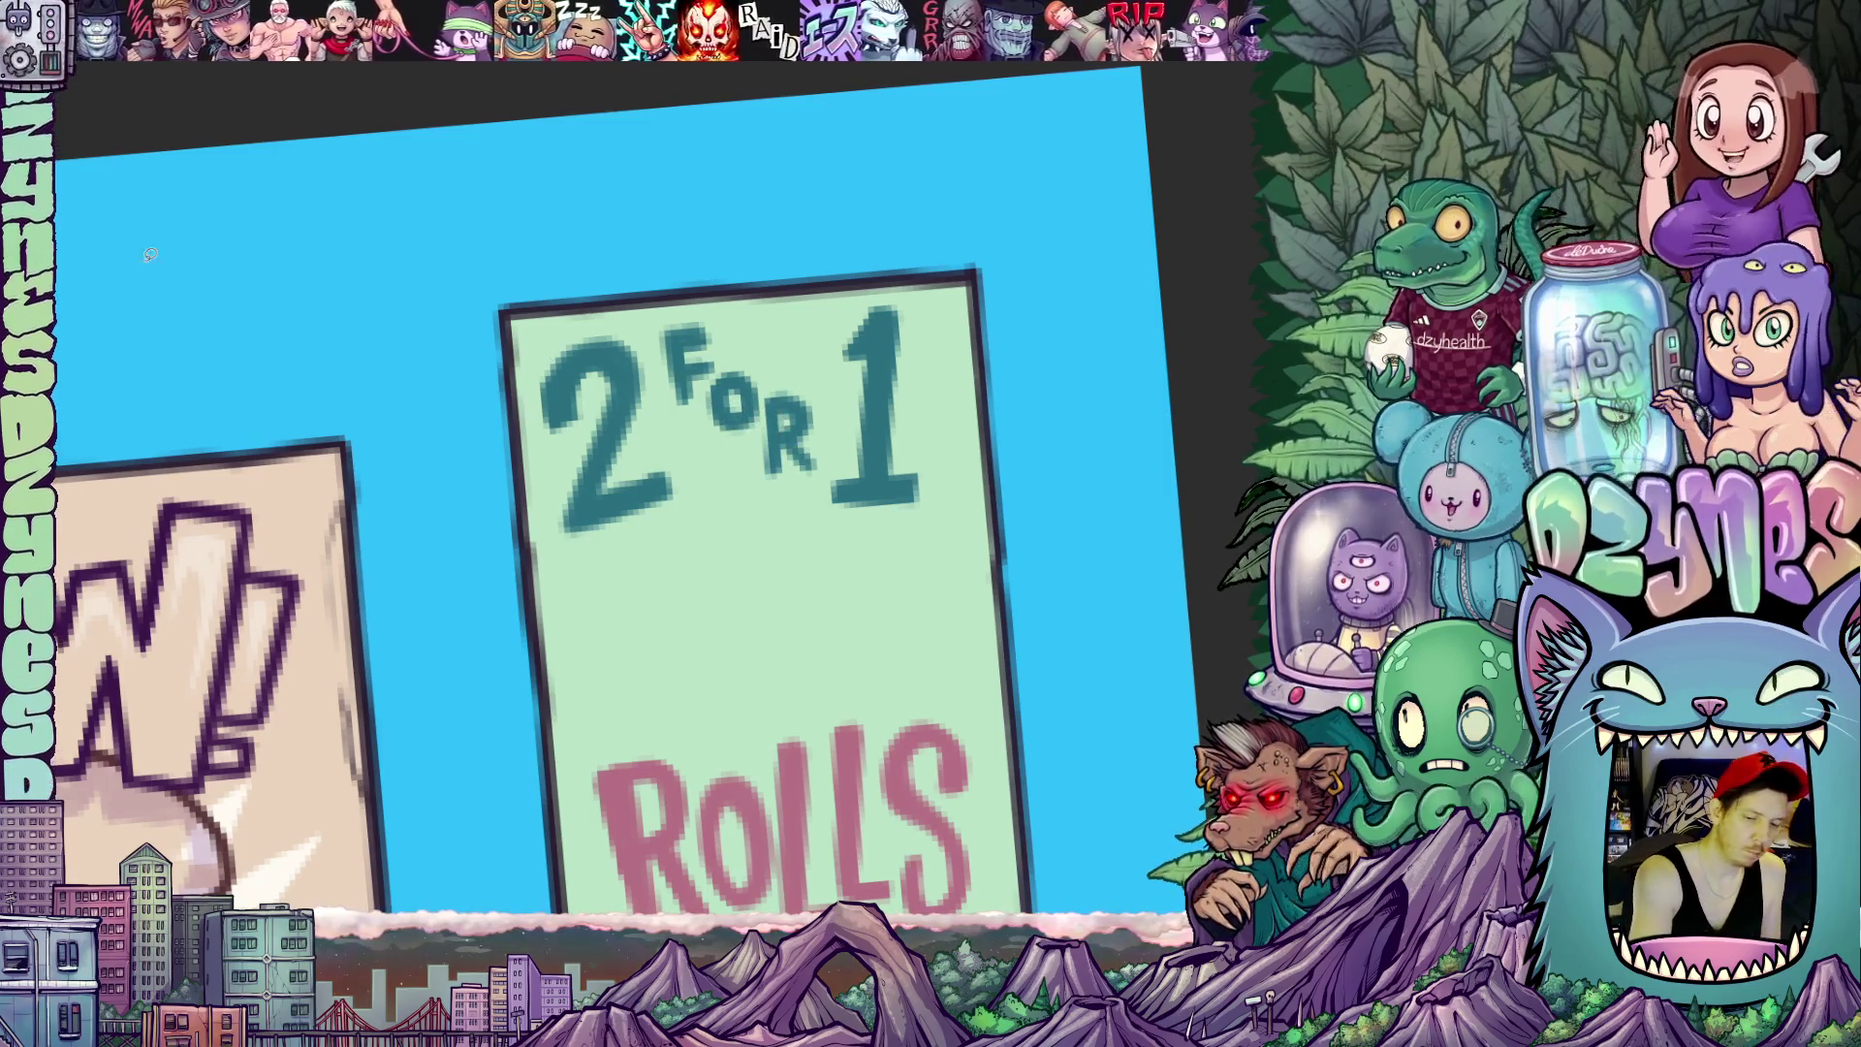
{"action": "left_click_drag", "start_coordinate": [604, 588], "coordinate": [611, 596]}
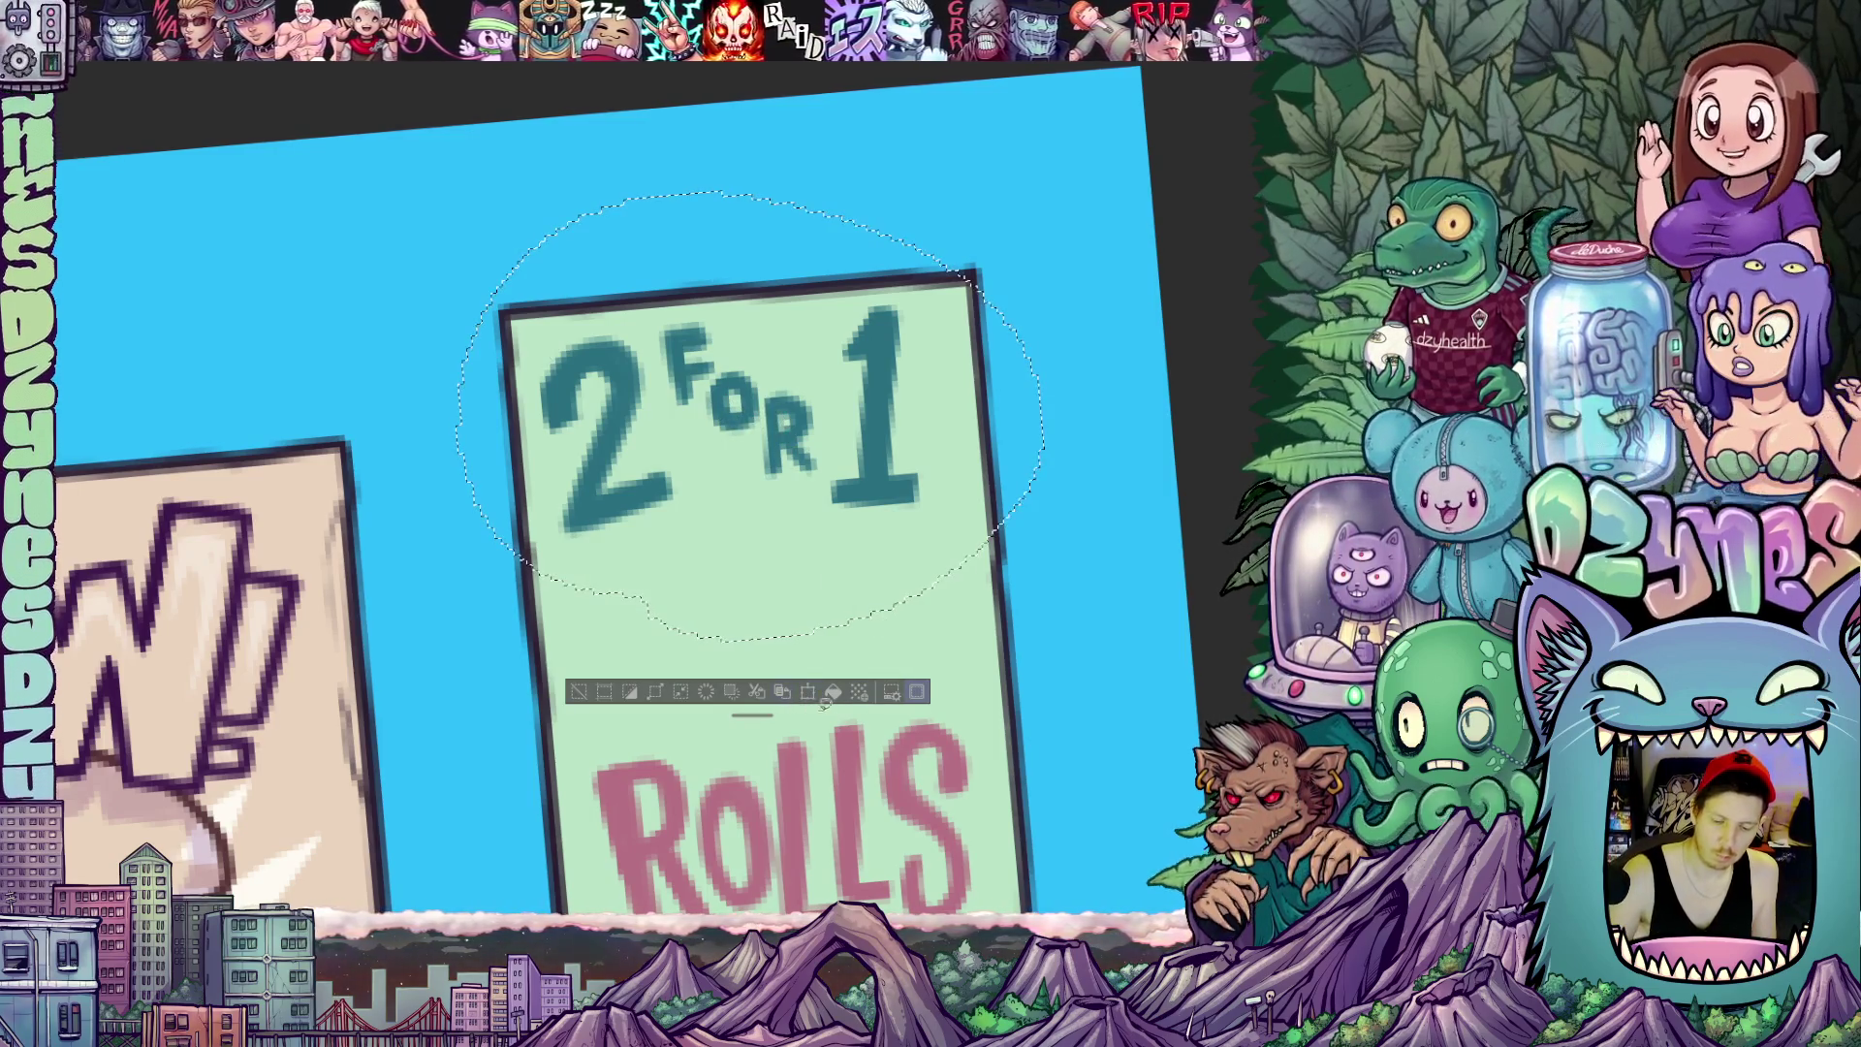
Transform the lettering slightly right and down, commit it, and deselect with Ctrl+D
{"action": "left_click", "coordinate": [802, 695]}
{"action": "left_click_drag", "start_coordinate": [892, 511], "coordinate": [920, 525]}
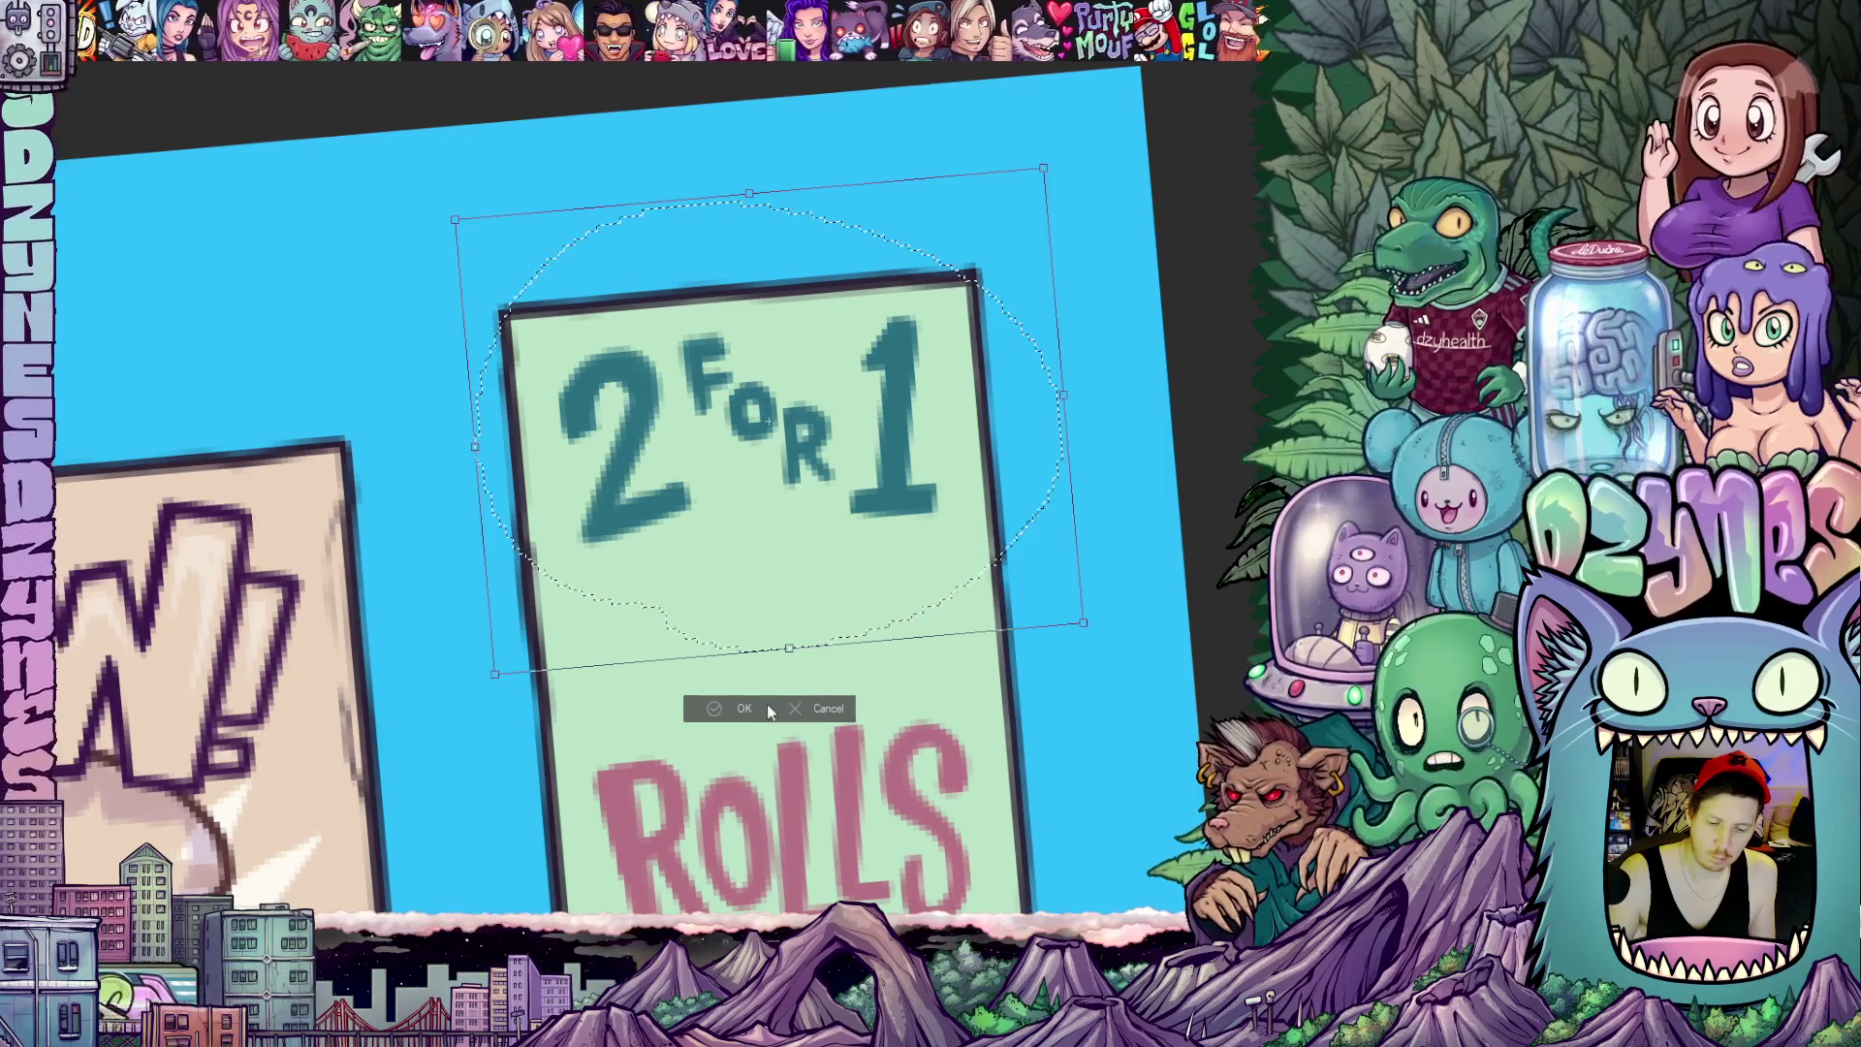
{"action": "left_click", "coordinate": [744, 707]}
{"action": "key", "text": "ctrl+d"}
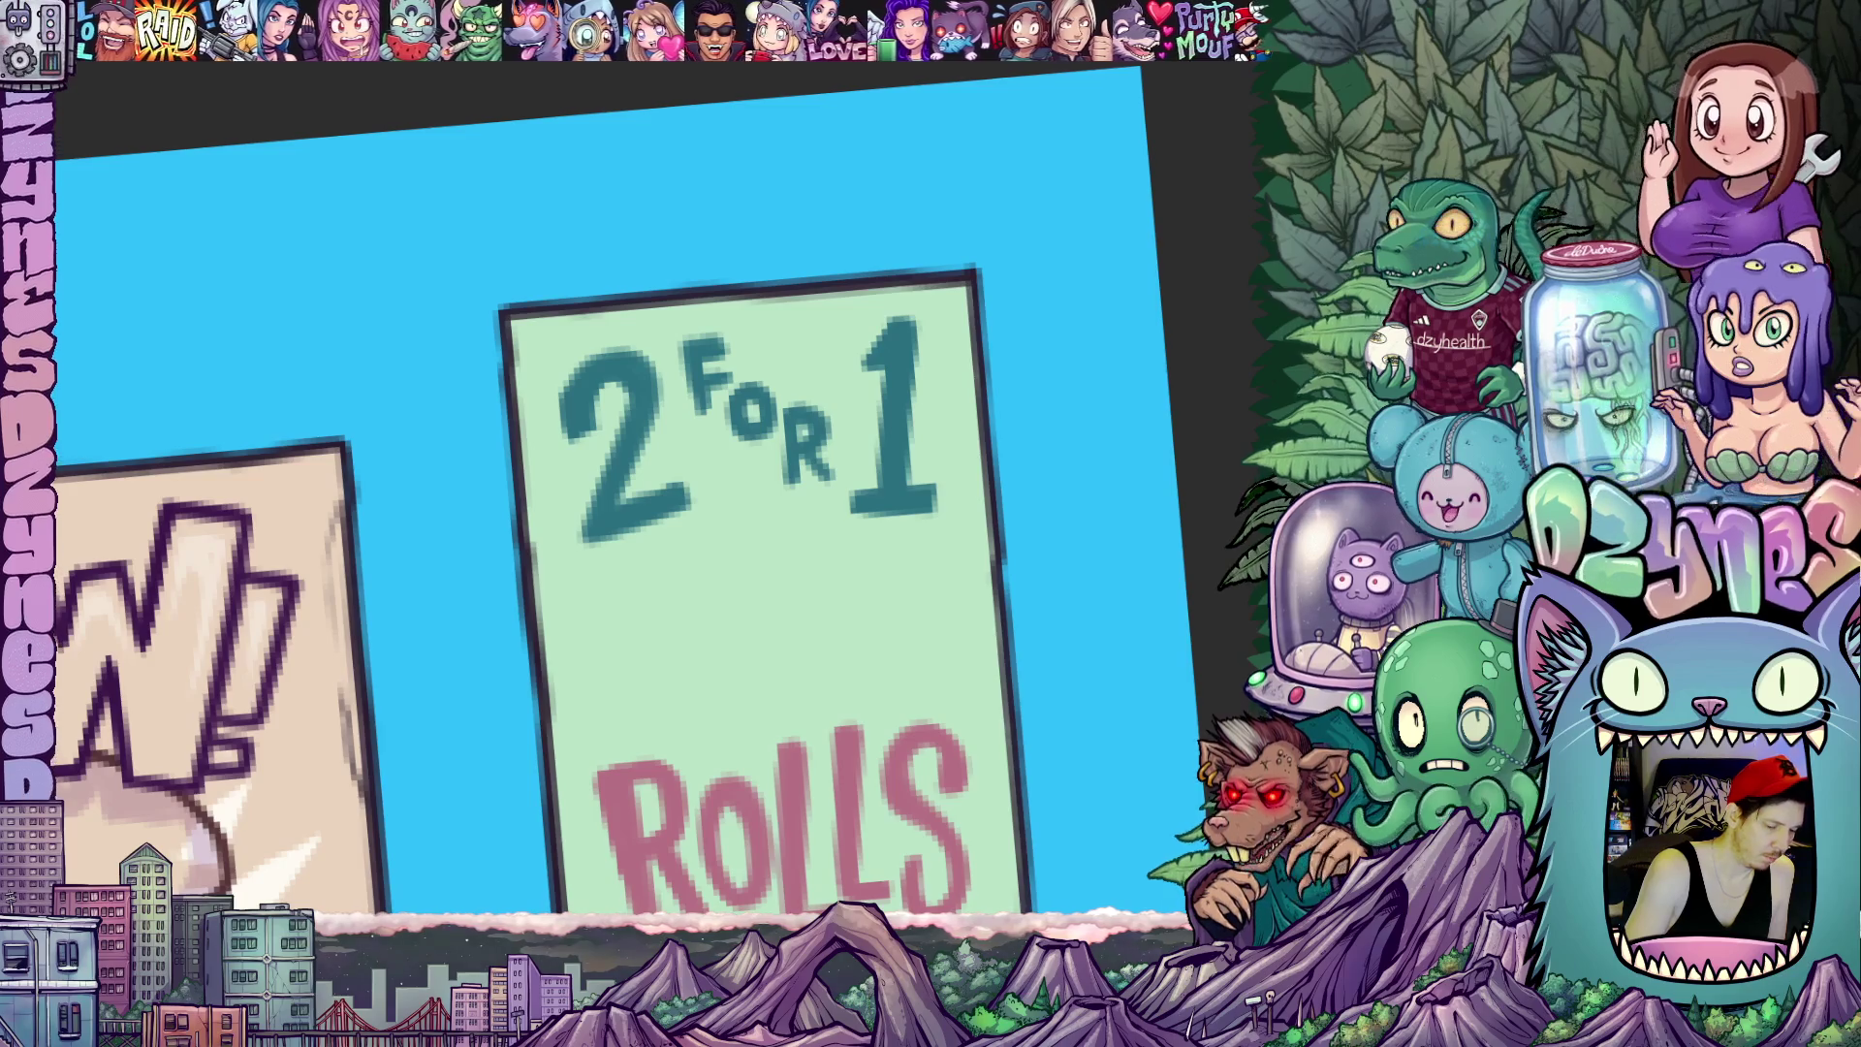
Sketch two cylindrical rolls with round ends and side lines between "2 FOR 1" and ROLLS
{"action": "left_click_drag", "start_coordinate": [645, 696], "coordinate": [686, 481]}
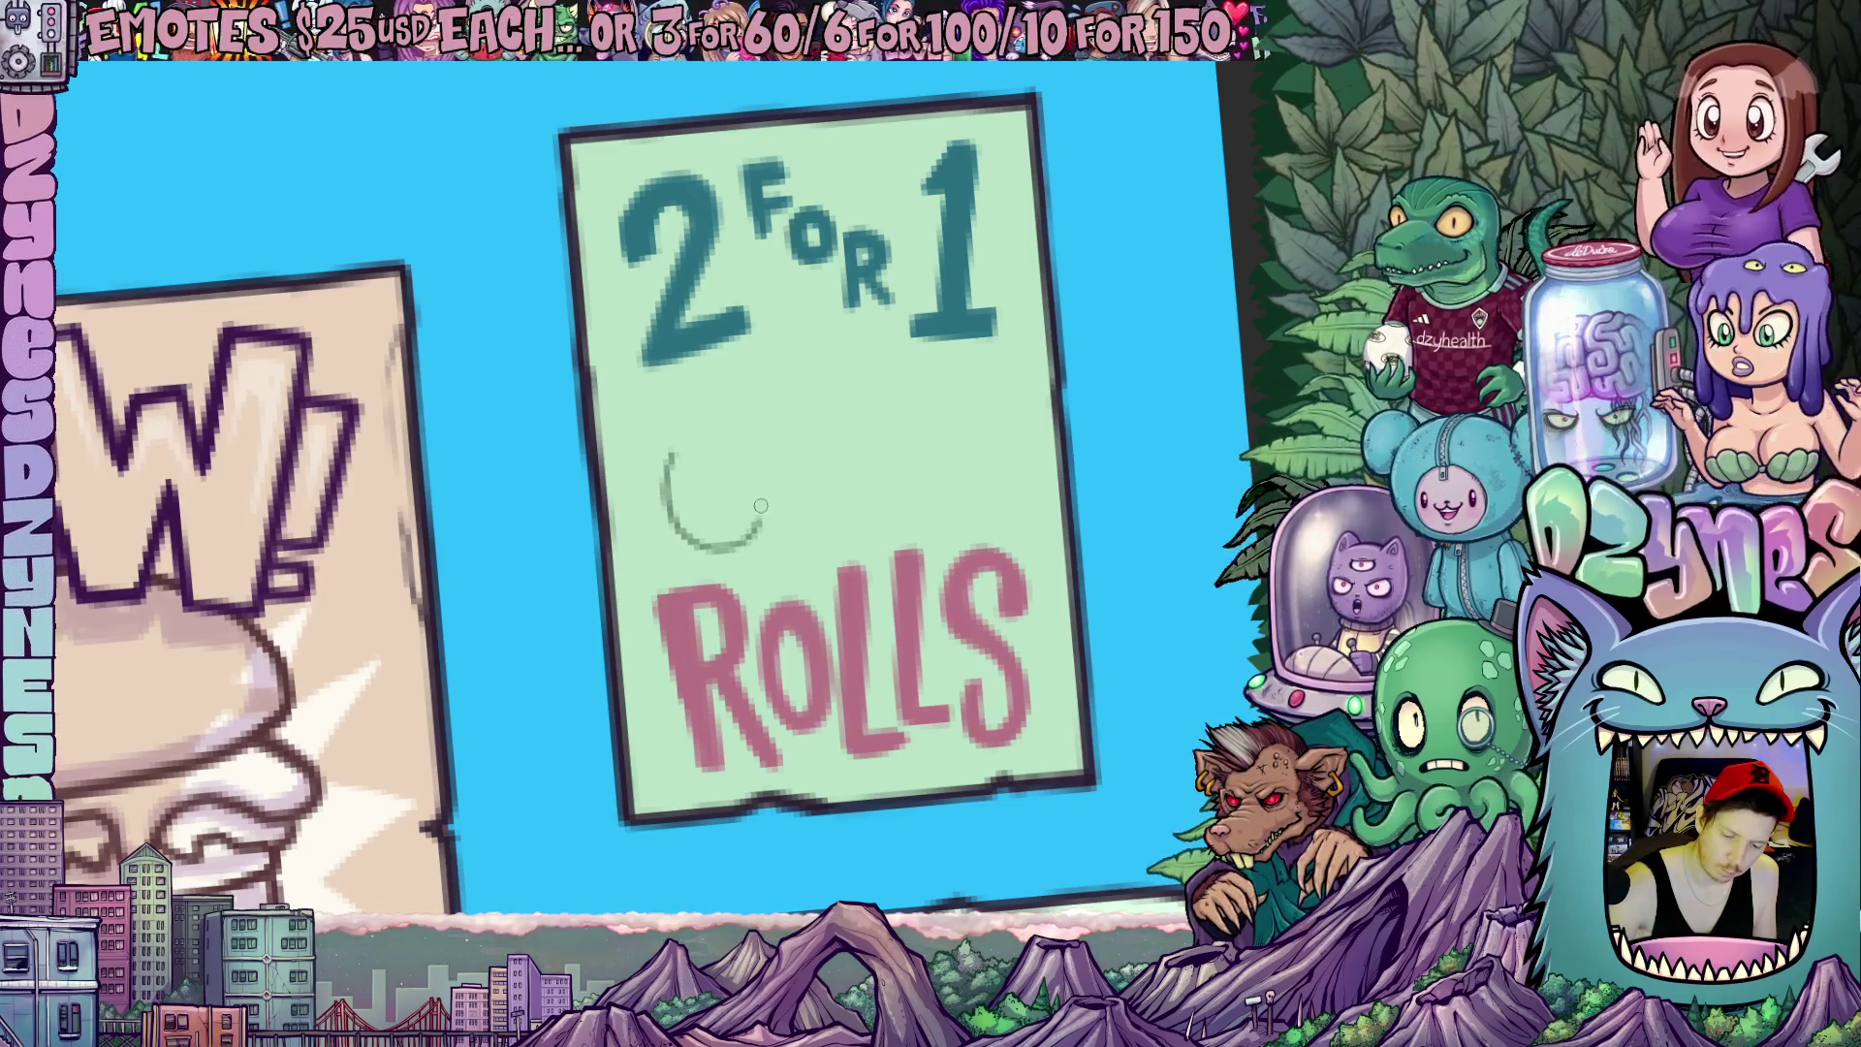
{"action": "mouse_move", "coordinate": [790, 450]}
{"action": "left_mouse_down"}
{"action": "mouse_move", "coordinate": [729, 494]}
{"action": "mouse_move", "coordinate": [868, 464]}
{"action": "mouse_move", "coordinate": [792, 437]}
{"action": "left_mouse_up"}
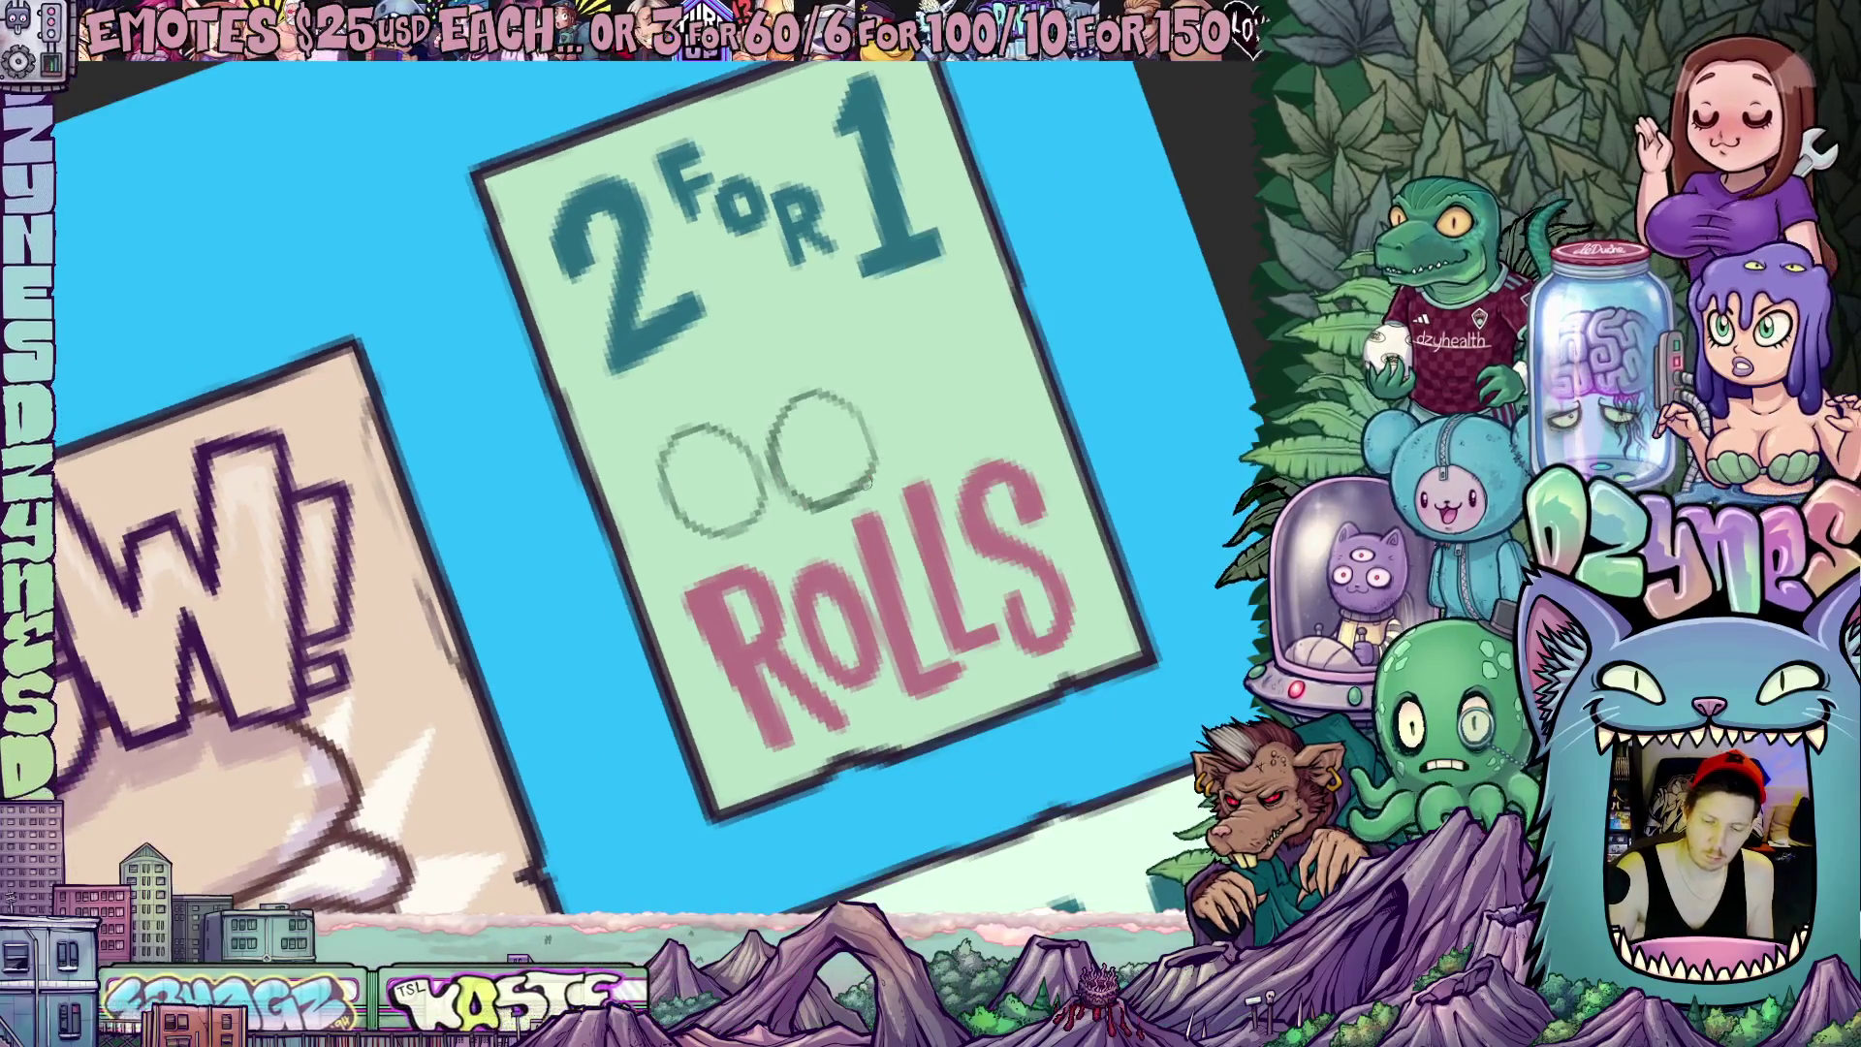
{"action": "left_click_drag", "start_coordinate": [815, 502], "coordinate": [984, 368]}
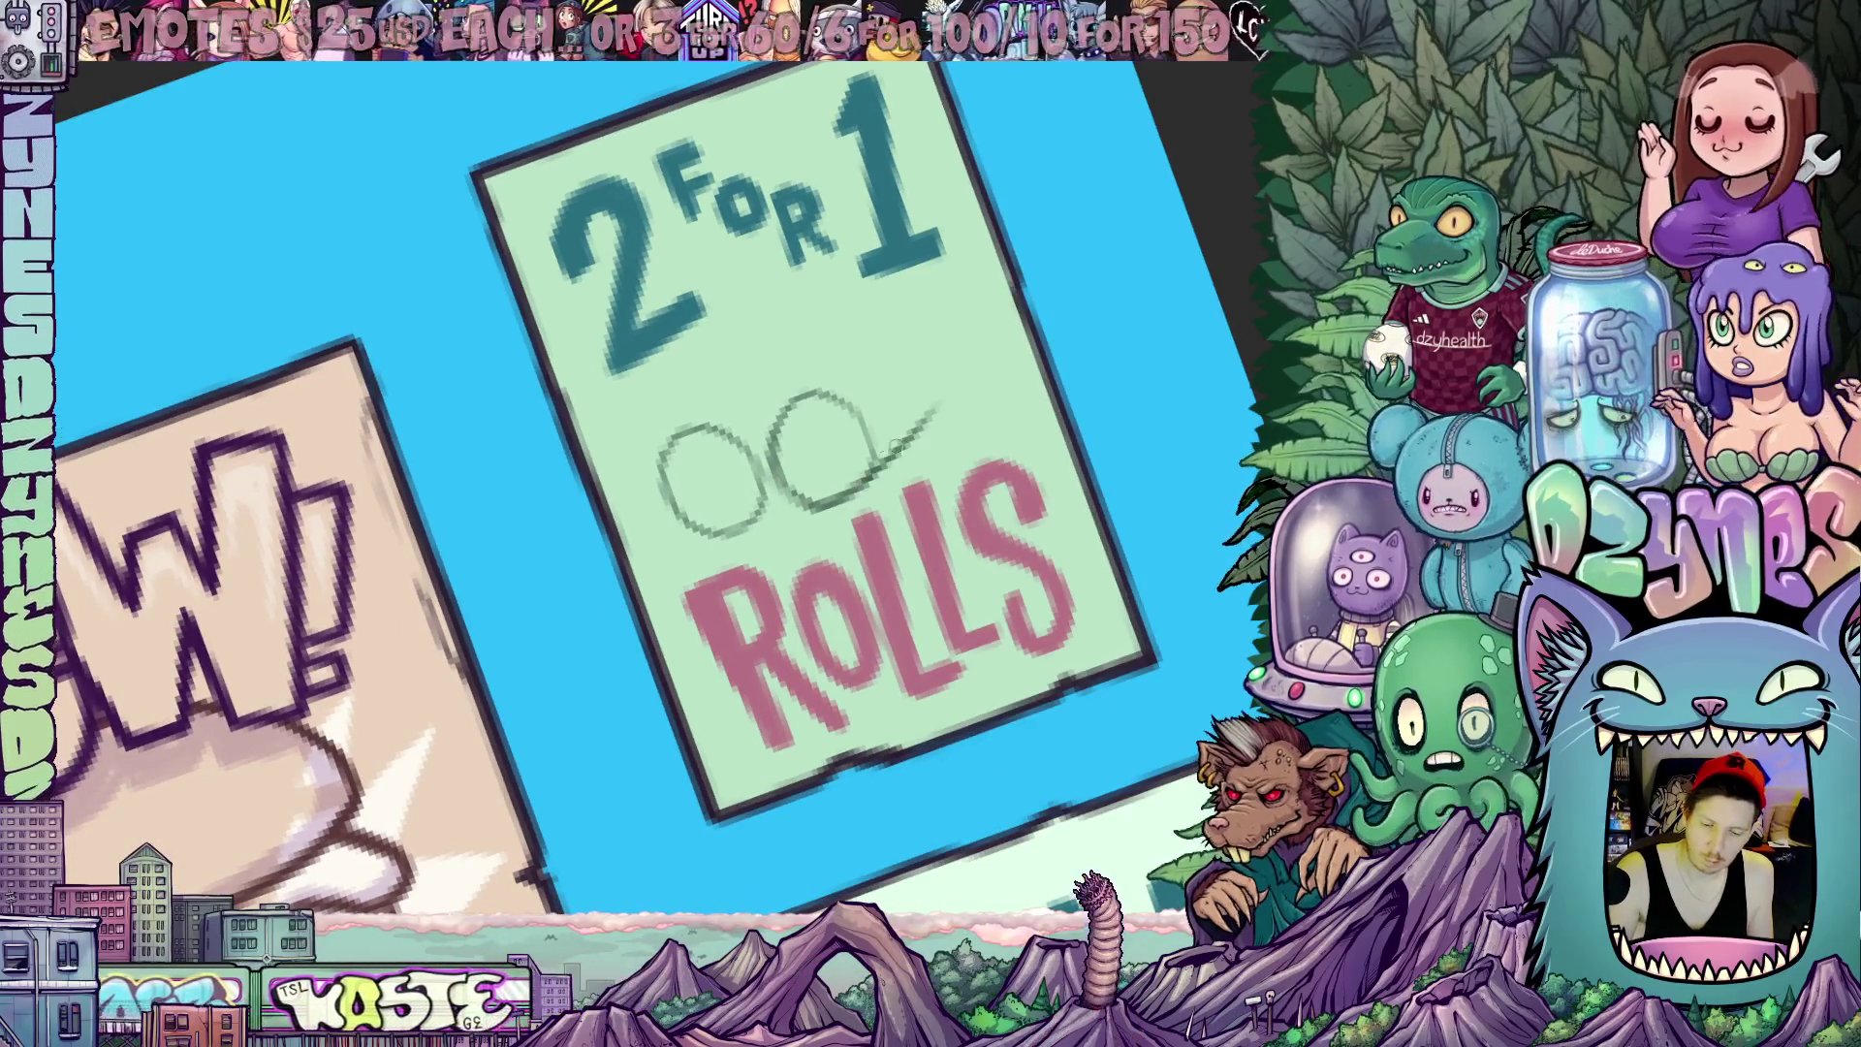
{"action": "left_click_drag", "start_coordinate": [797, 472], "coordinate": [919, 306]}
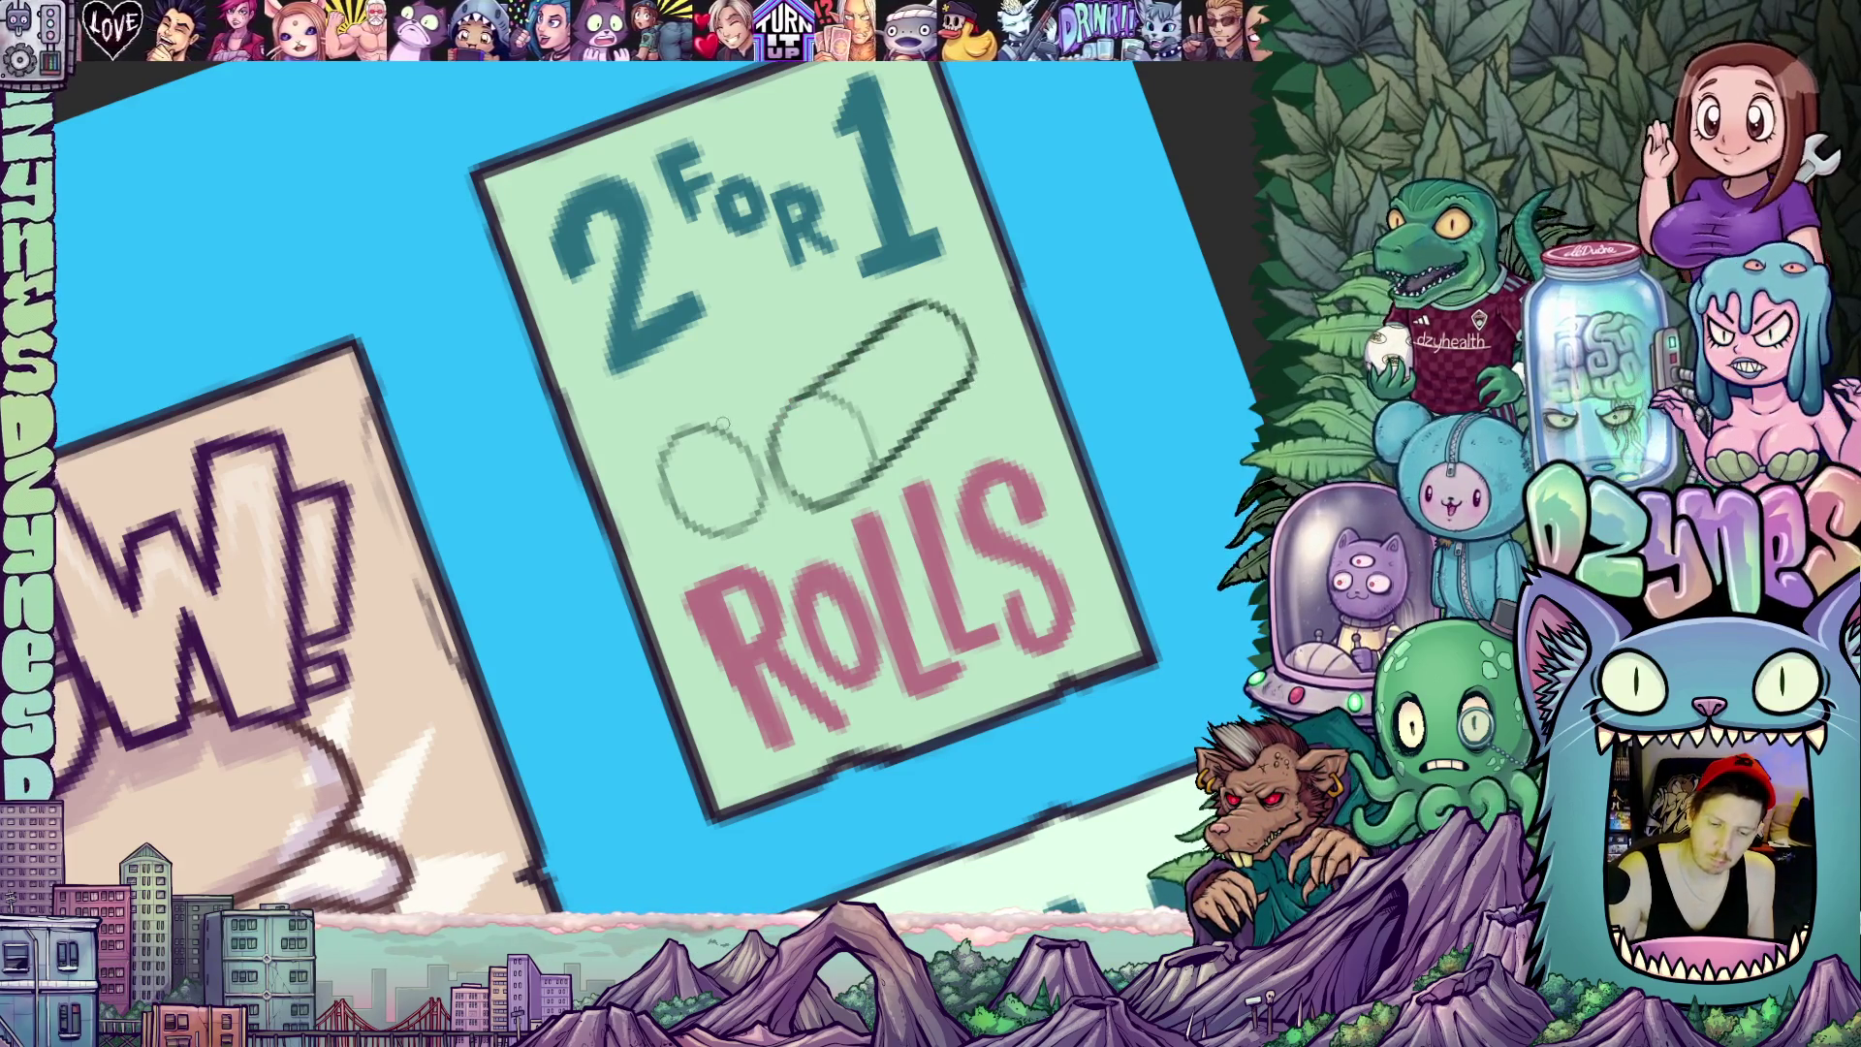
{"action": "left_click_drag", "start_coordinate": [670, 443], "coordinate": [780, 346]}
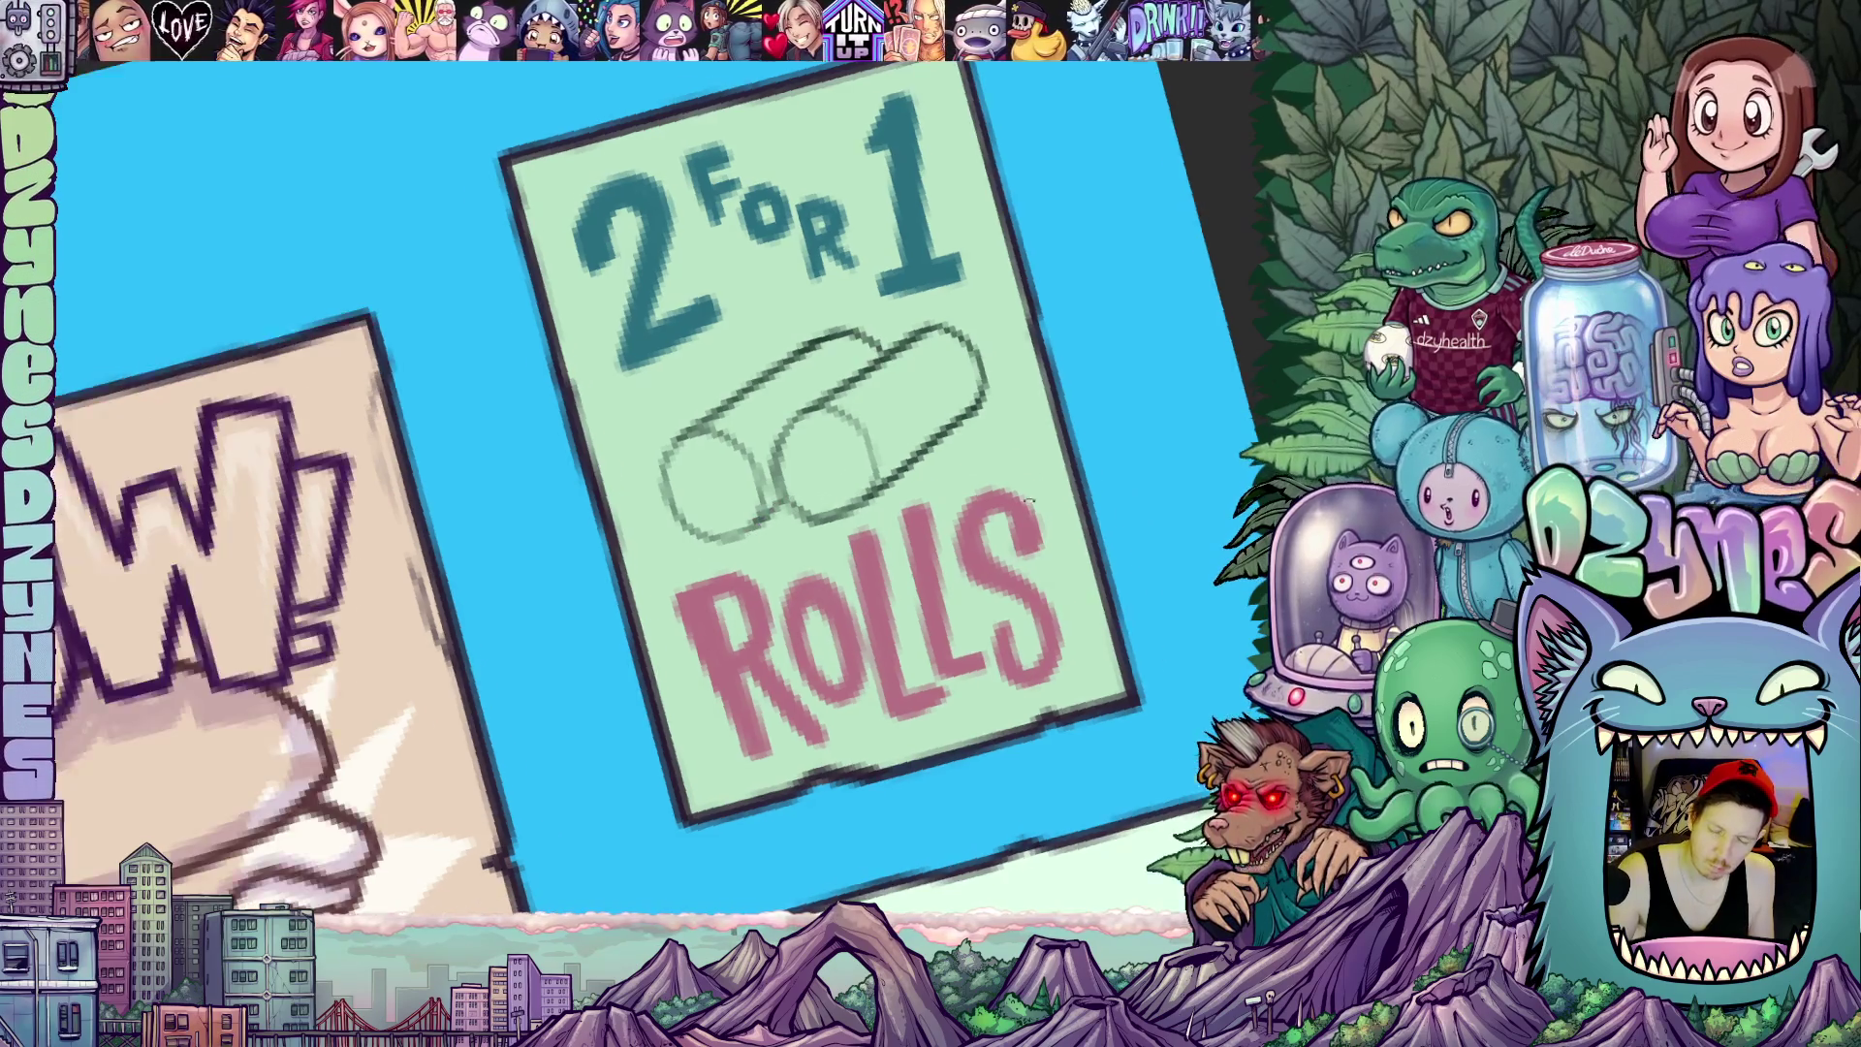
{"action": "left_click_drag", "start_coordinate": [763, 509], "coordinate": [966, 619]}
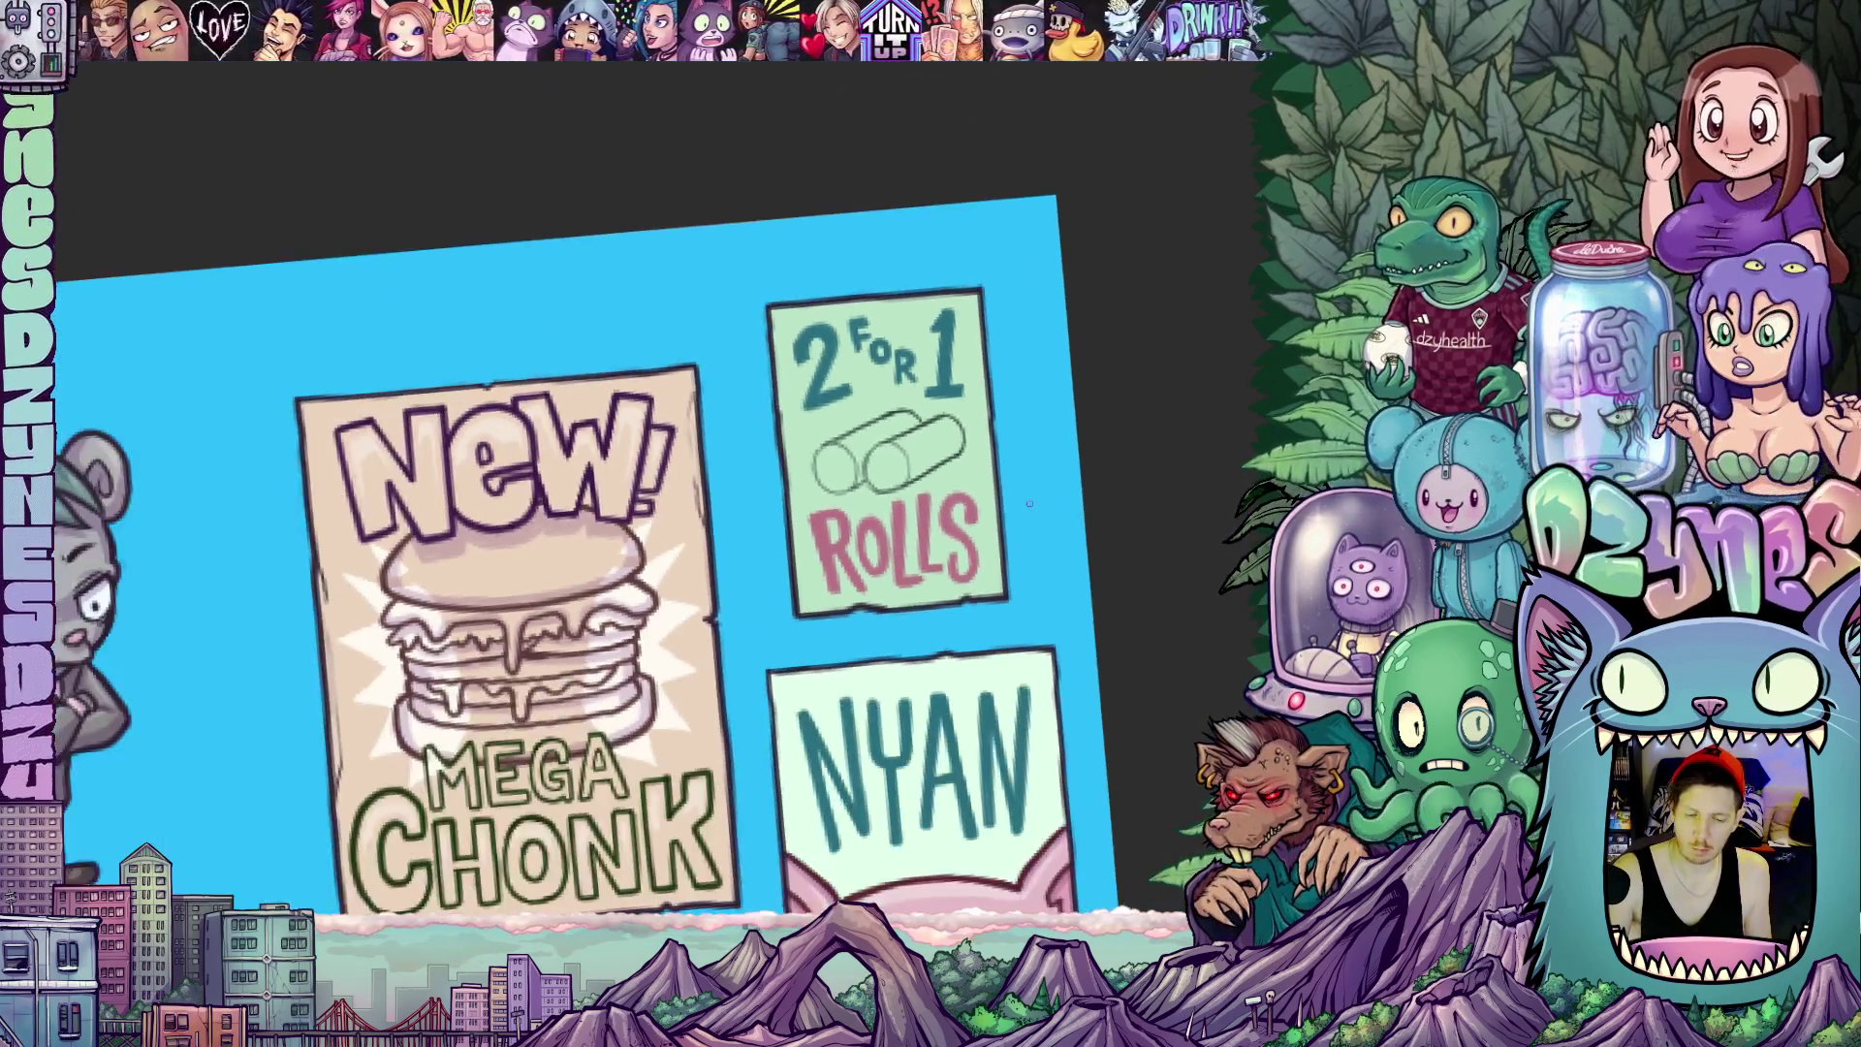
{"action": "left_click_drag", "start_coordinate": [965, 619], "coordinate": [1034, 509]}
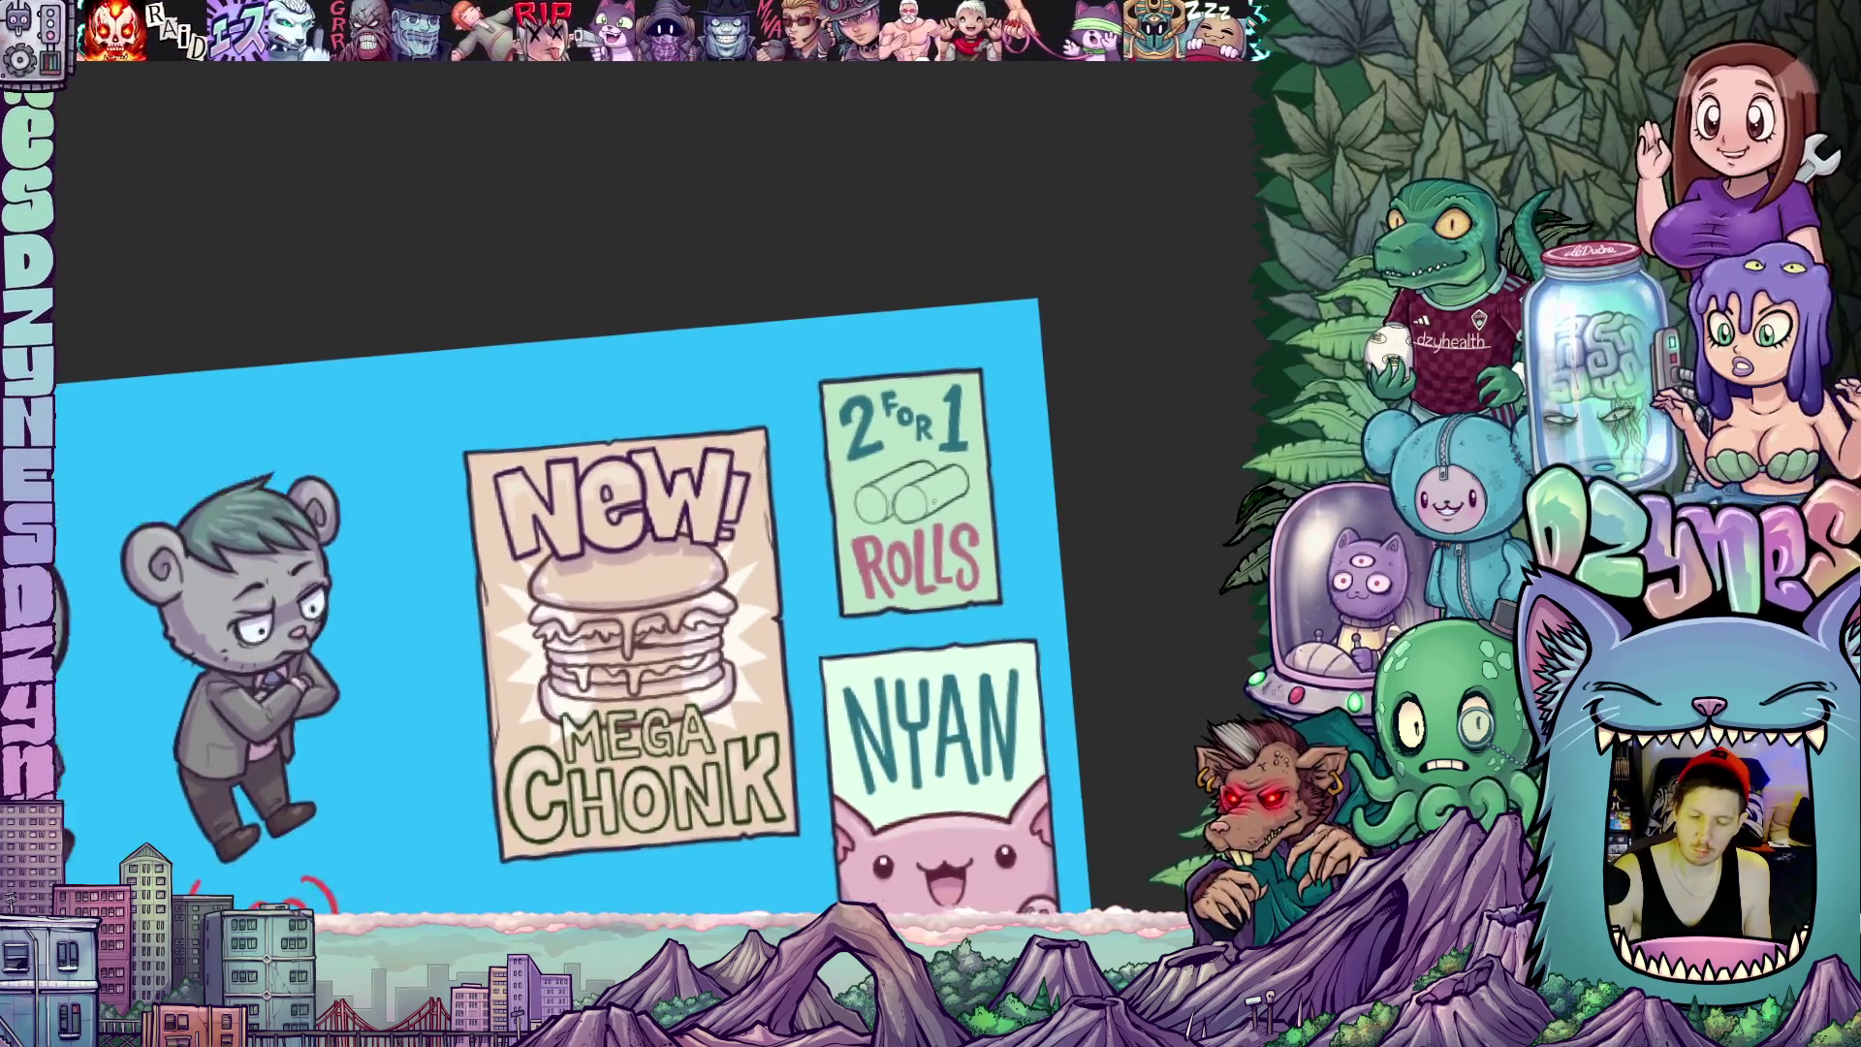
{"action": "scroll", "coordinate": [583, 582], "scroll_direction": "up", "scroll_amount": 3}
{"action": "scroll", "coordinate": [582, 581], "scroll_direction": "up", "scroll_amount": 3}
Sketch the first spiral filling lines on the front roll's round end, checking upright
{"action": "mouse_move", "coordinate": [931, 553]}
{"action": "left_mouse_down"}
{"action": "mouse_move", "coordinate": [1041, 575]}
{"action": "mouse_move", "coordinate": [857, 372]}
{"action": "left_mouse_up"}
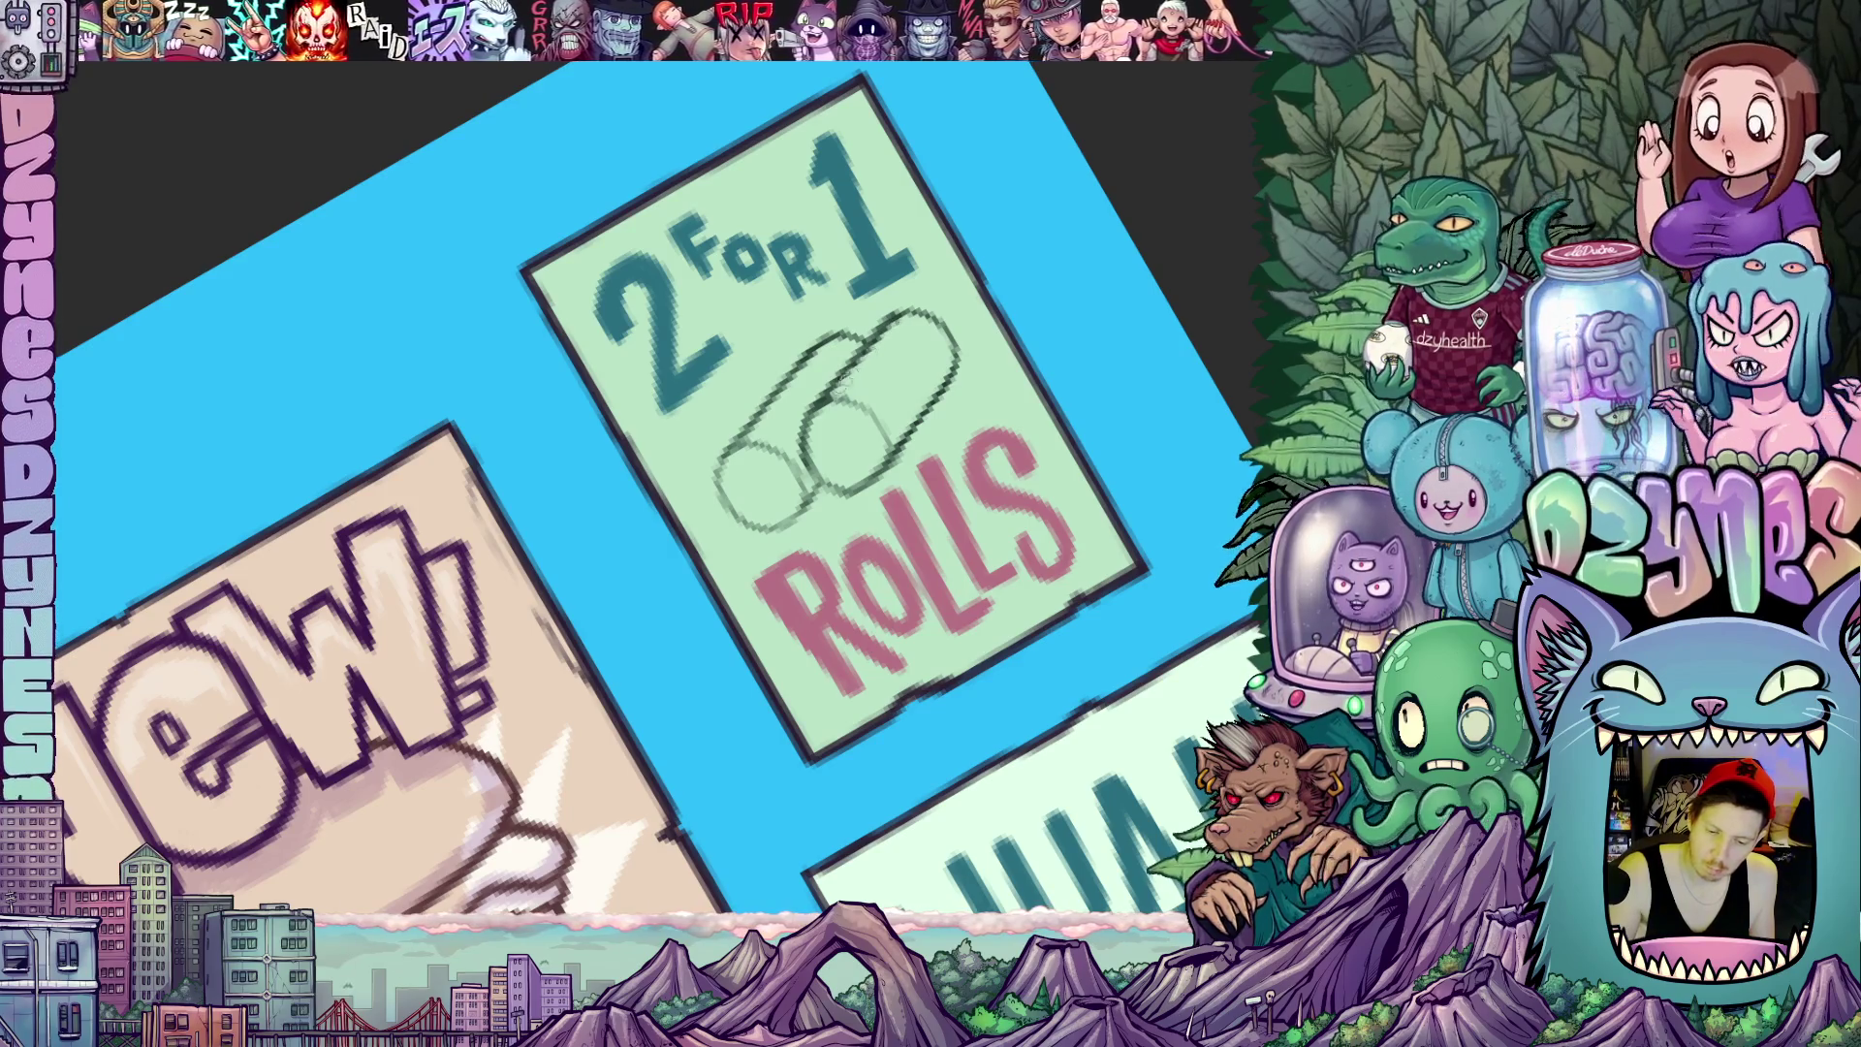
{"action": "left_click_drag", "start_coordinate": [1066, 465], "coordinate": [845, 580]}
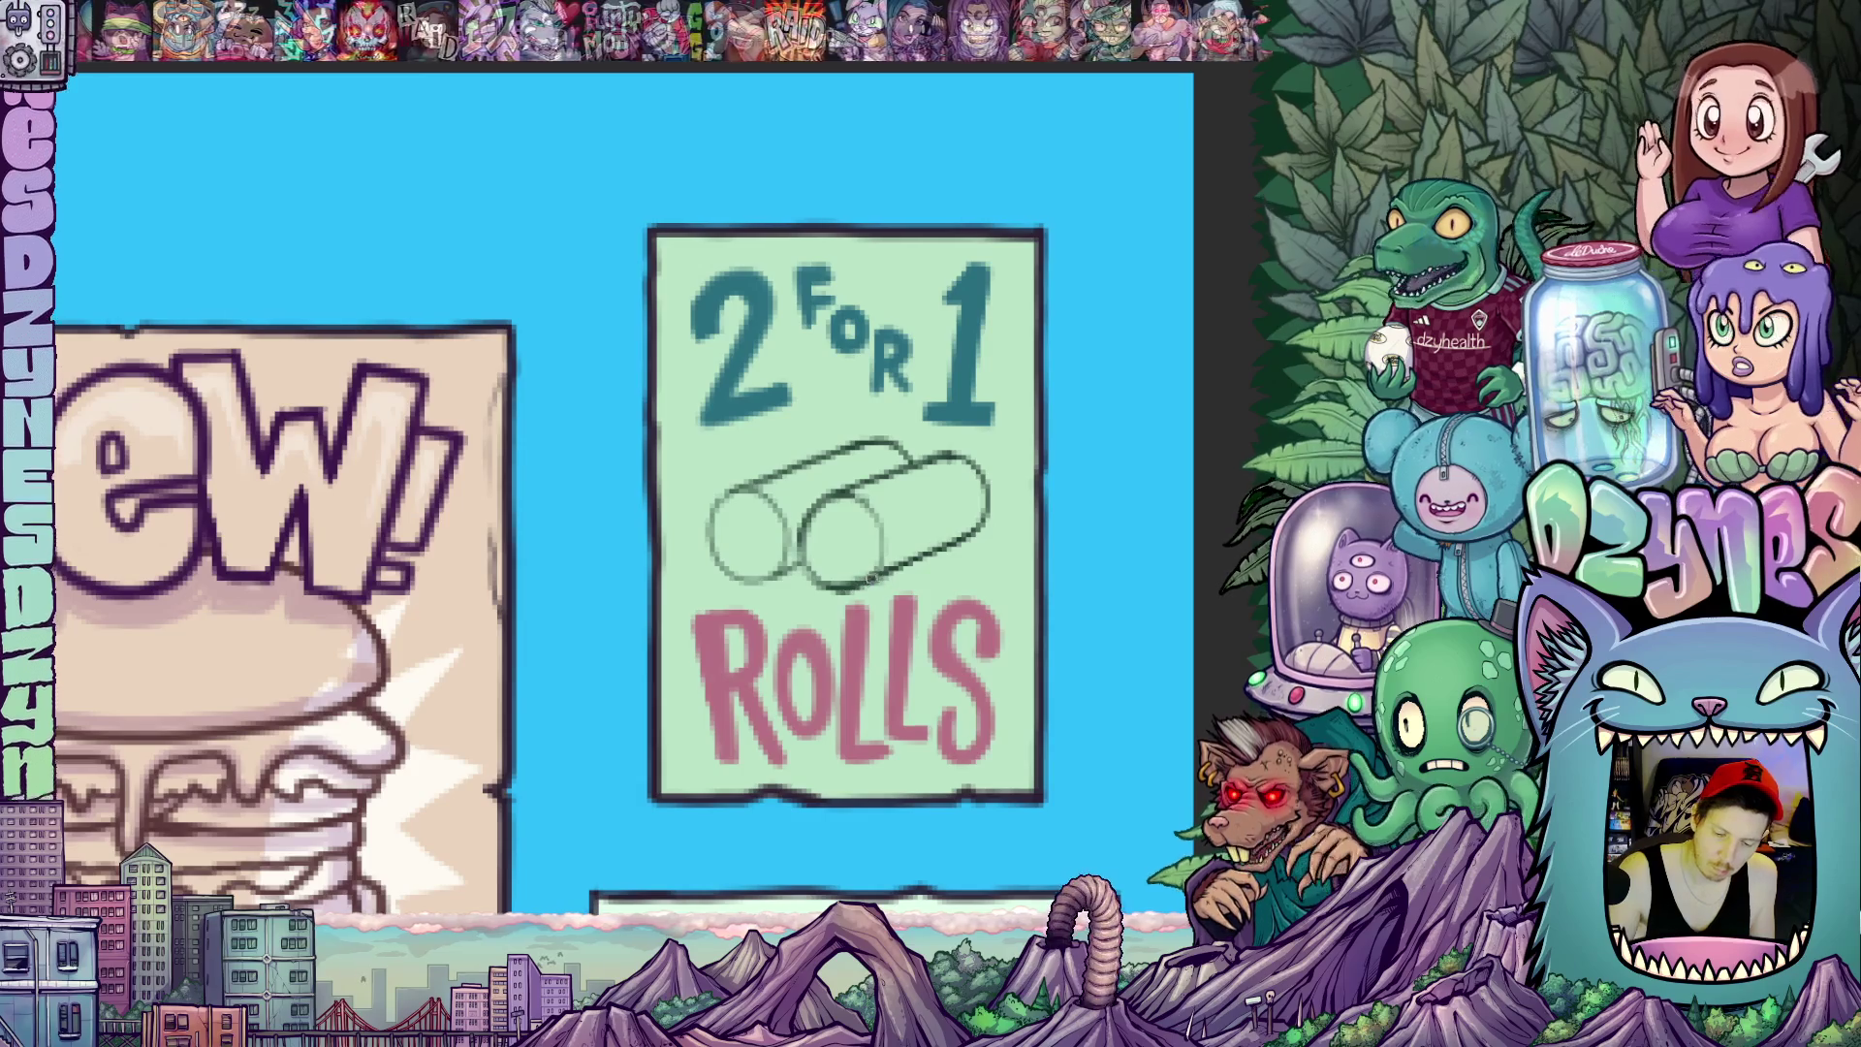
{"action": "mouse_move", "coordinate": [844, 542]}
{"action": "left_mouse_down"}
{"action": "mouse_move", "coordinate": [862, 517]}
{"action": "mouse_move", "coordinate": [930, 554]}
{"action": "left_mouse_up"}
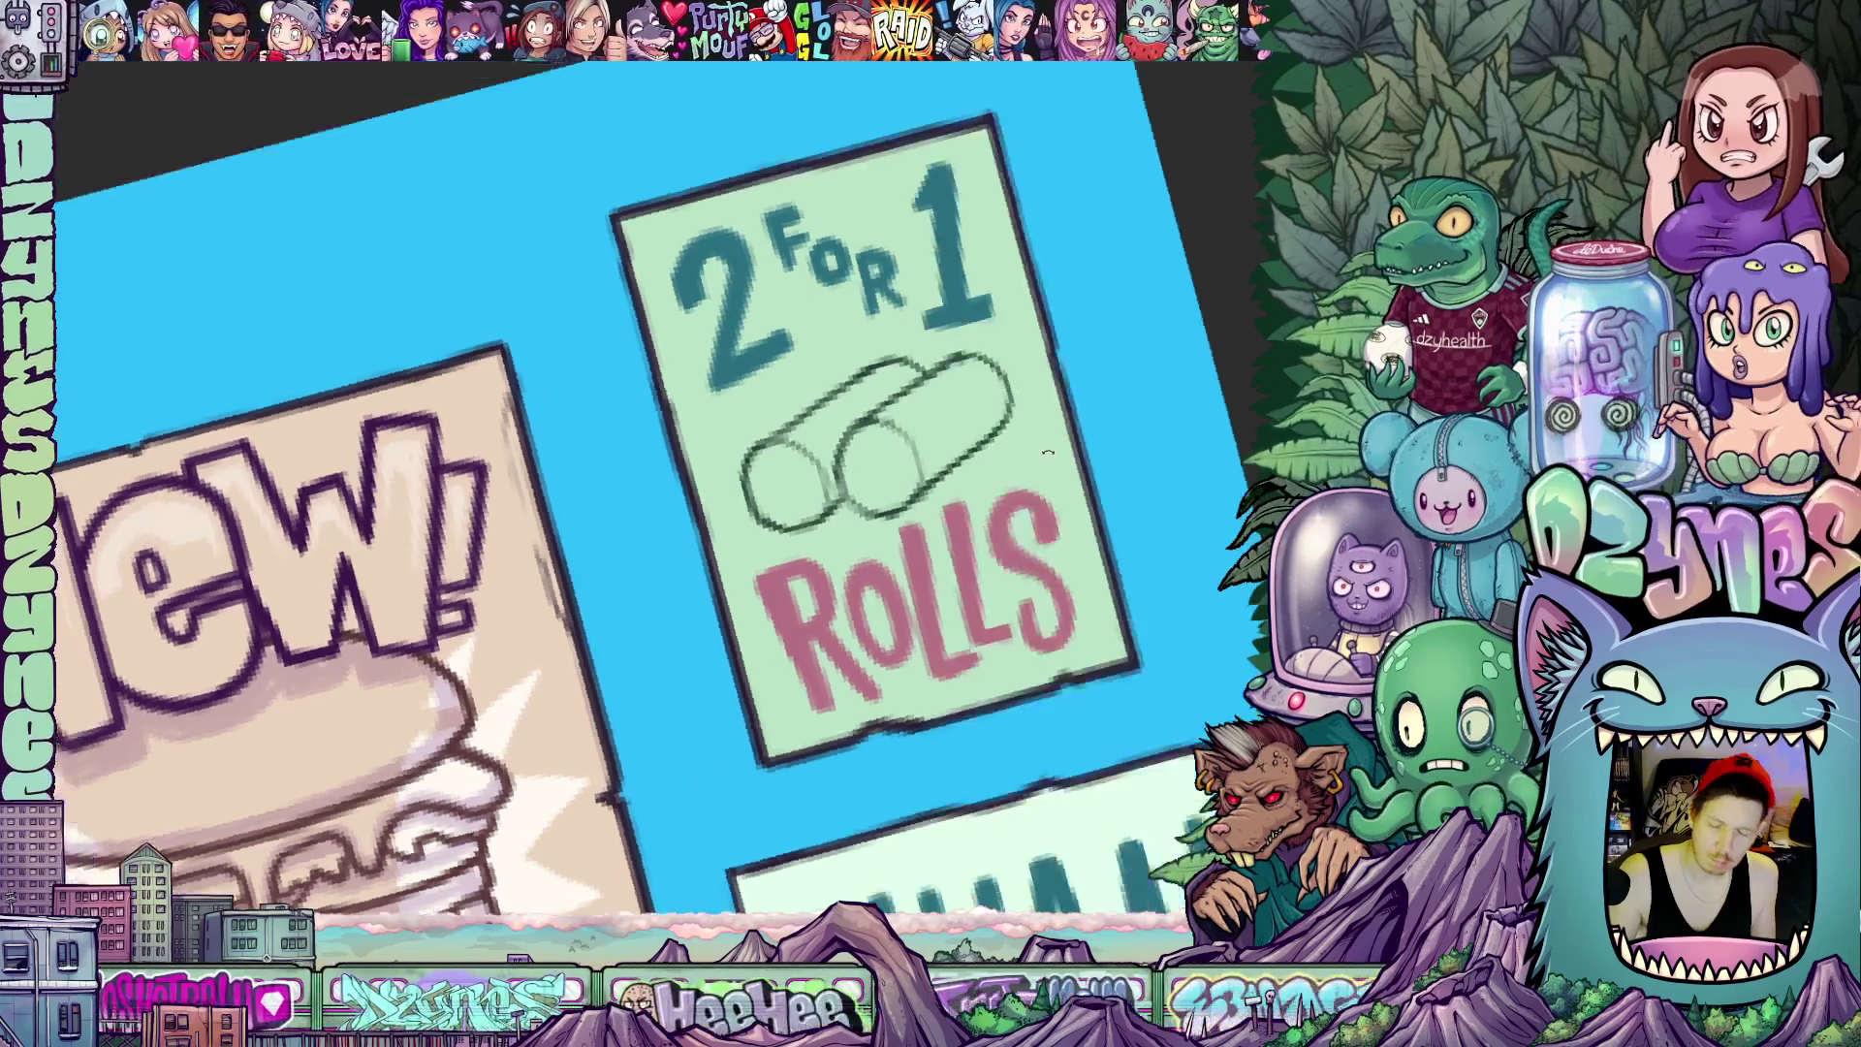
{"action": "left_click_drag", "start_coordinate": [788, 560], "coordinate": [743, 471]}
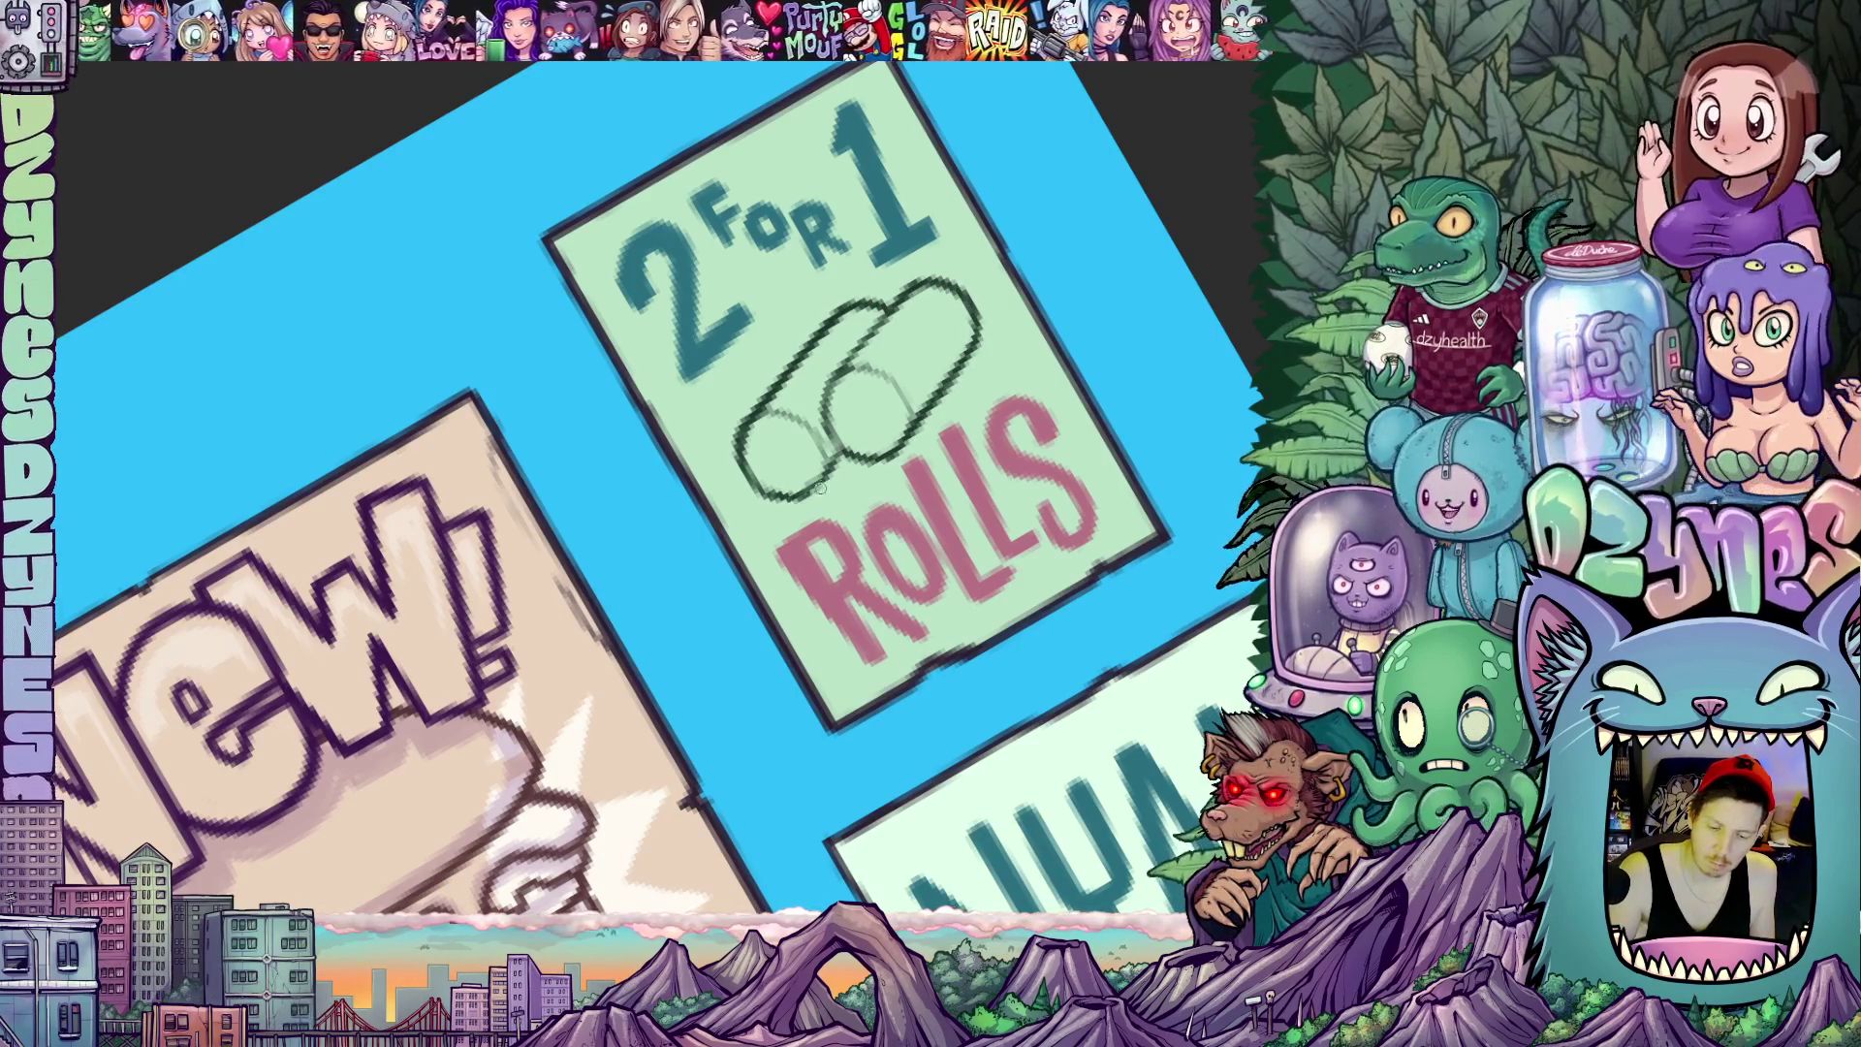
{"action": "key", "text": "ctrl+0"}
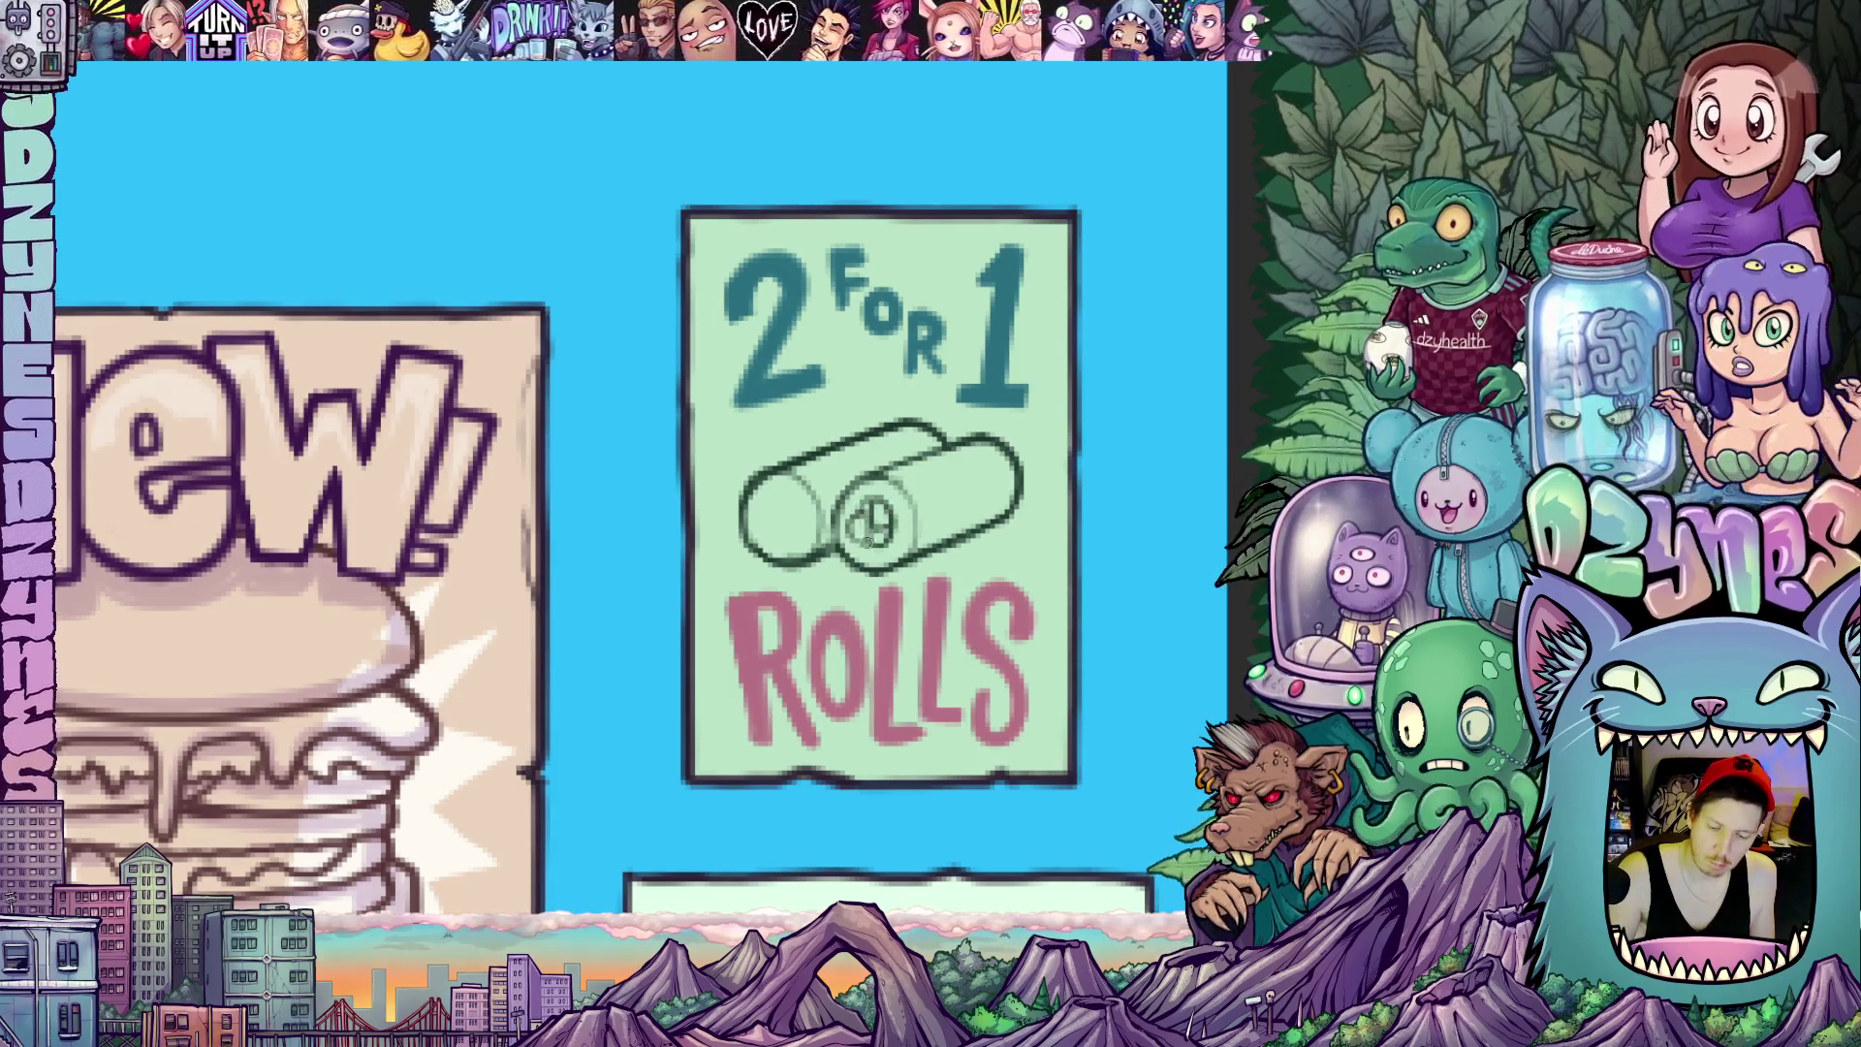
{"action": "scroll", "coordinate": [869, 542], "scroll_direction": "left", "scroll_amount": 2}
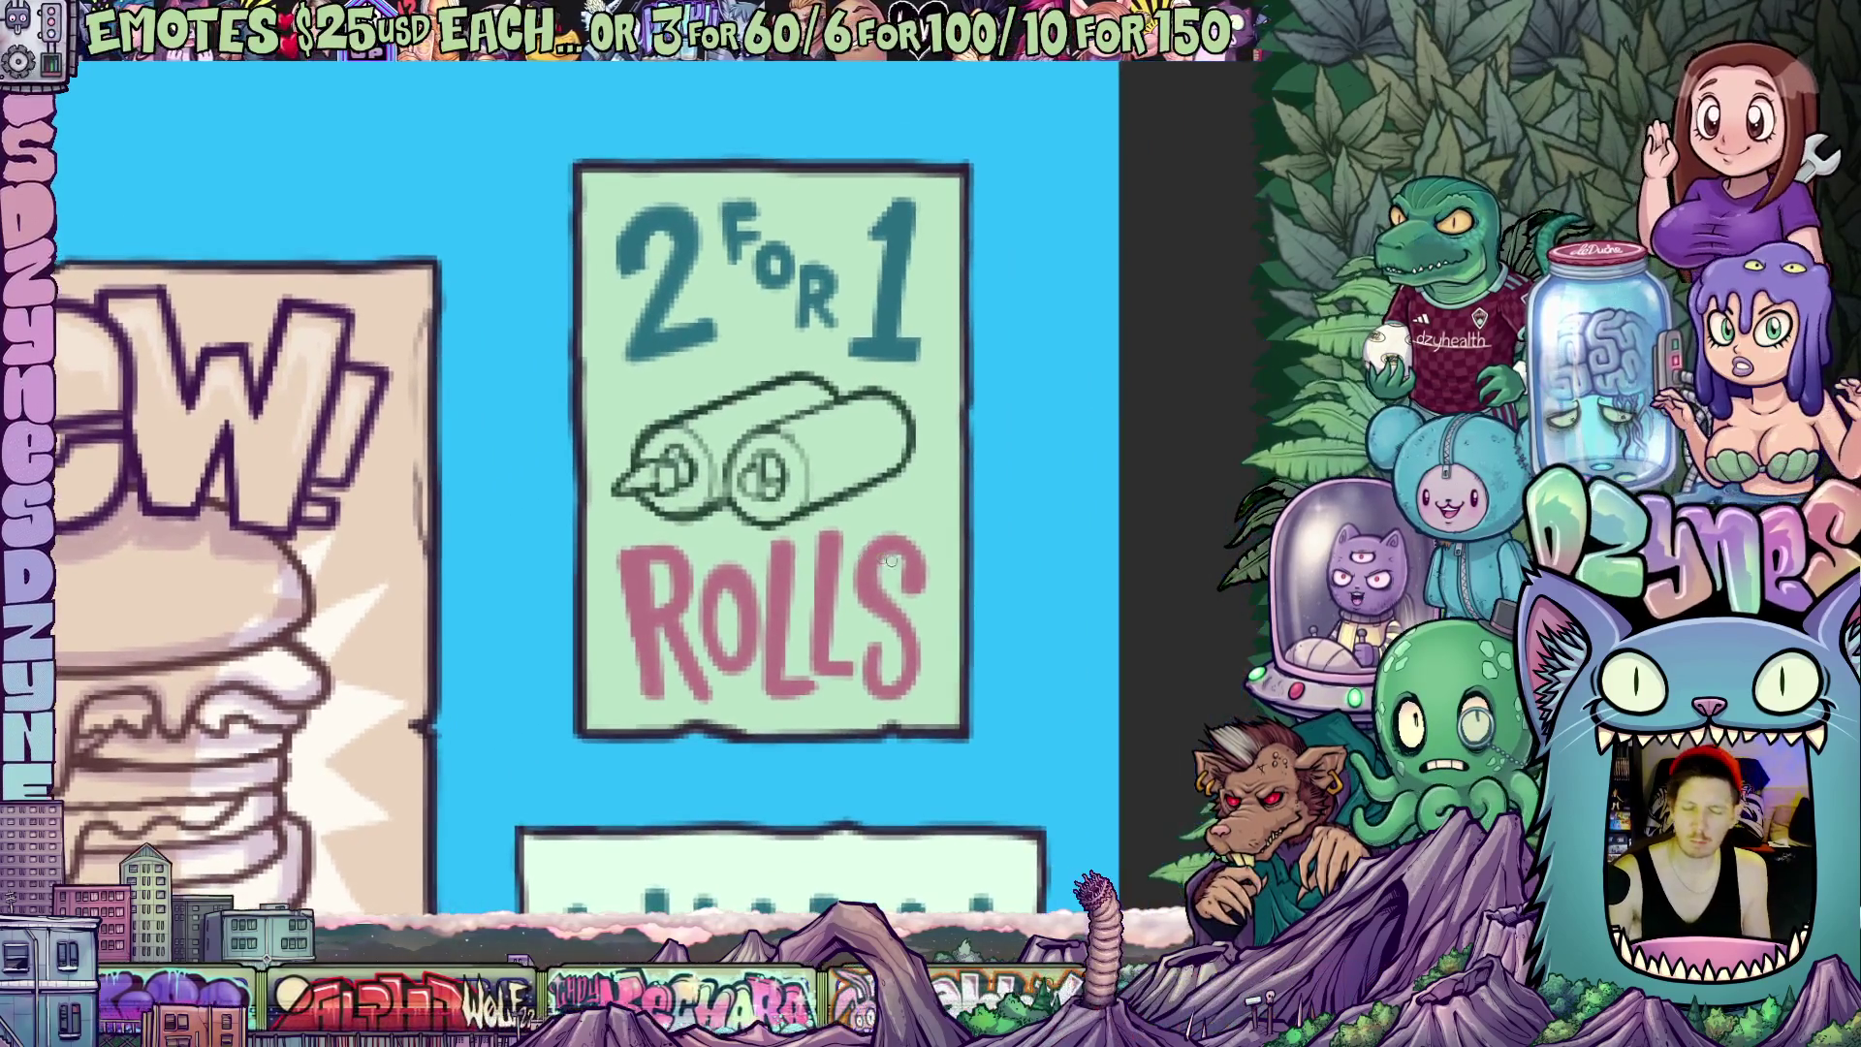
Paint the rolls with dark green seaweed wrap, white rice and bright fillings, plus shading
{"action": "mouse_move", "coordinate": [887, 512]}
{"action": "left_mouse_down"}
{"action": "mouse_move", "coordinate": [1036, 468]}
{"action": "mouse_move", "coordinate": [1038, 619]}
{"action": "mouse_move", "coordinate": [940, 253]}
{"action": "left_mouse_up"}
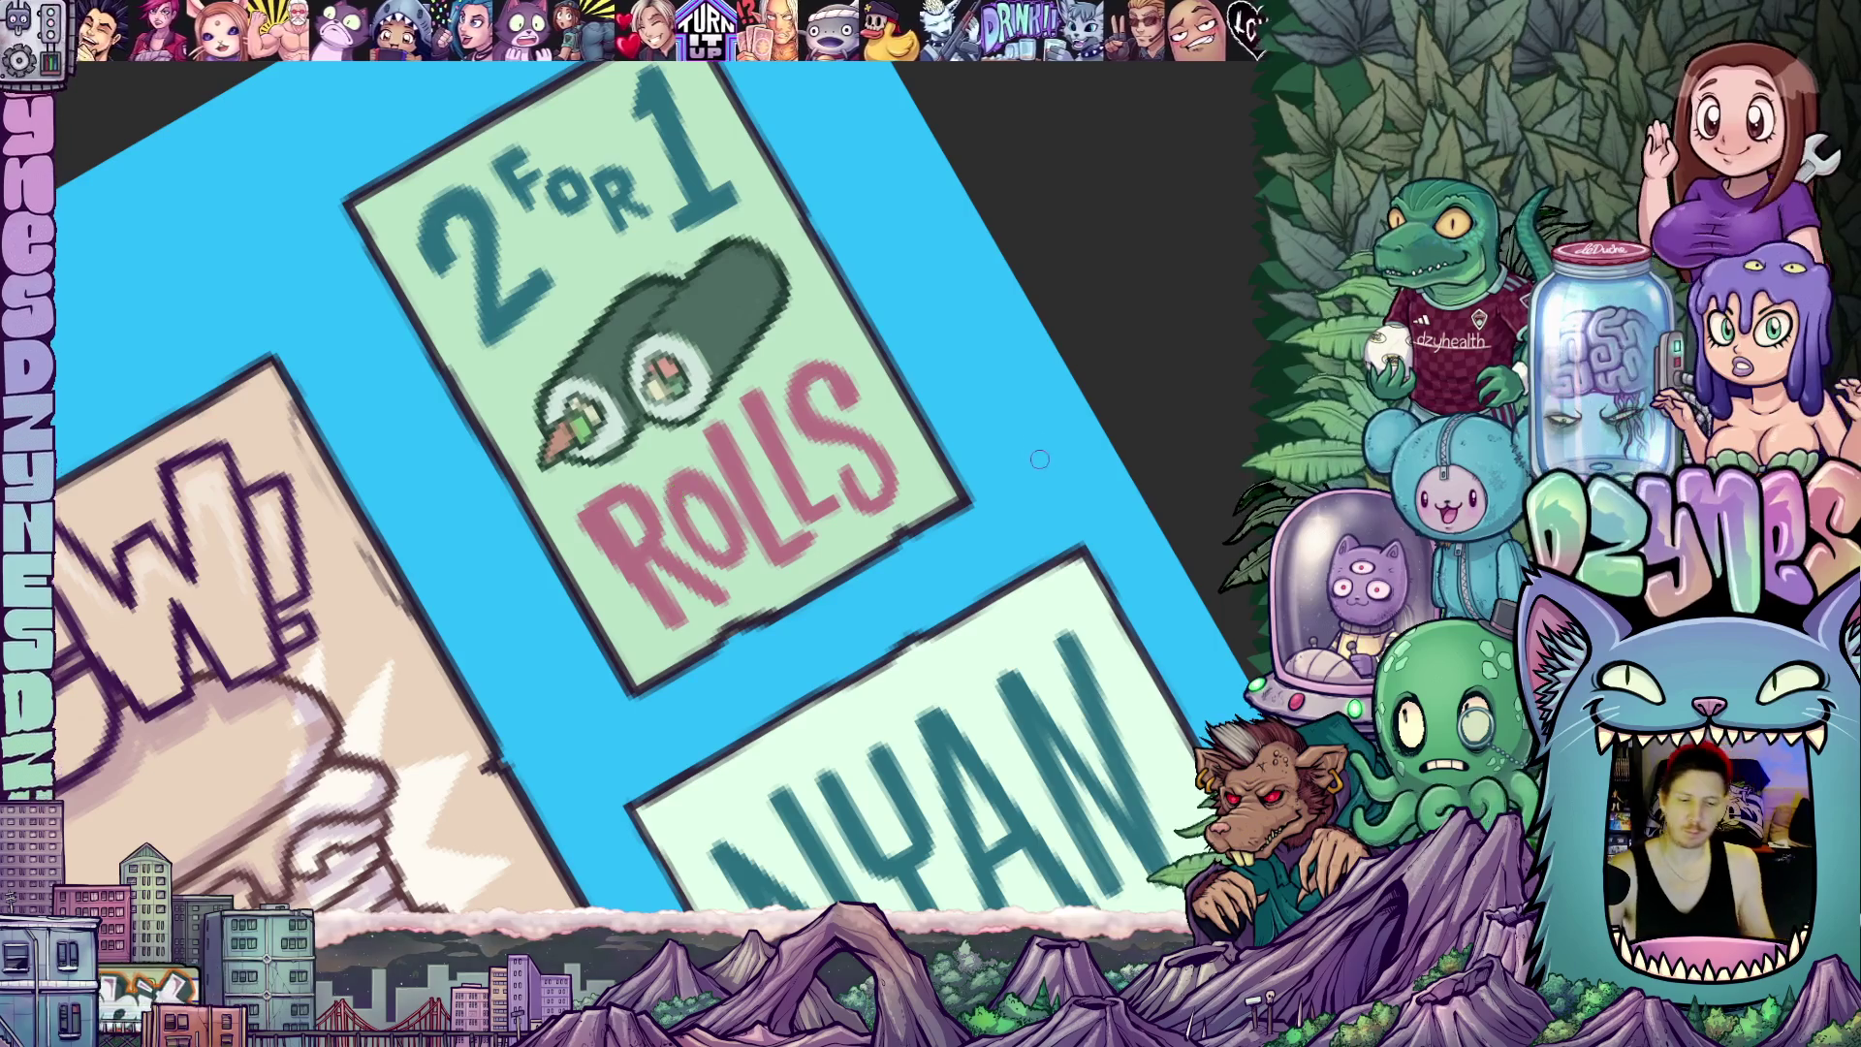
{"action": "key", "text": "5"}
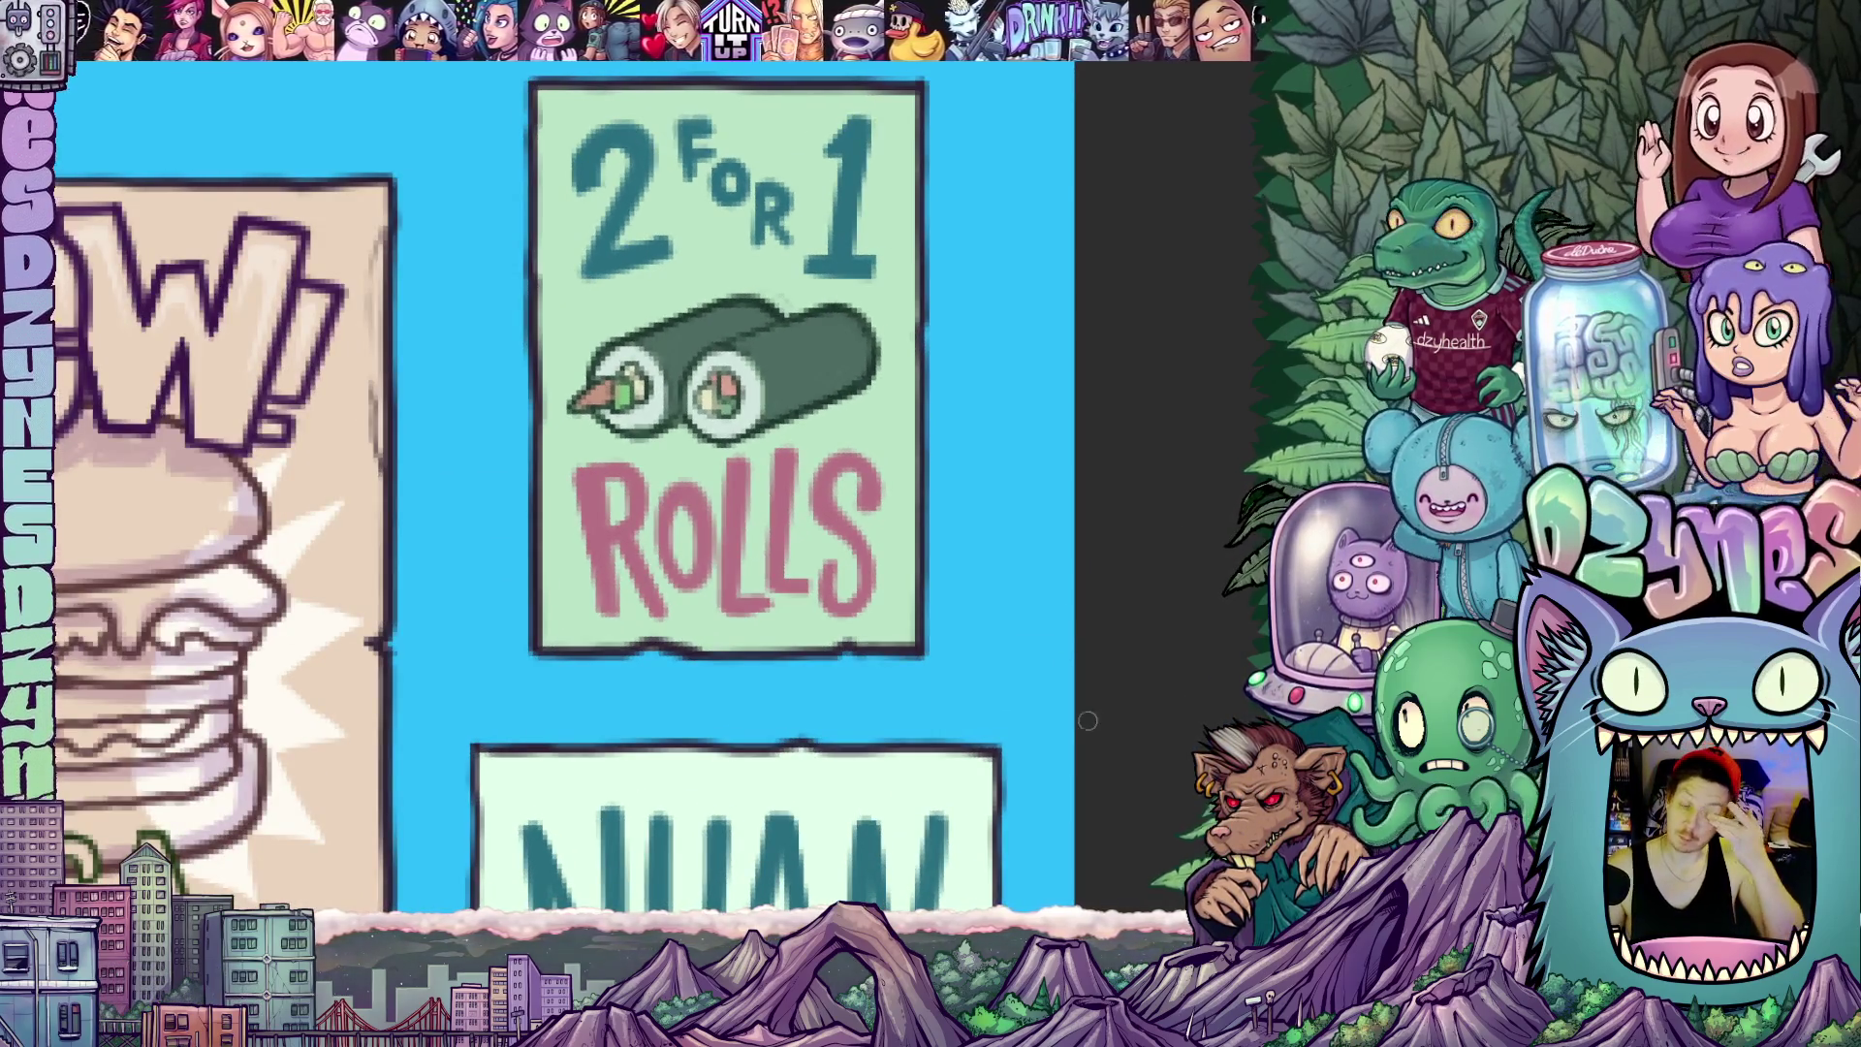
{"action": "scroll", "coordinate": [1088, 721], "scroll_direction": "down", "scroll_amount": 2}
{"action": "scroll", "coordinate": [1090, 651], "scroll_direction": "down", "scroll_amount": 2}
{"action": "scroll", "coordinate": [1070, 685], "scroll_direction": "up", "scroll_amount": 2}
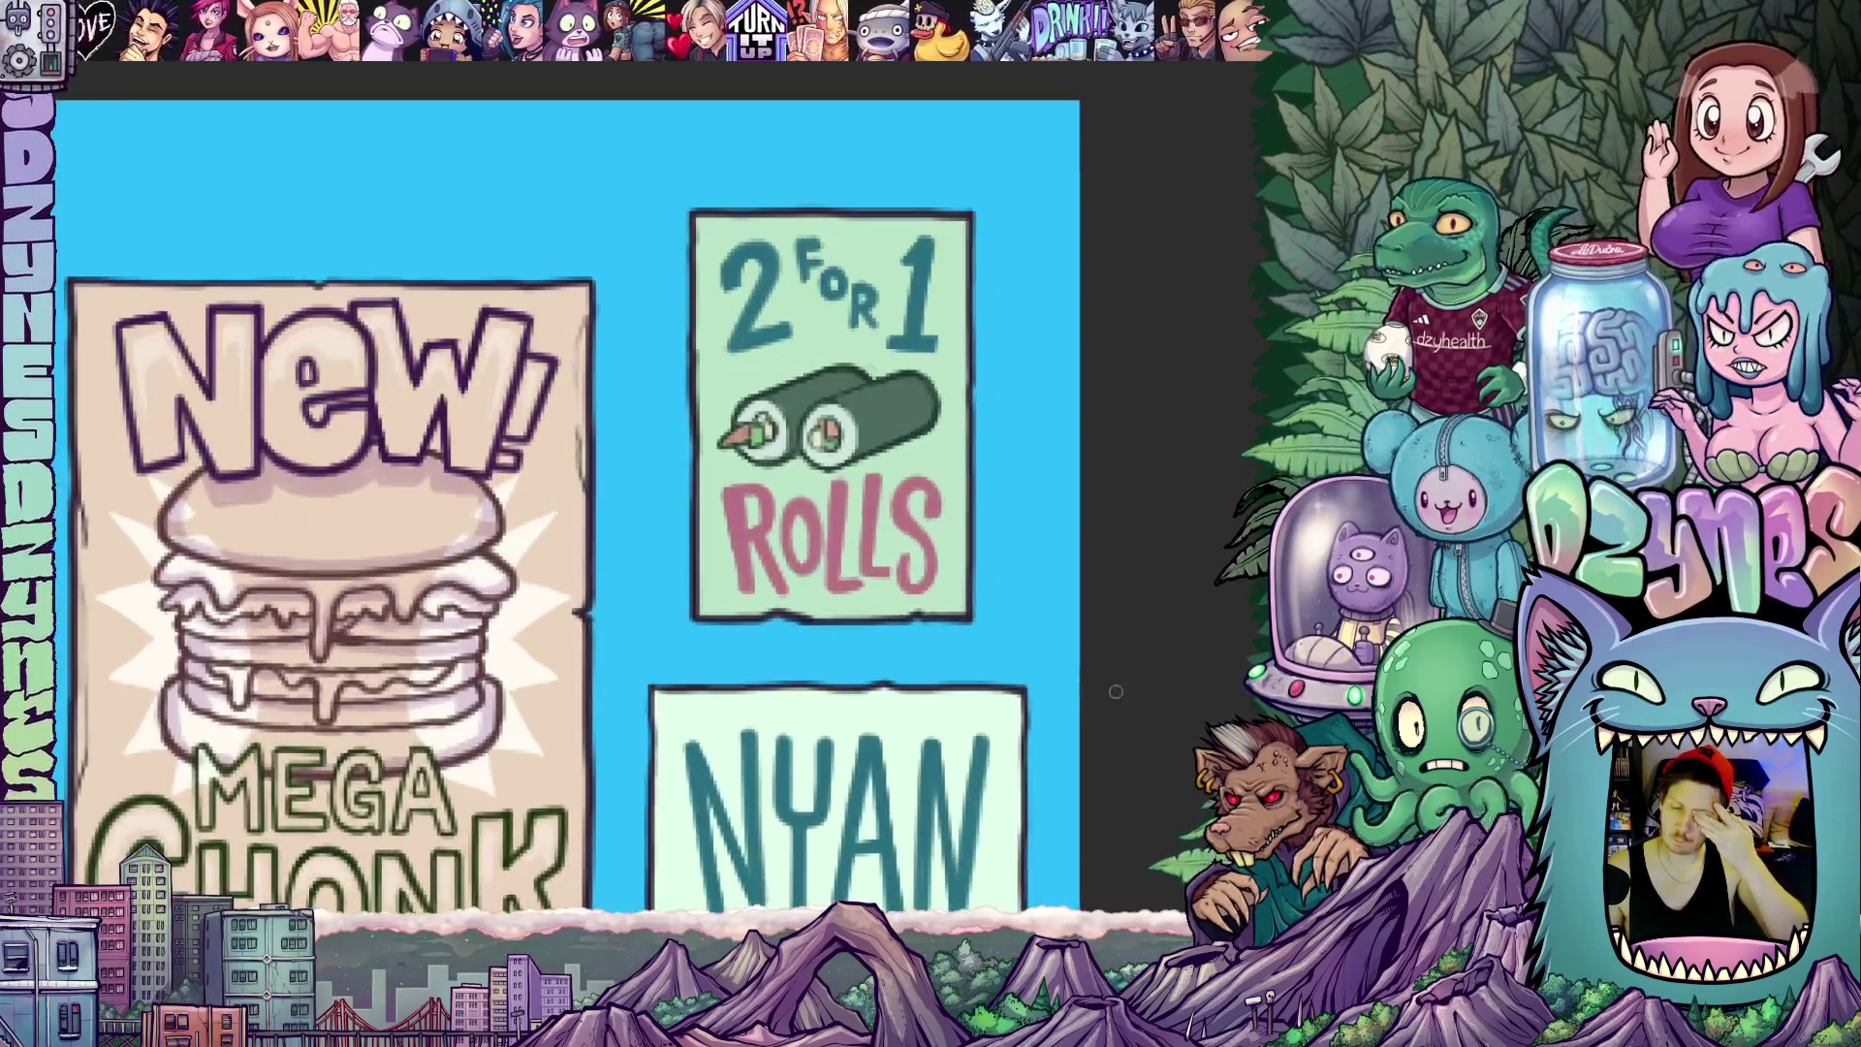
{"action": "scroll", "coordinate": [1070, 685], "scroll_direction": "up", "scroll_amount": 1}
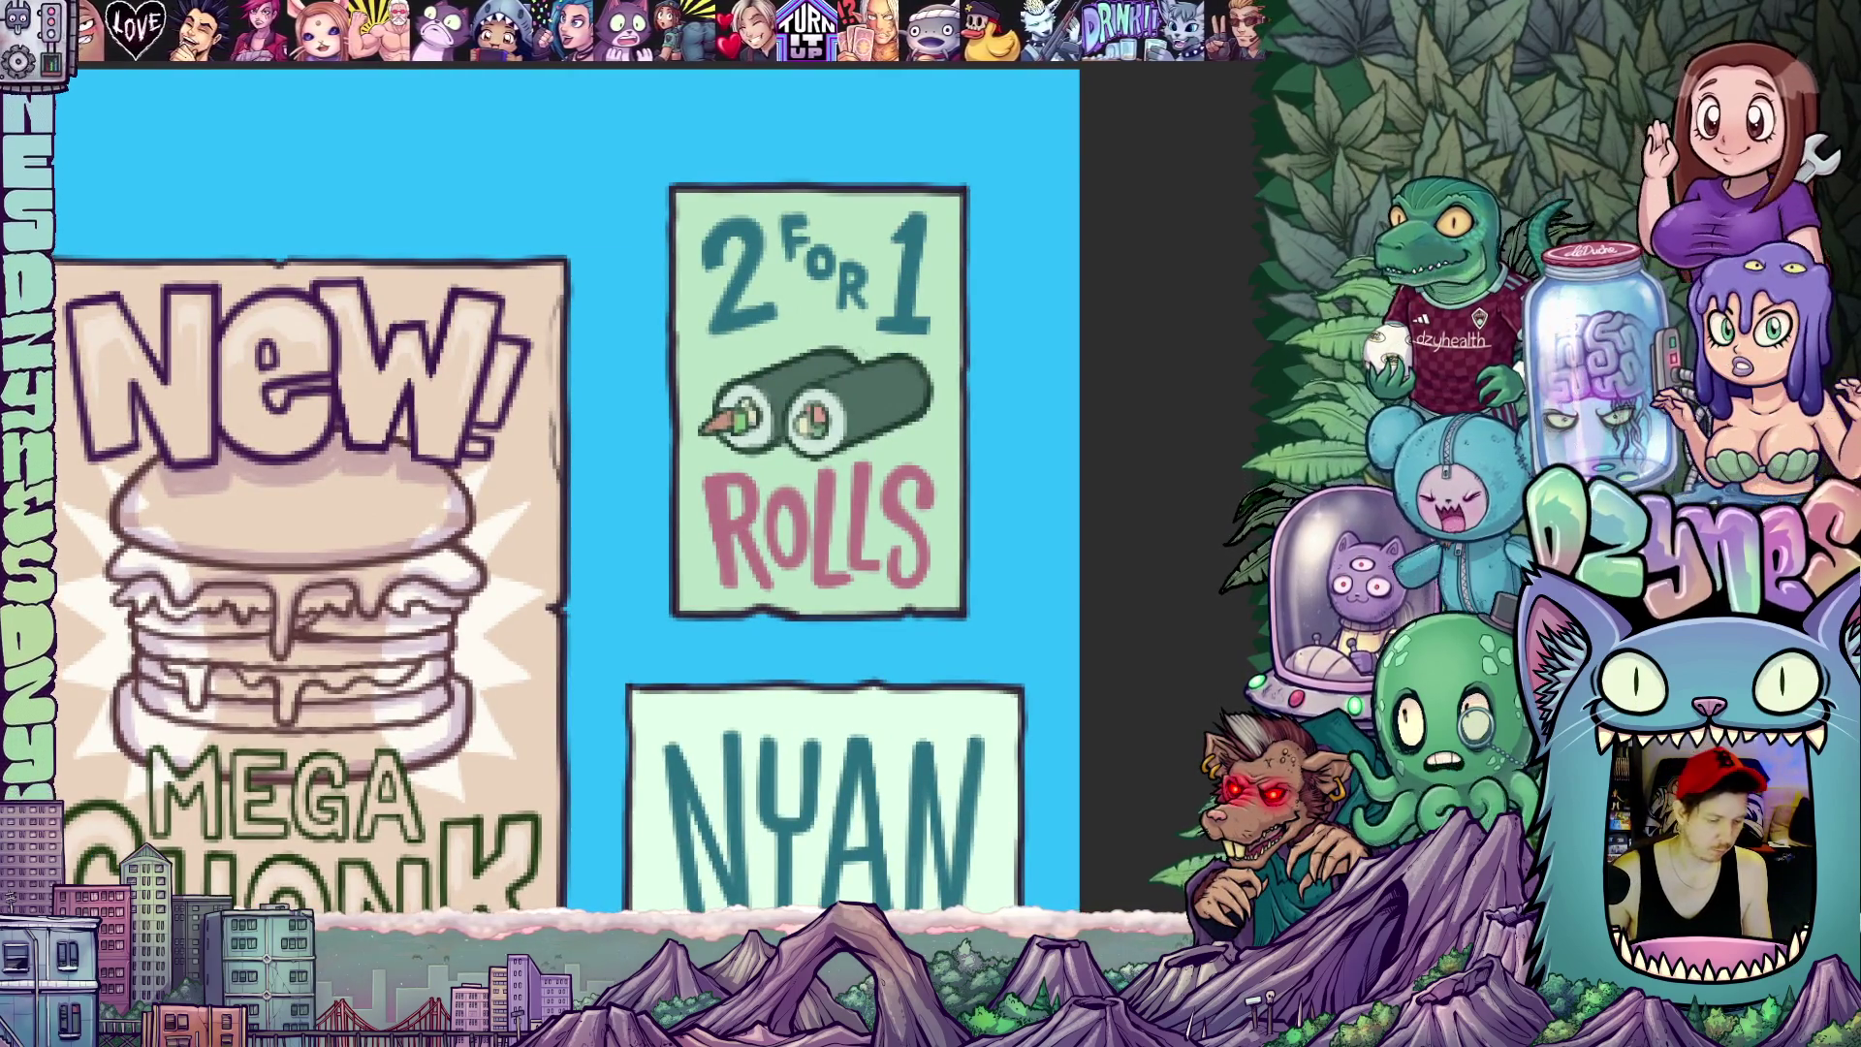
{"action": "key", "text": "4"}
{"action": "key", "text": "4"}
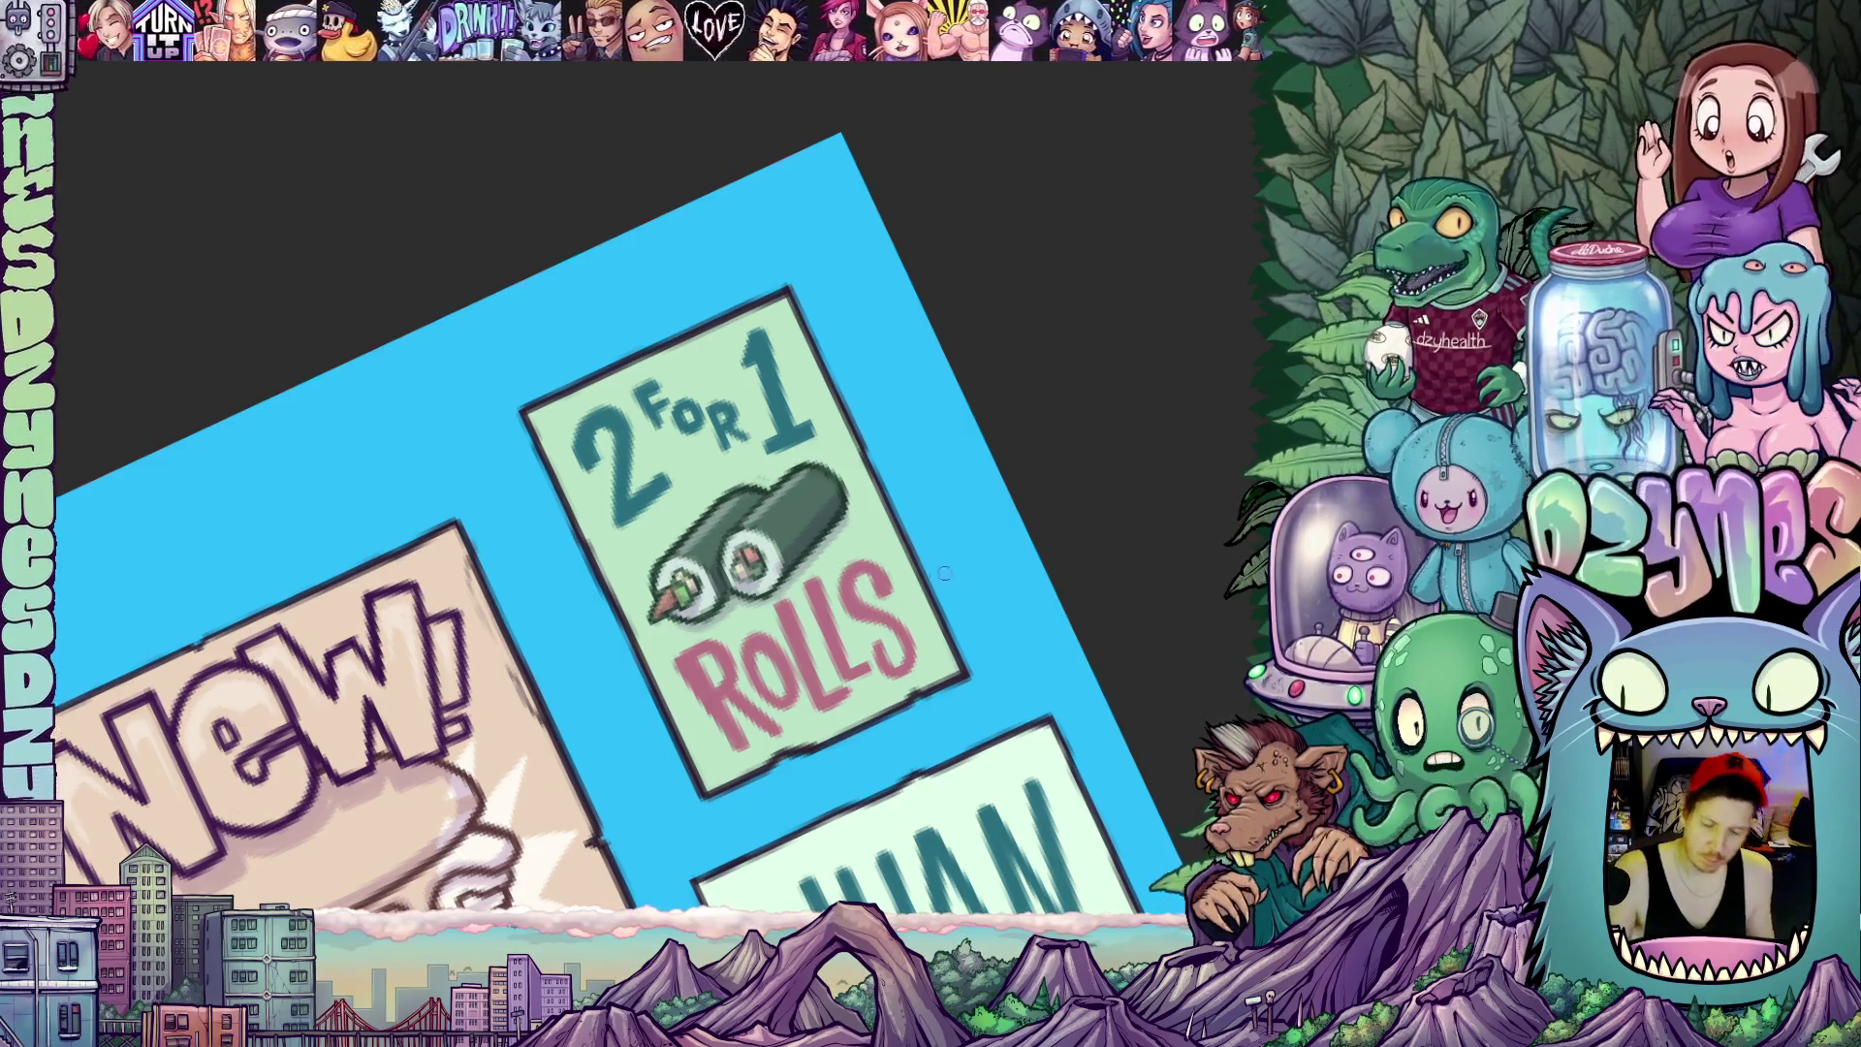
{"action": "left_click_drag", "start_coordinate": [1013, 597], "coordinate": [869, 653]}
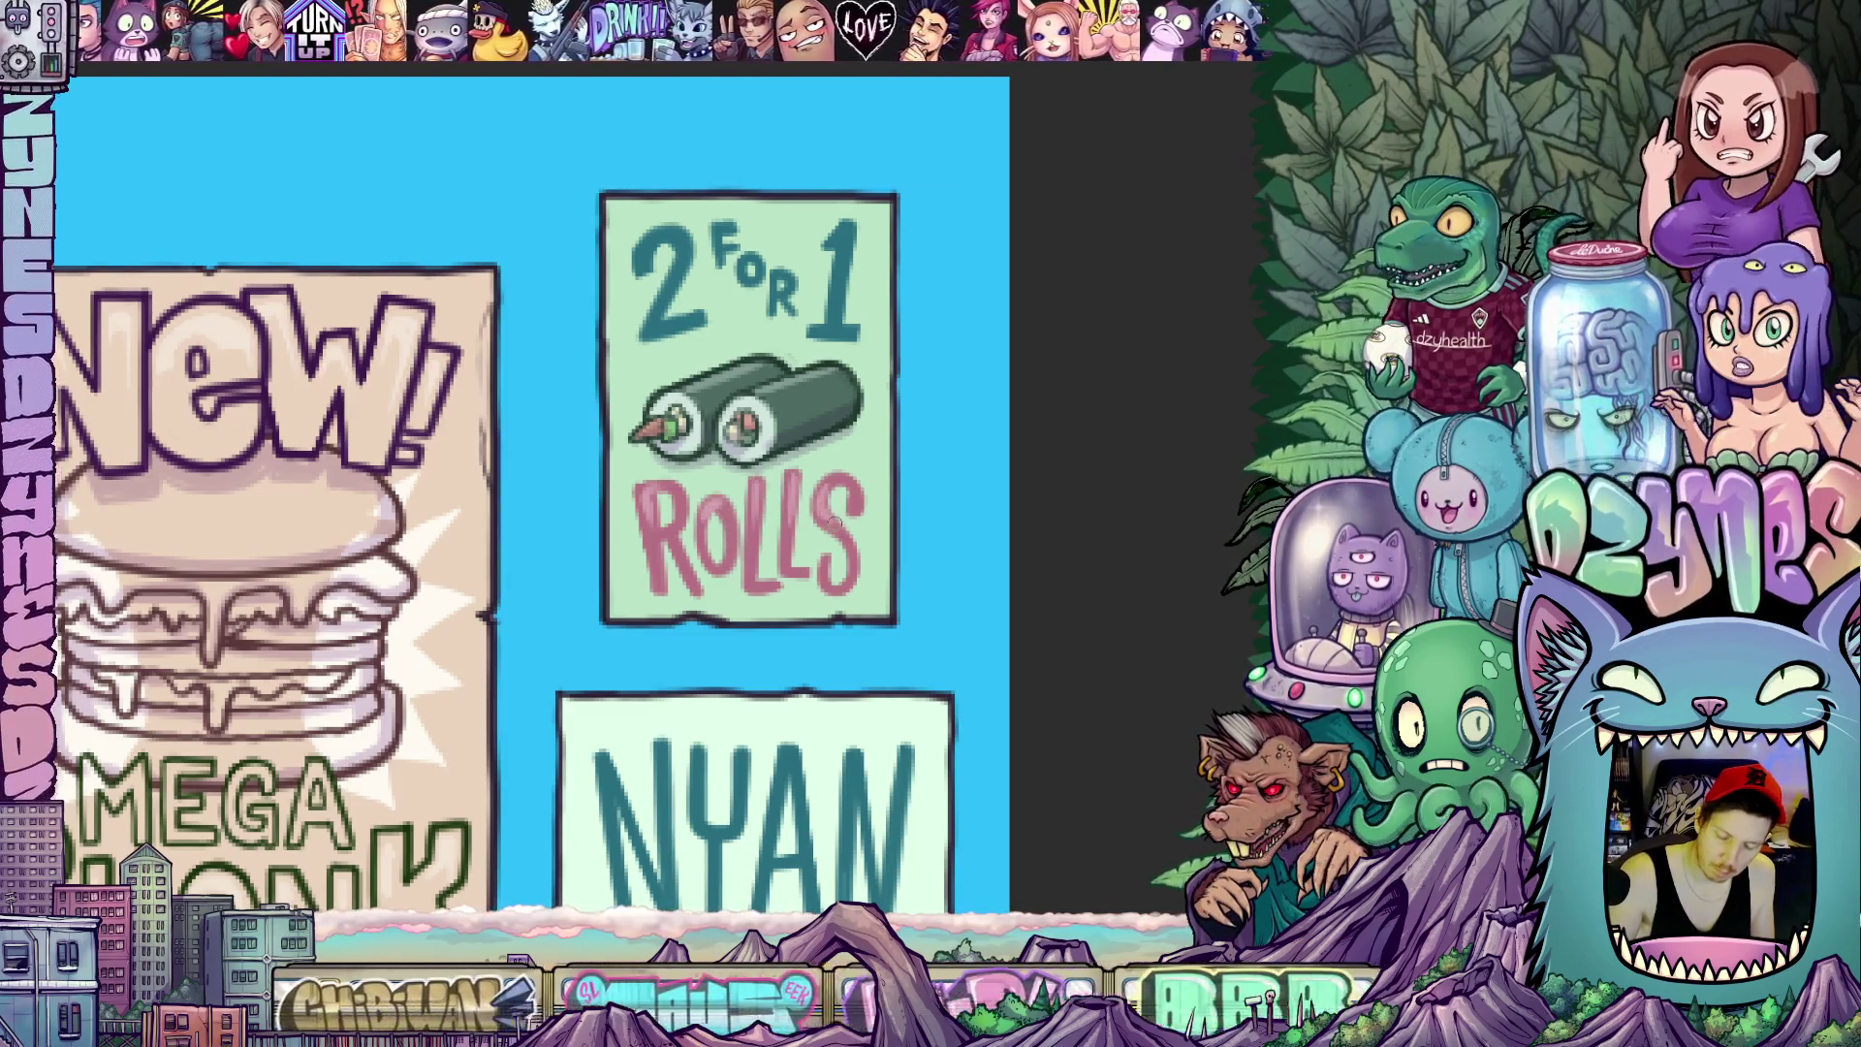
{"action": "scroll", "coordinate": [523, 495], "scroll_direction": "up", "scroll_amount": 1}
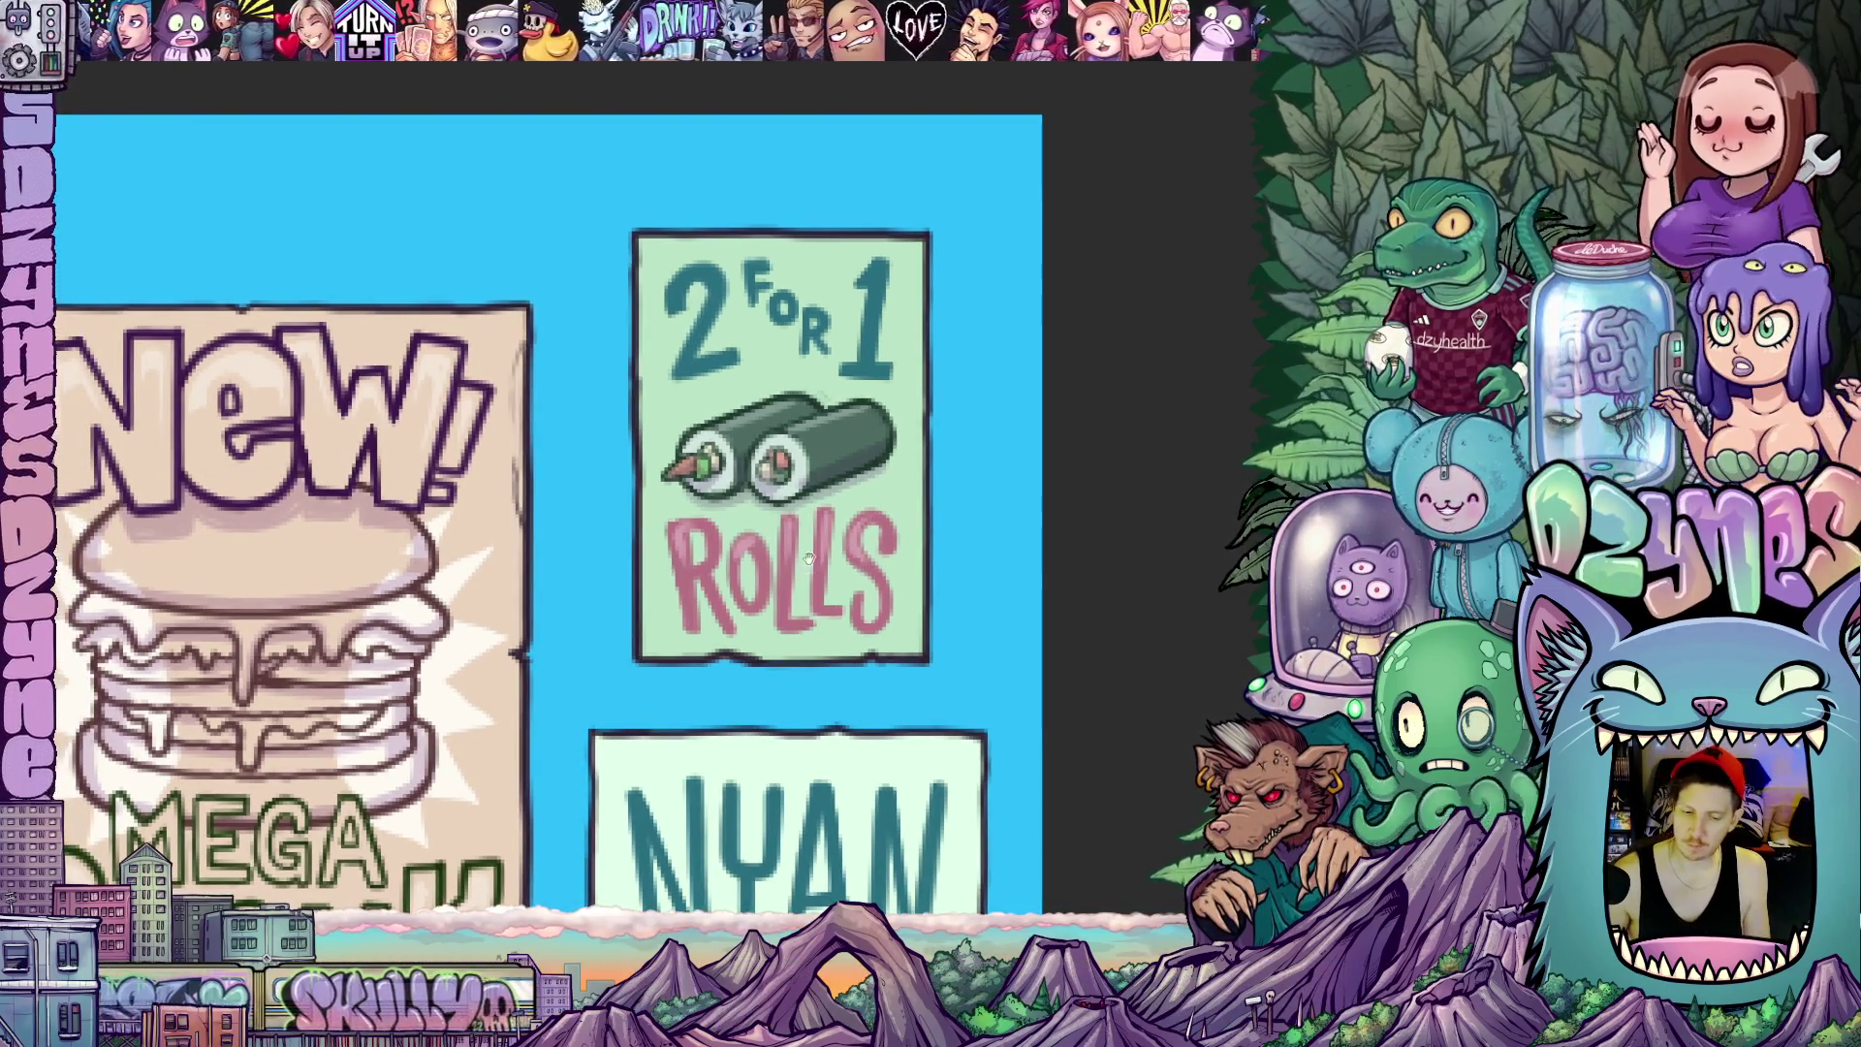
{"action": "scroll", "coordinate": [582, 509], "scroll_direction": "up", "scroll_amount": 2}
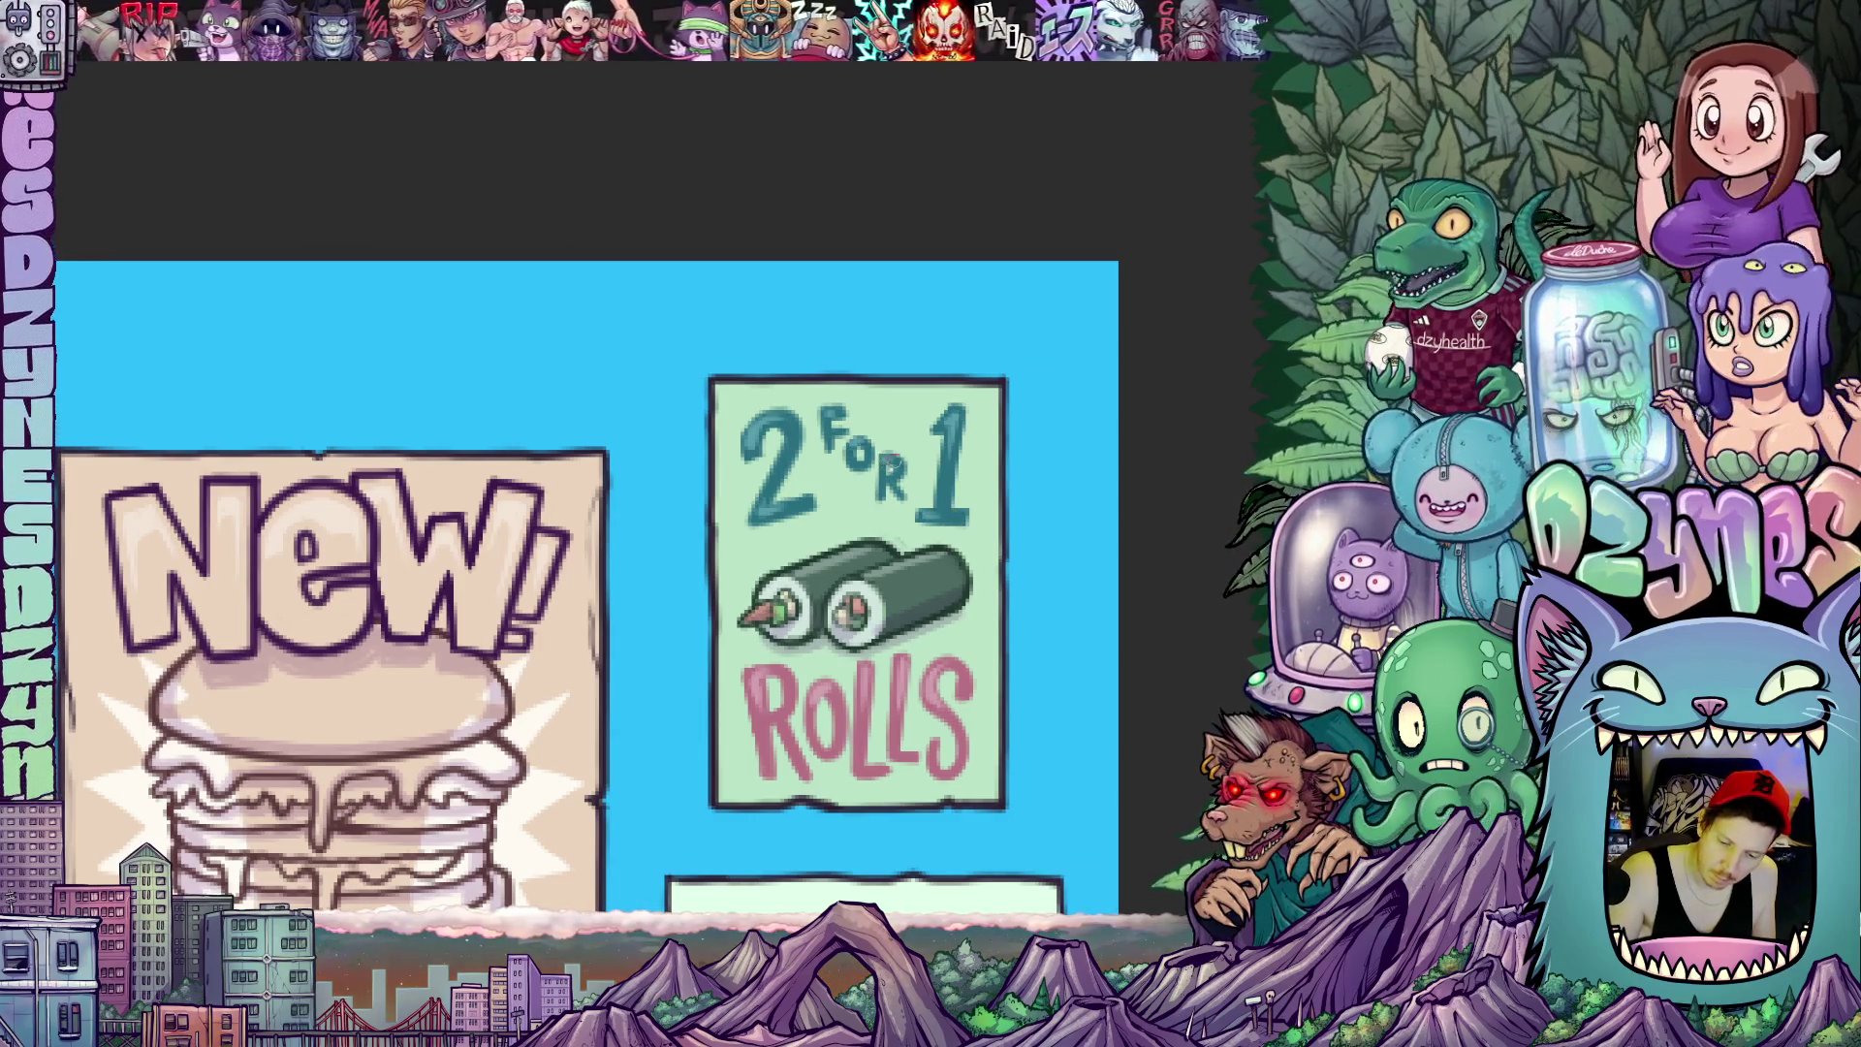
{"action": "scroll", "coordinate": [915, 541], "scroll_direction": "down", "scroll_amount": 3}
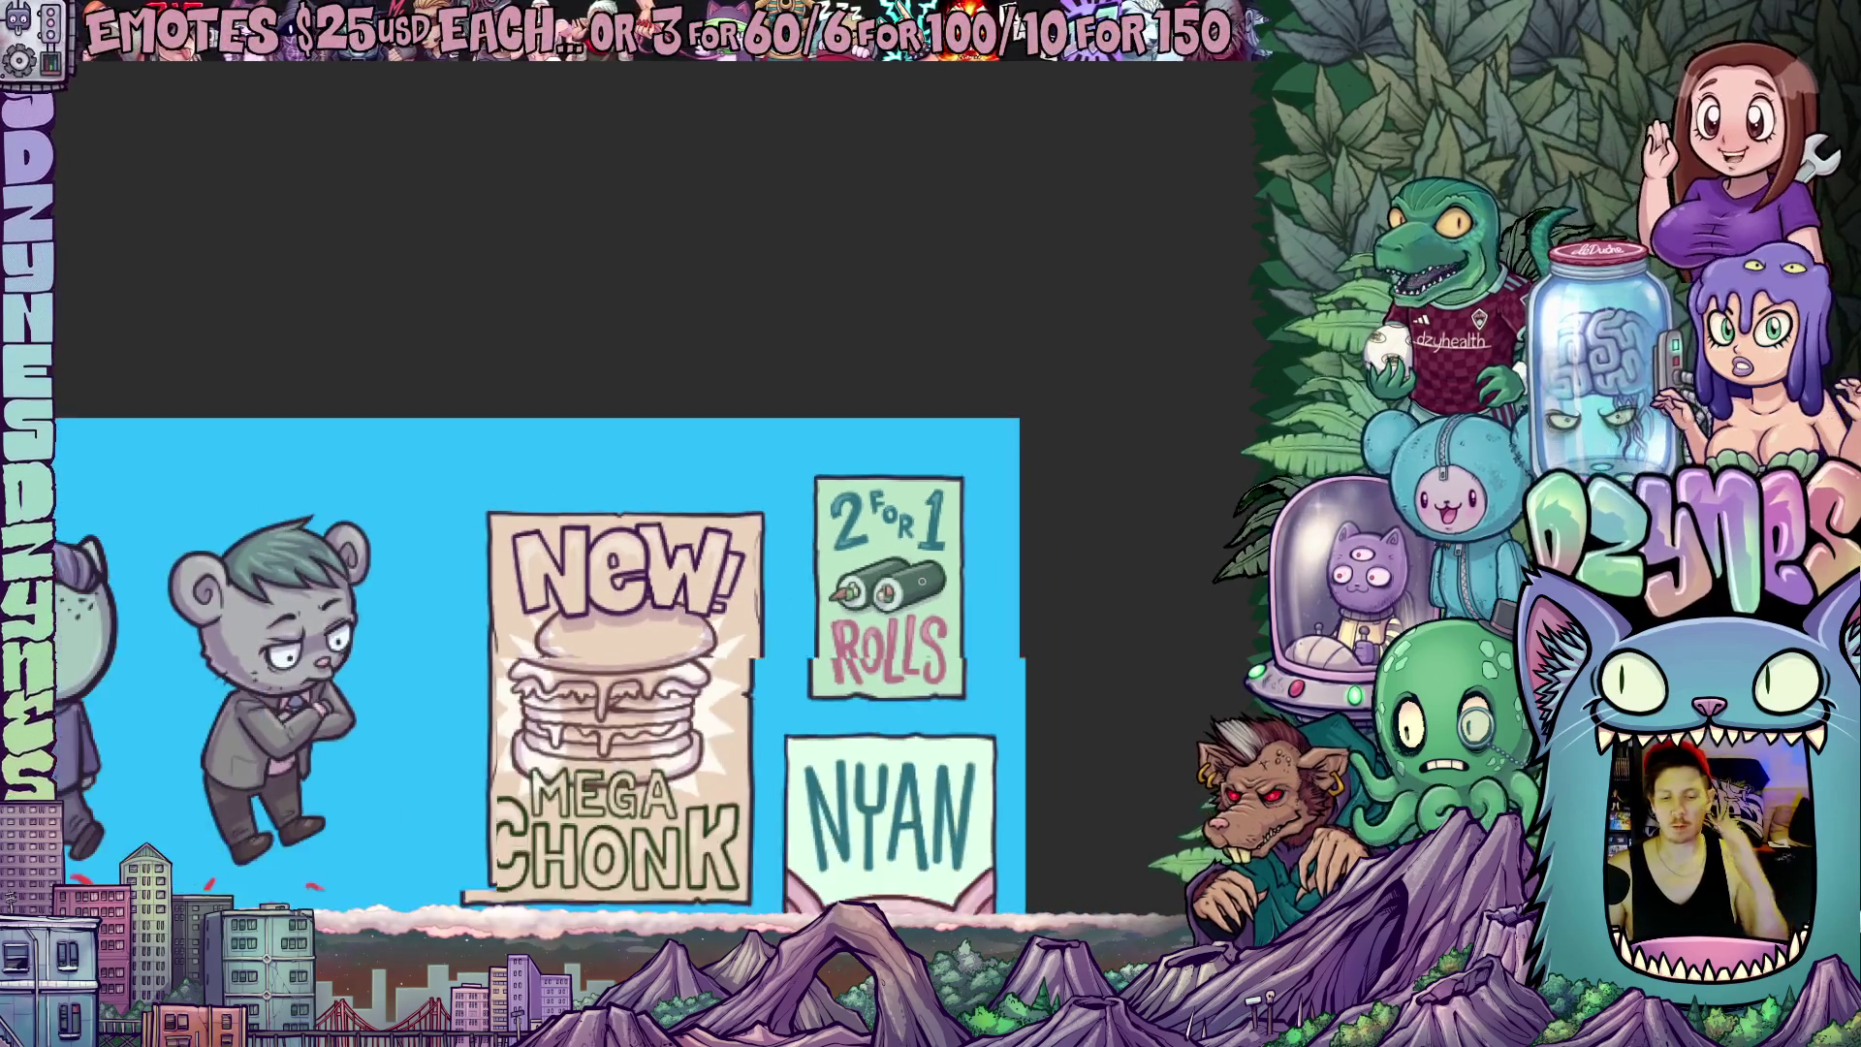
{"action": "scroll", "coordinate": [958, 515], "scroll_direction": "down", "scroll_amount": 2}
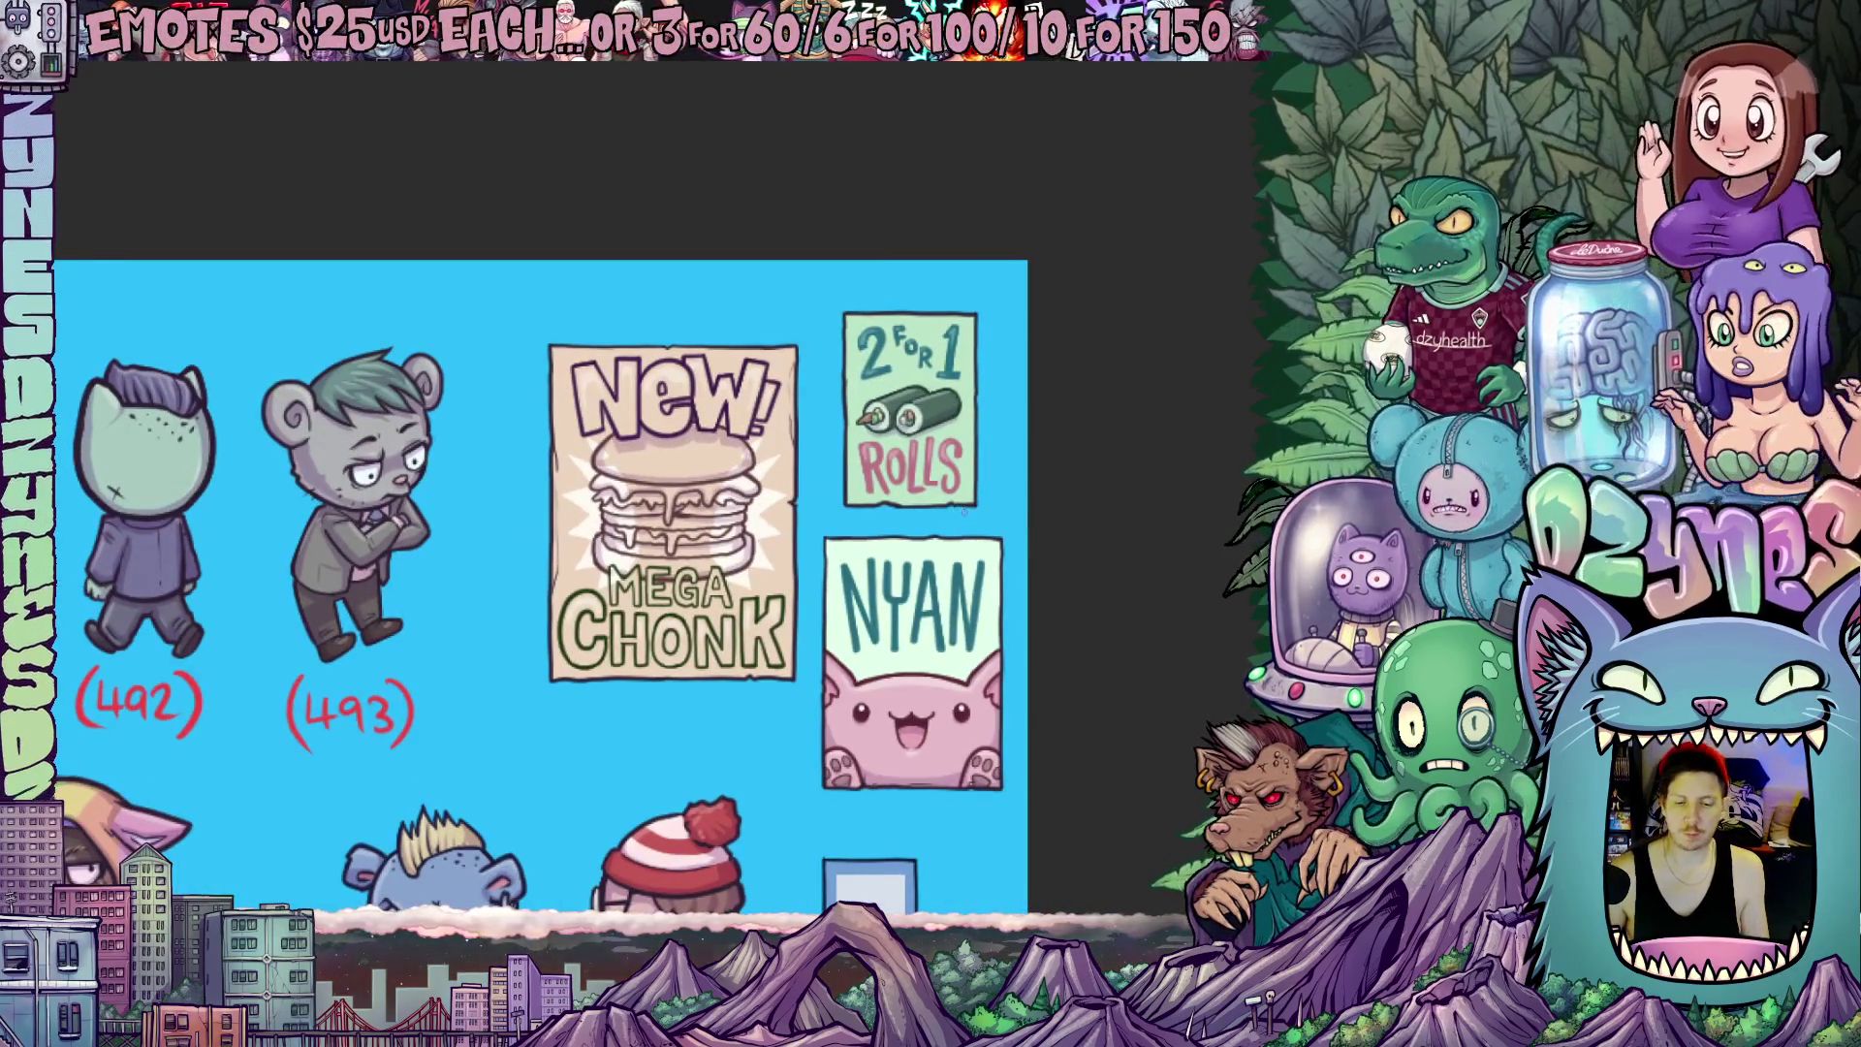
{"action": "scroll", "coordinate": [1047, 357], "scroll_direction": "up", "scroll_amount": 2}
{"action": "scroll", "coordinate": [1048, 355], "scroll_direction": "up", "scroll_amount": 2}
{"action": "scroll", "coordinate": [1047, 356], "scroll_direction": "up", "scroll_amount": 1}
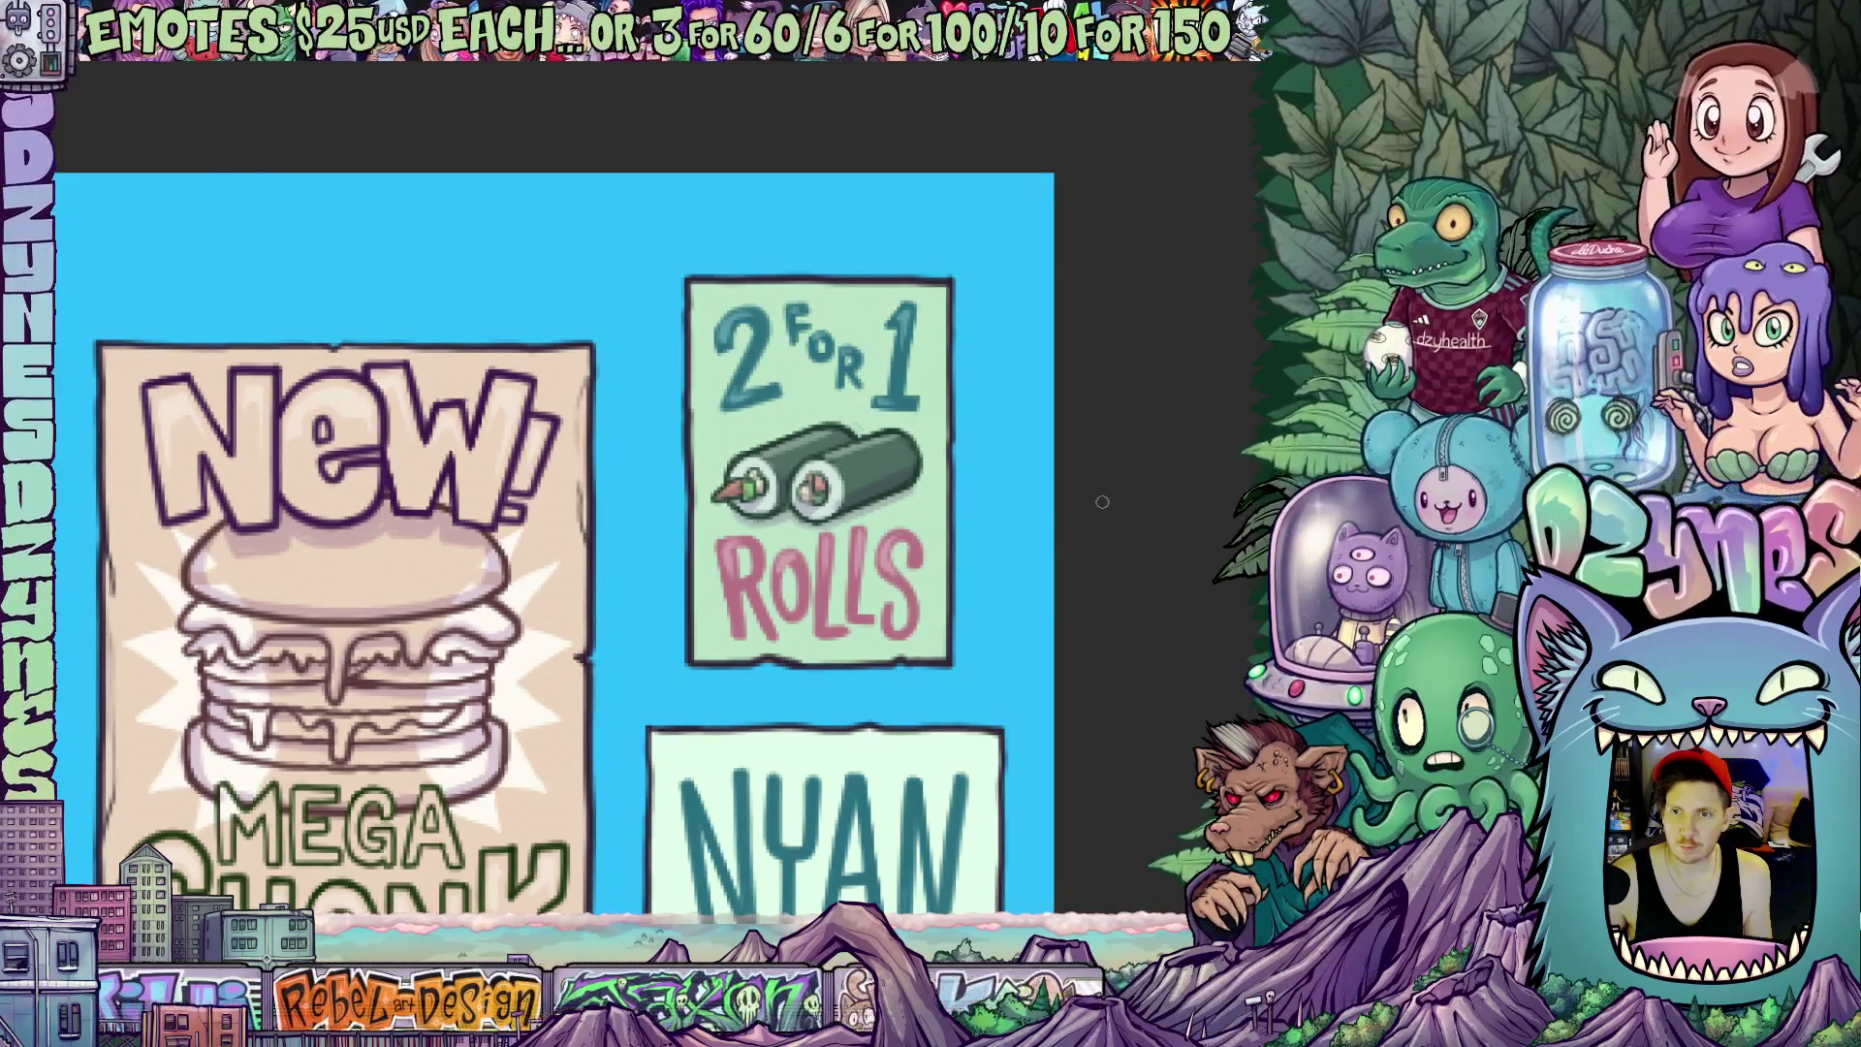
{"action": "scroll", "coordinate": [1111, 546], "scroll_direction": "down", "scroll_amount": 3}
Lasso-select the 2 for 1 Rolls poster on the poster artwork sheet
{"action": "left_click_drag", "start_coordinate": [1227, 581], "coordinate": [1097, 404]}
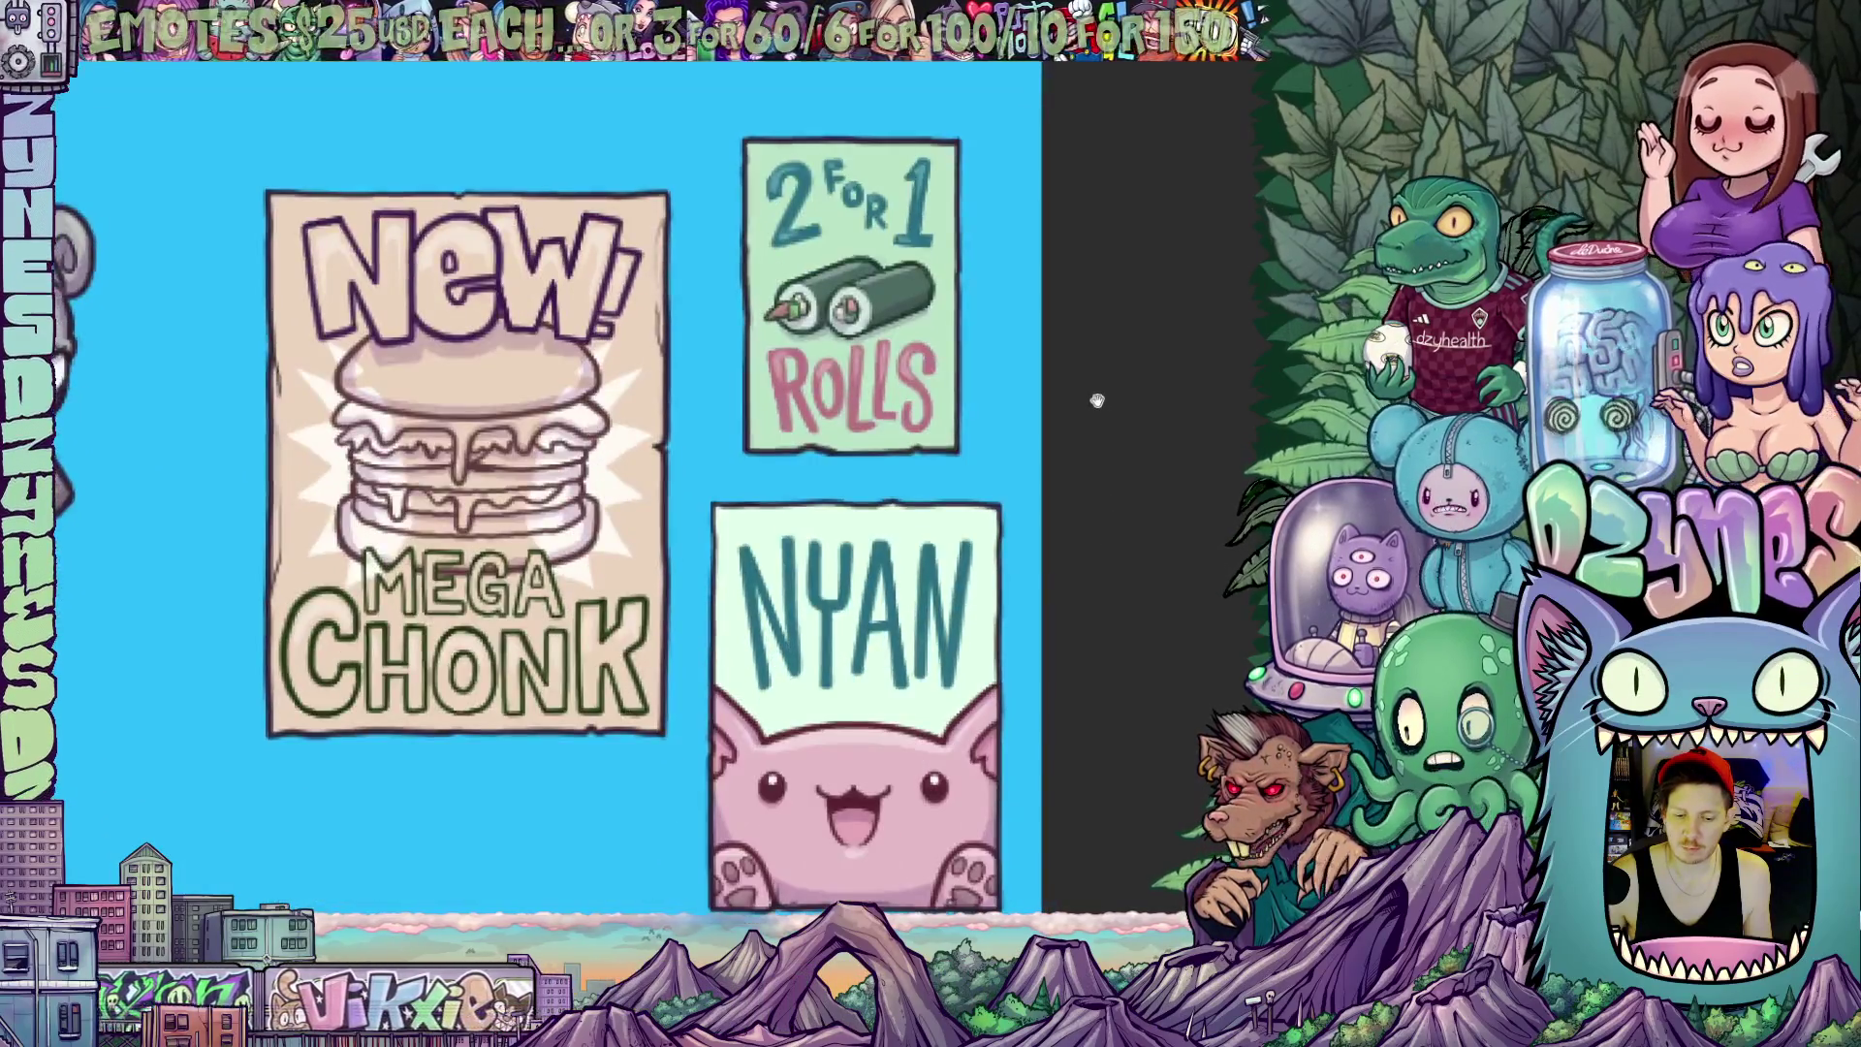
{"action": "scroll", "coordinate": [1104, 422], "scroll_direction": "down", "scroll_amount": 2}
{"action": "scroll", "coordinate": [1061, 470], "scroll_direction": "down", "scroll_amount": 1}
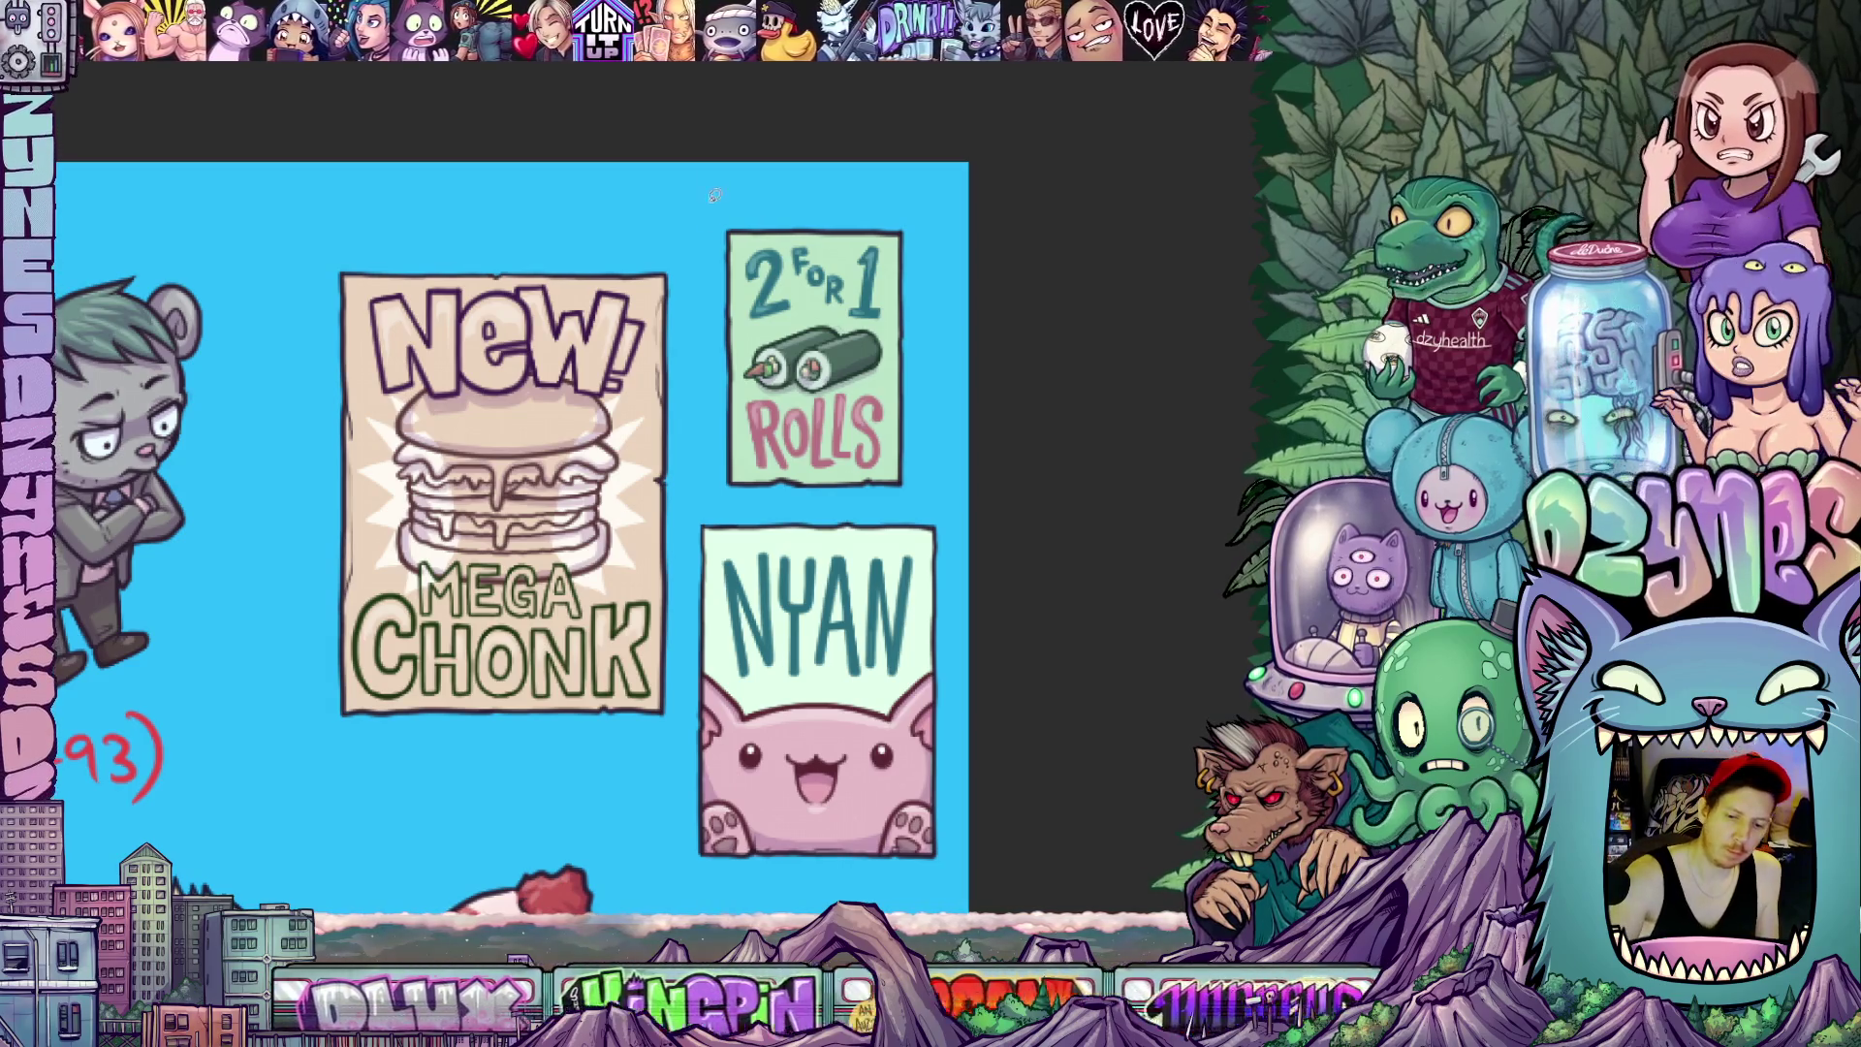
{"action": "mouse_move", "coordinate": [705, 454]}
{"action": "left_mouse_down"}
{"action": "mouse_move", "coordinate": [846, 189]}
{"action": "mouse_move", "coordinate": [721, 198]}
{"action": "left_mouse_up"}
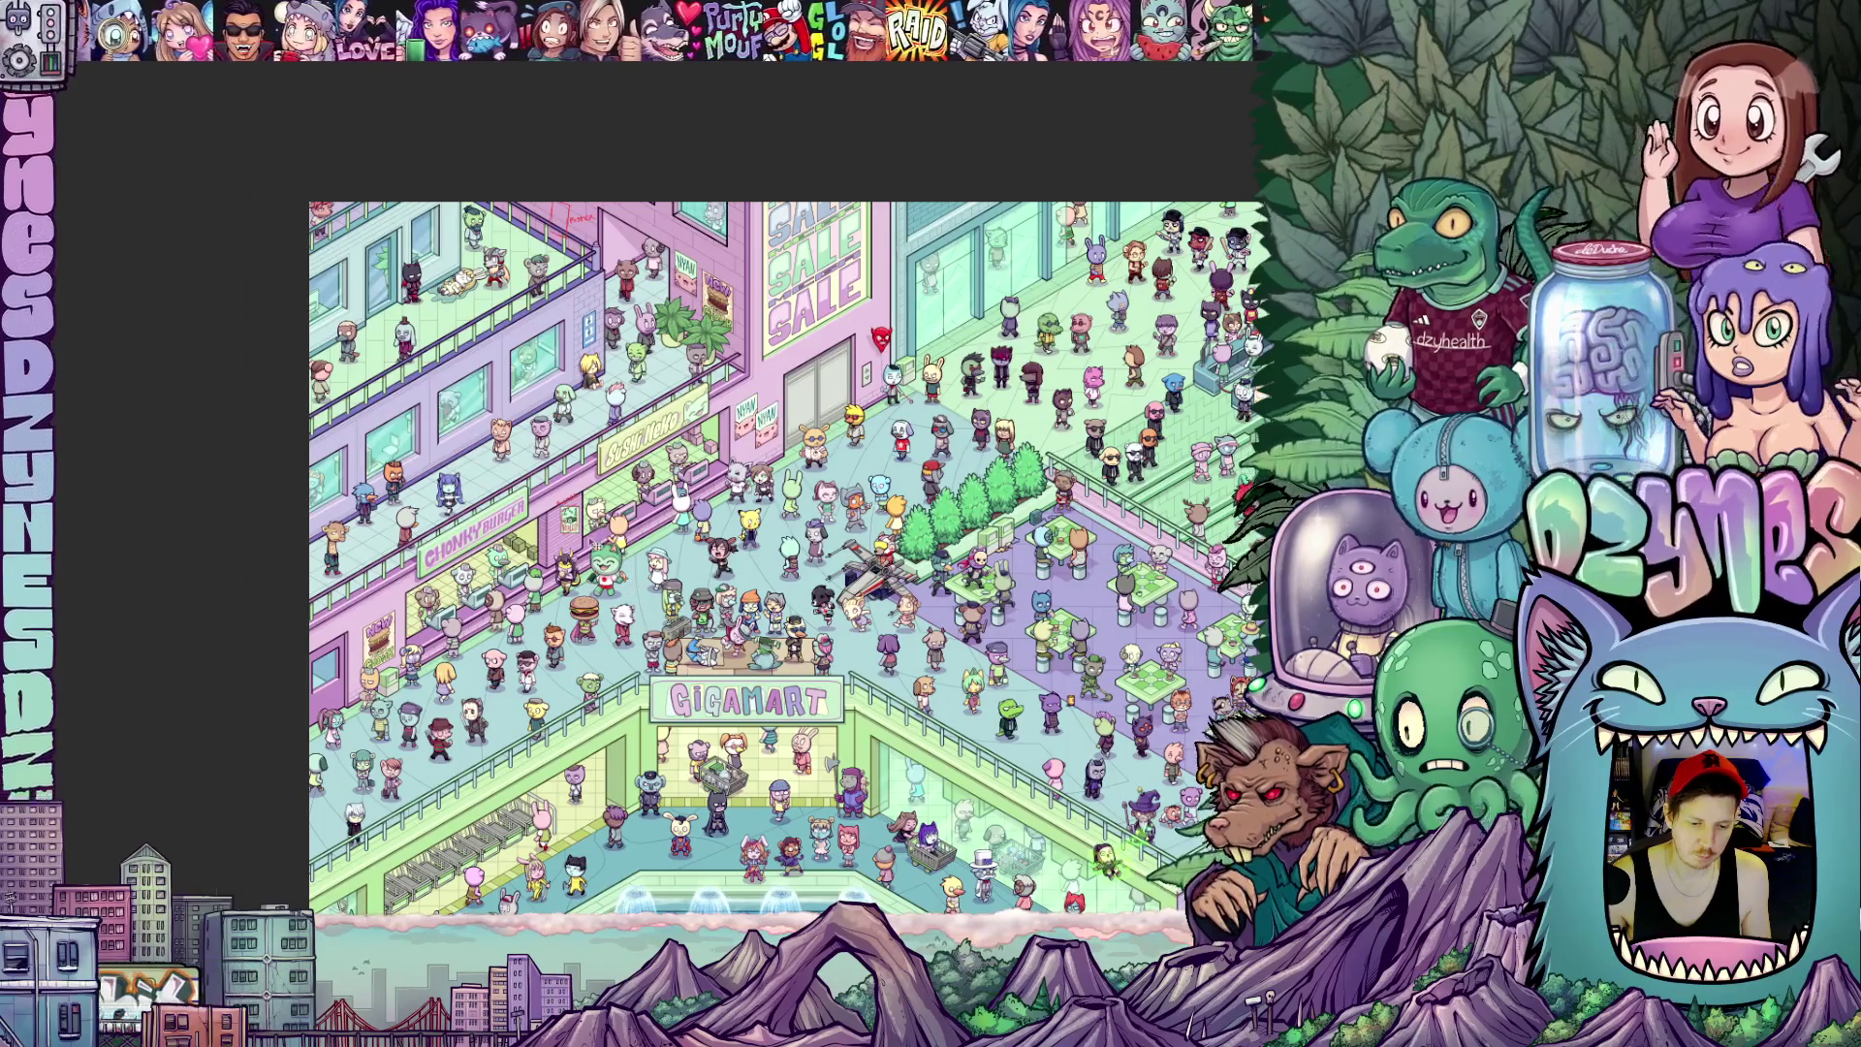
{"action": "scroll", "coordinate": [567, 545], "scroll_direction": "up", "scroll_amount": 3}
{"action": "scroll", "coordinate": [568, 535], "scroll_direction": "up", "scroll_amount": 3}
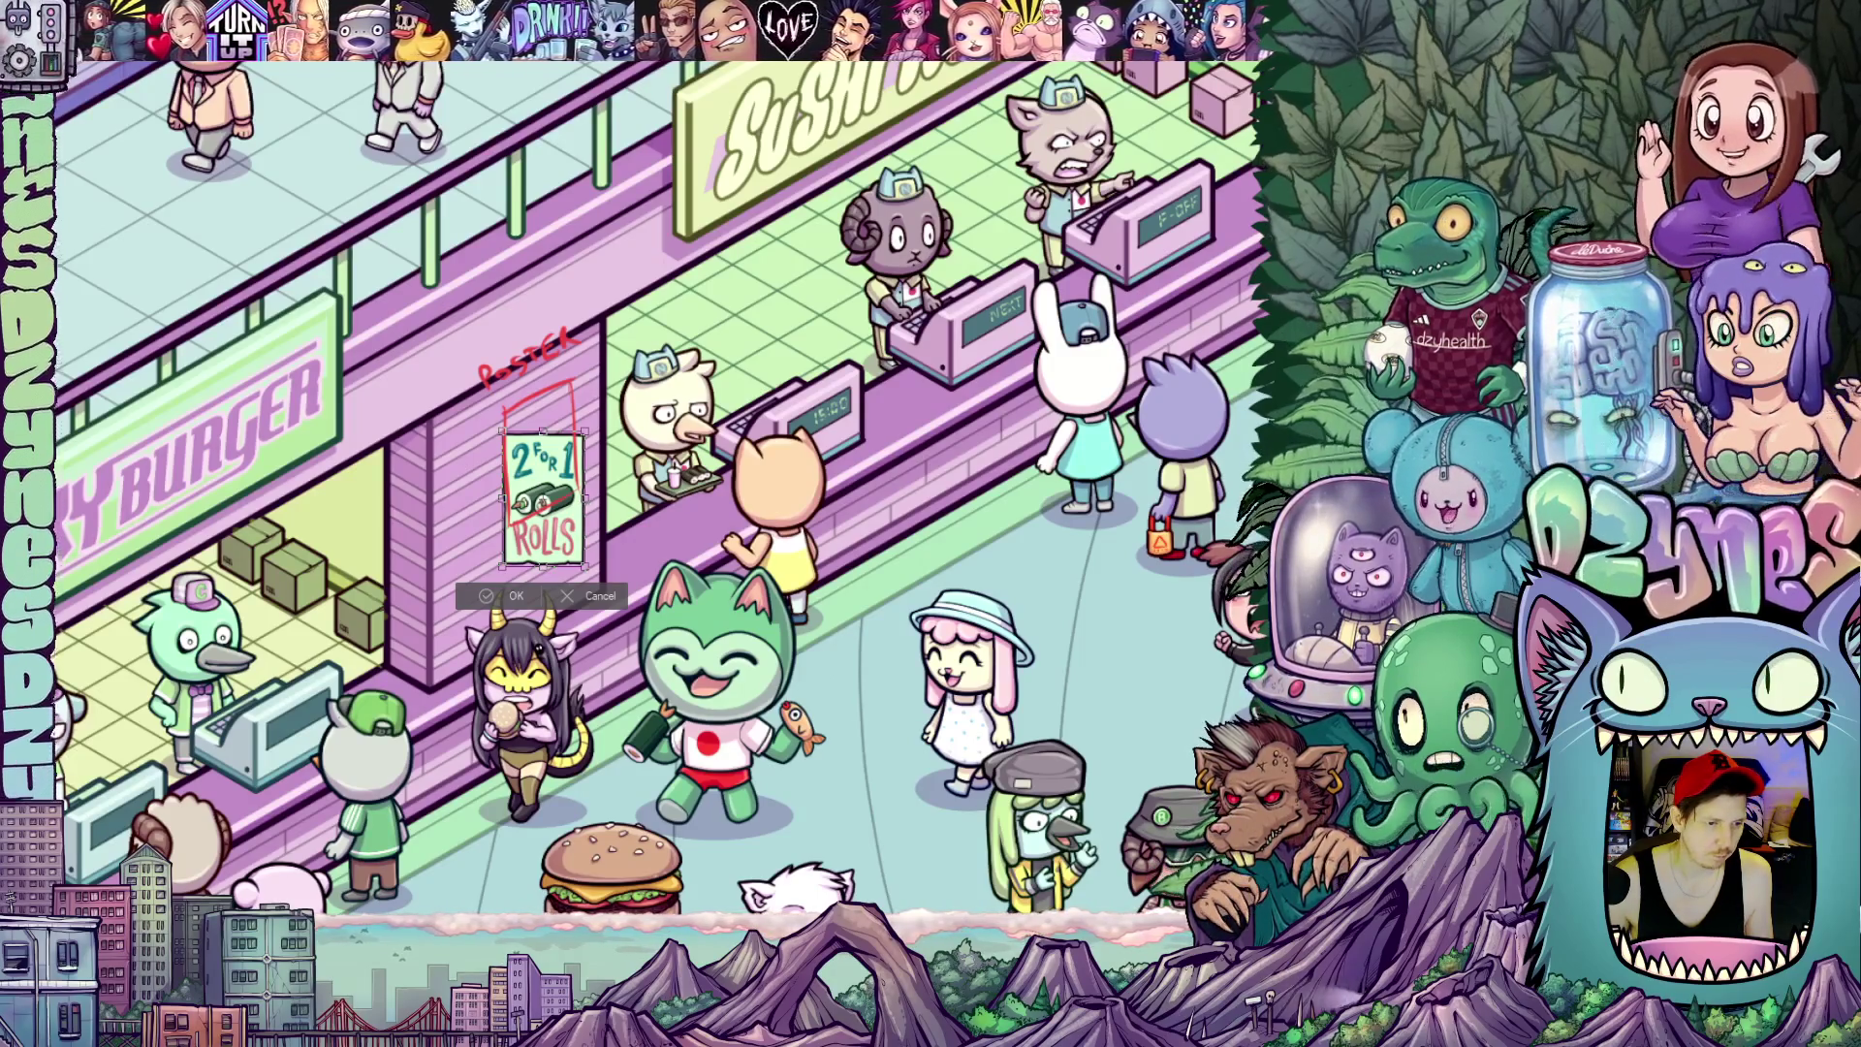
Choose a Transform mode from the right-click menu for the pasted poster on the wall
{"action": "right_click", "coordinate": [51, 619]}
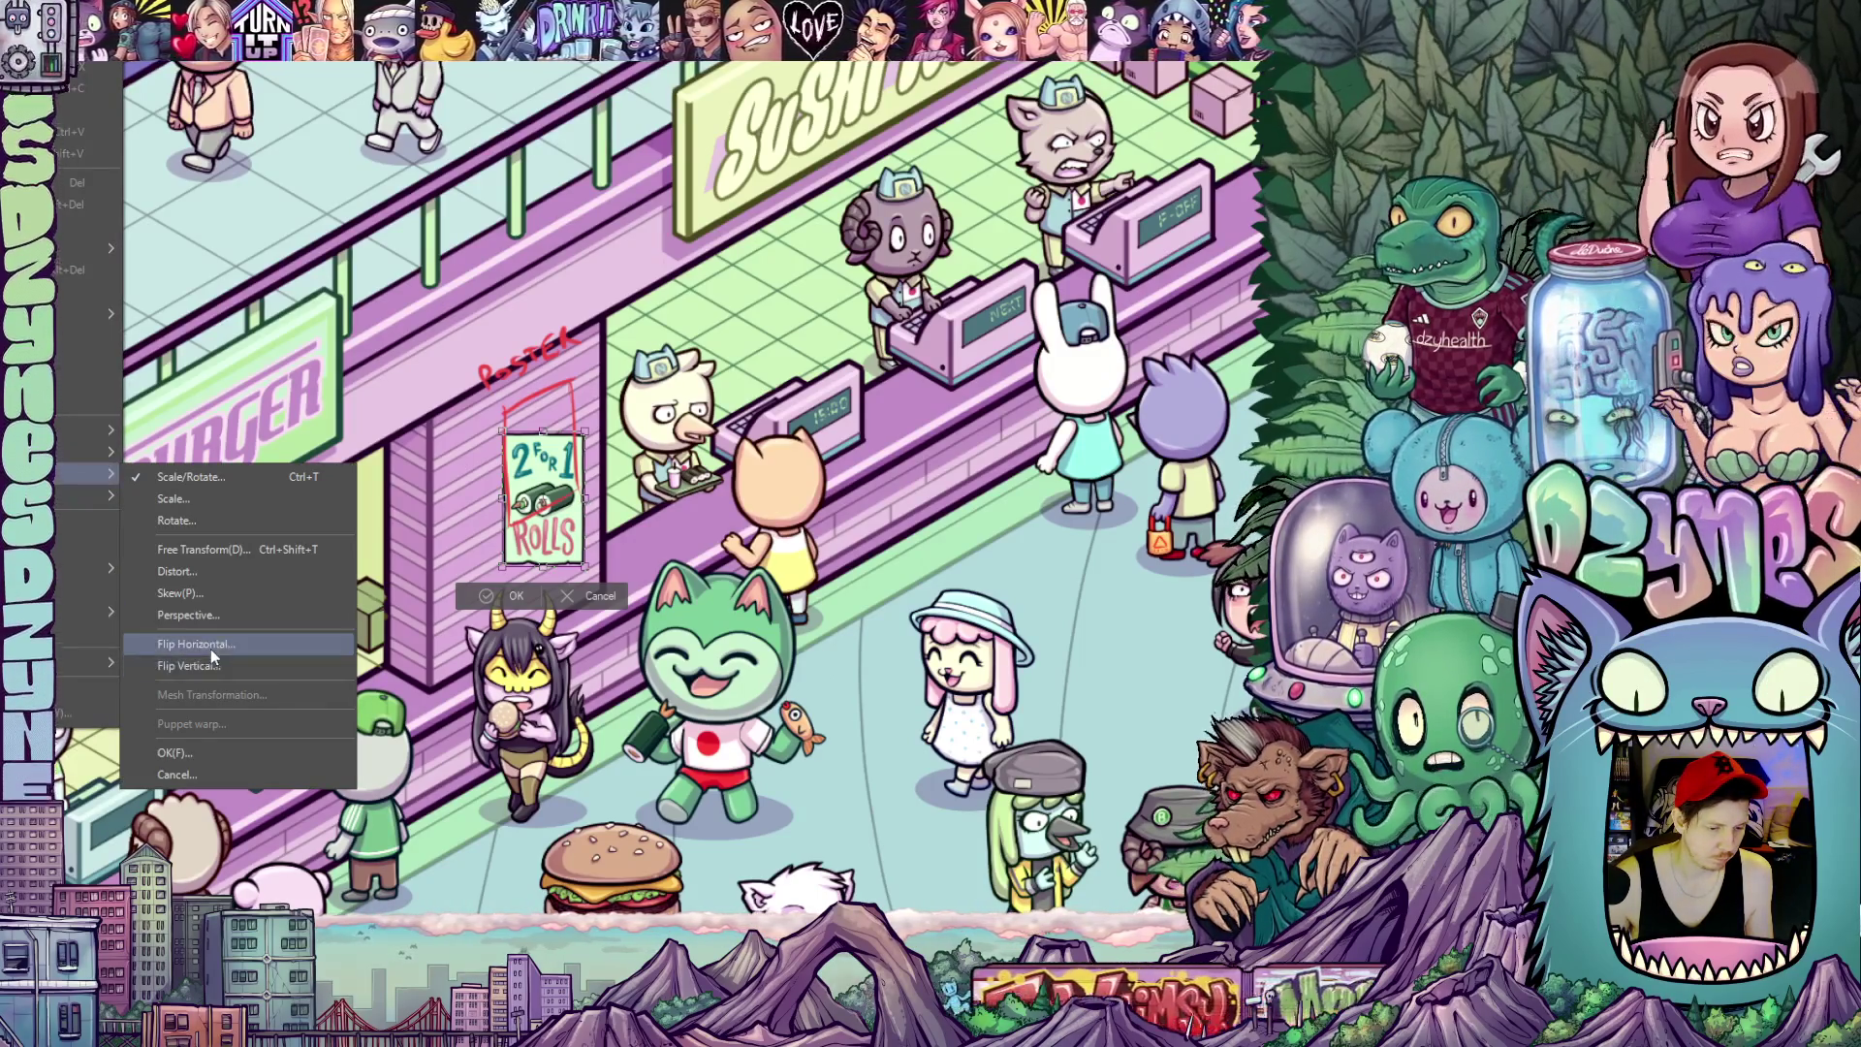
{"action": "left_click", "coordinate": [223, 600]}
{"action": "scroll", "coordinate": [580, 532], "scroll_direction": "up", "scroll_amount": 3}
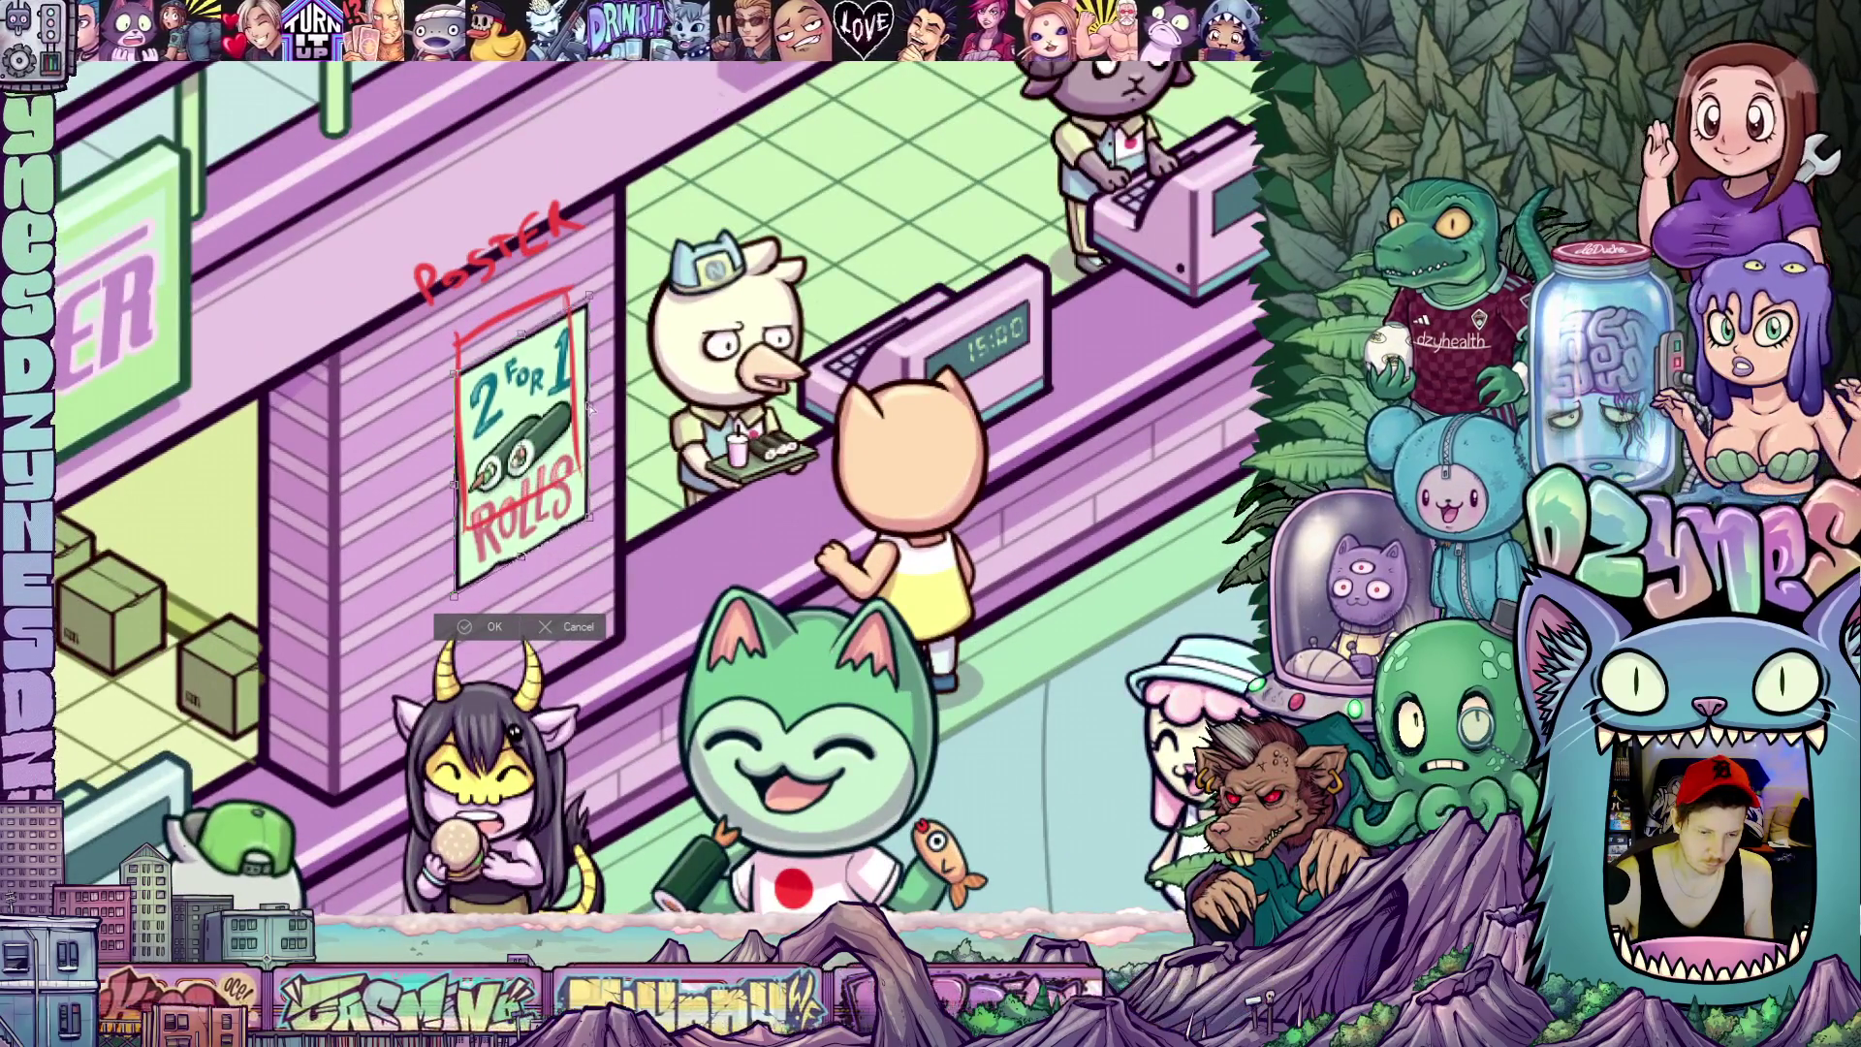
Skew the poster's right side up so it follows the Chonky Burger wall's isometric angle
{"action": "left_click_drag", "start_coordinate": [591, 444], "coordinate": [592, 412]}
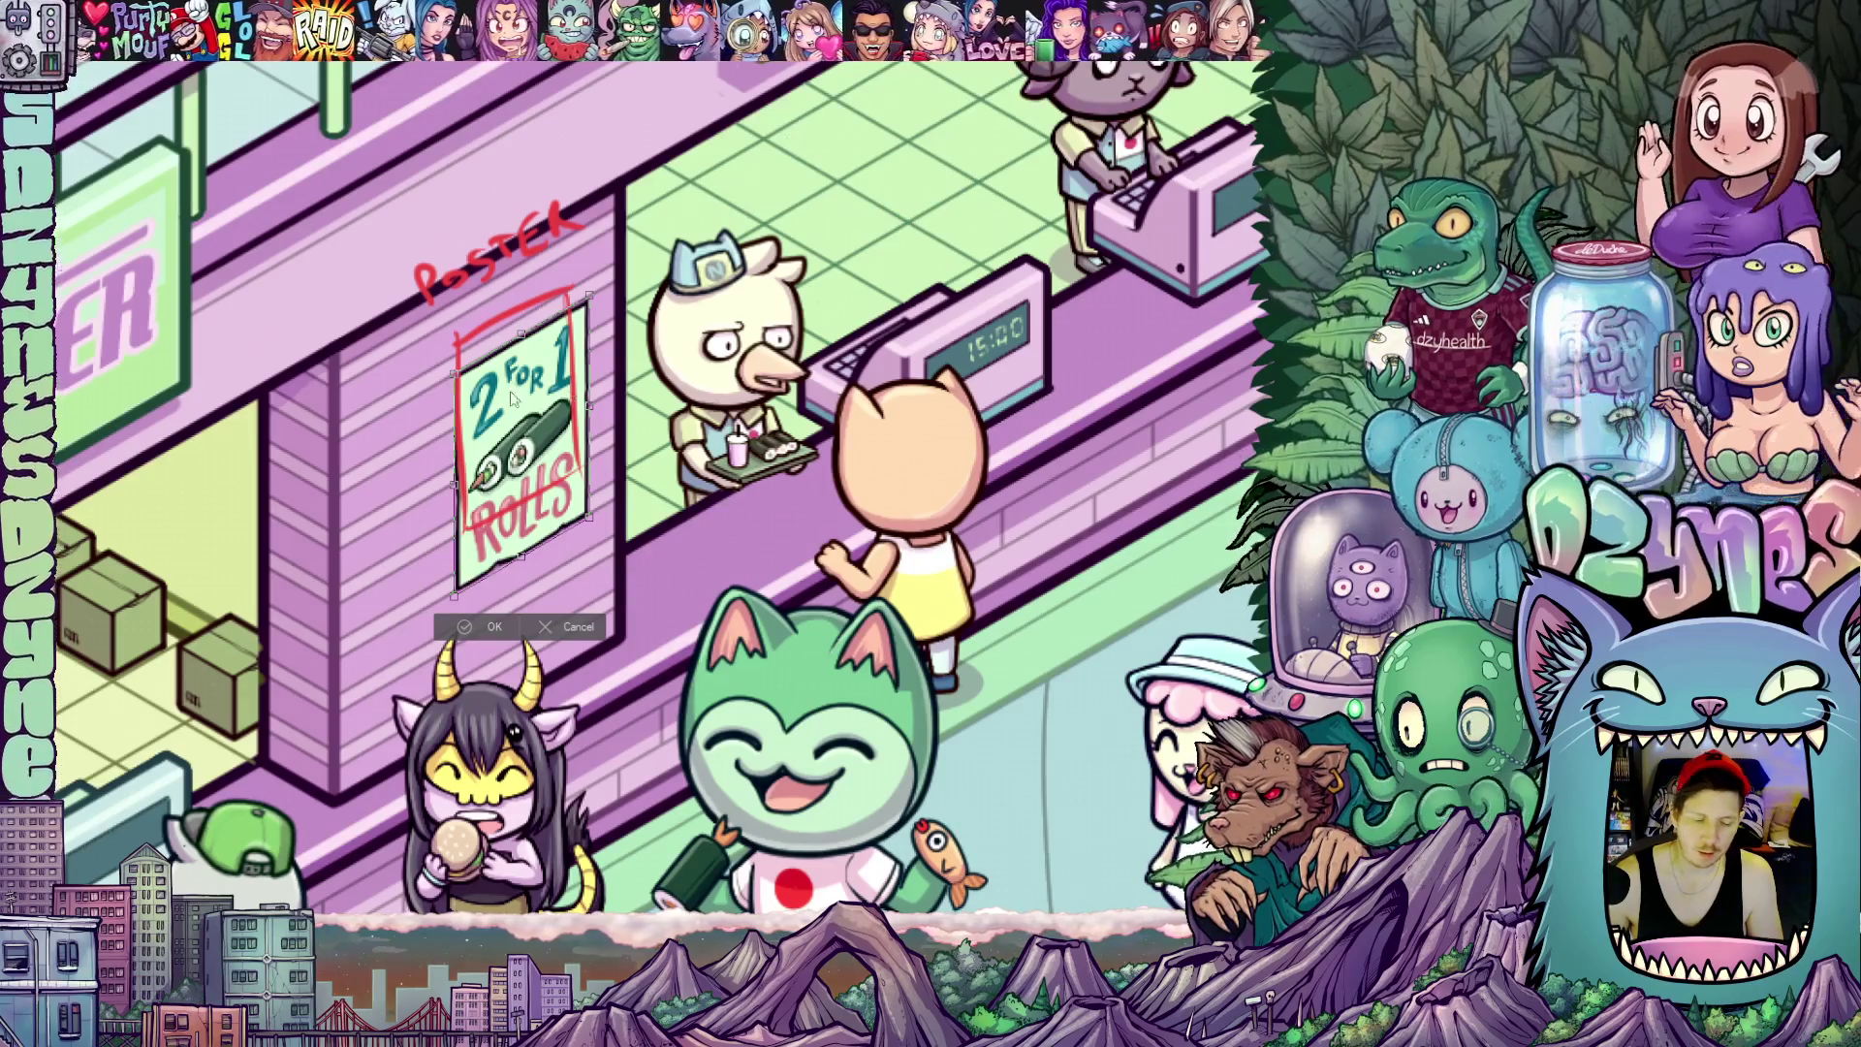
{"action": "scroll", "coordinate": [609, 411], "scroll_direction": "up", "scroll_amount": 1}
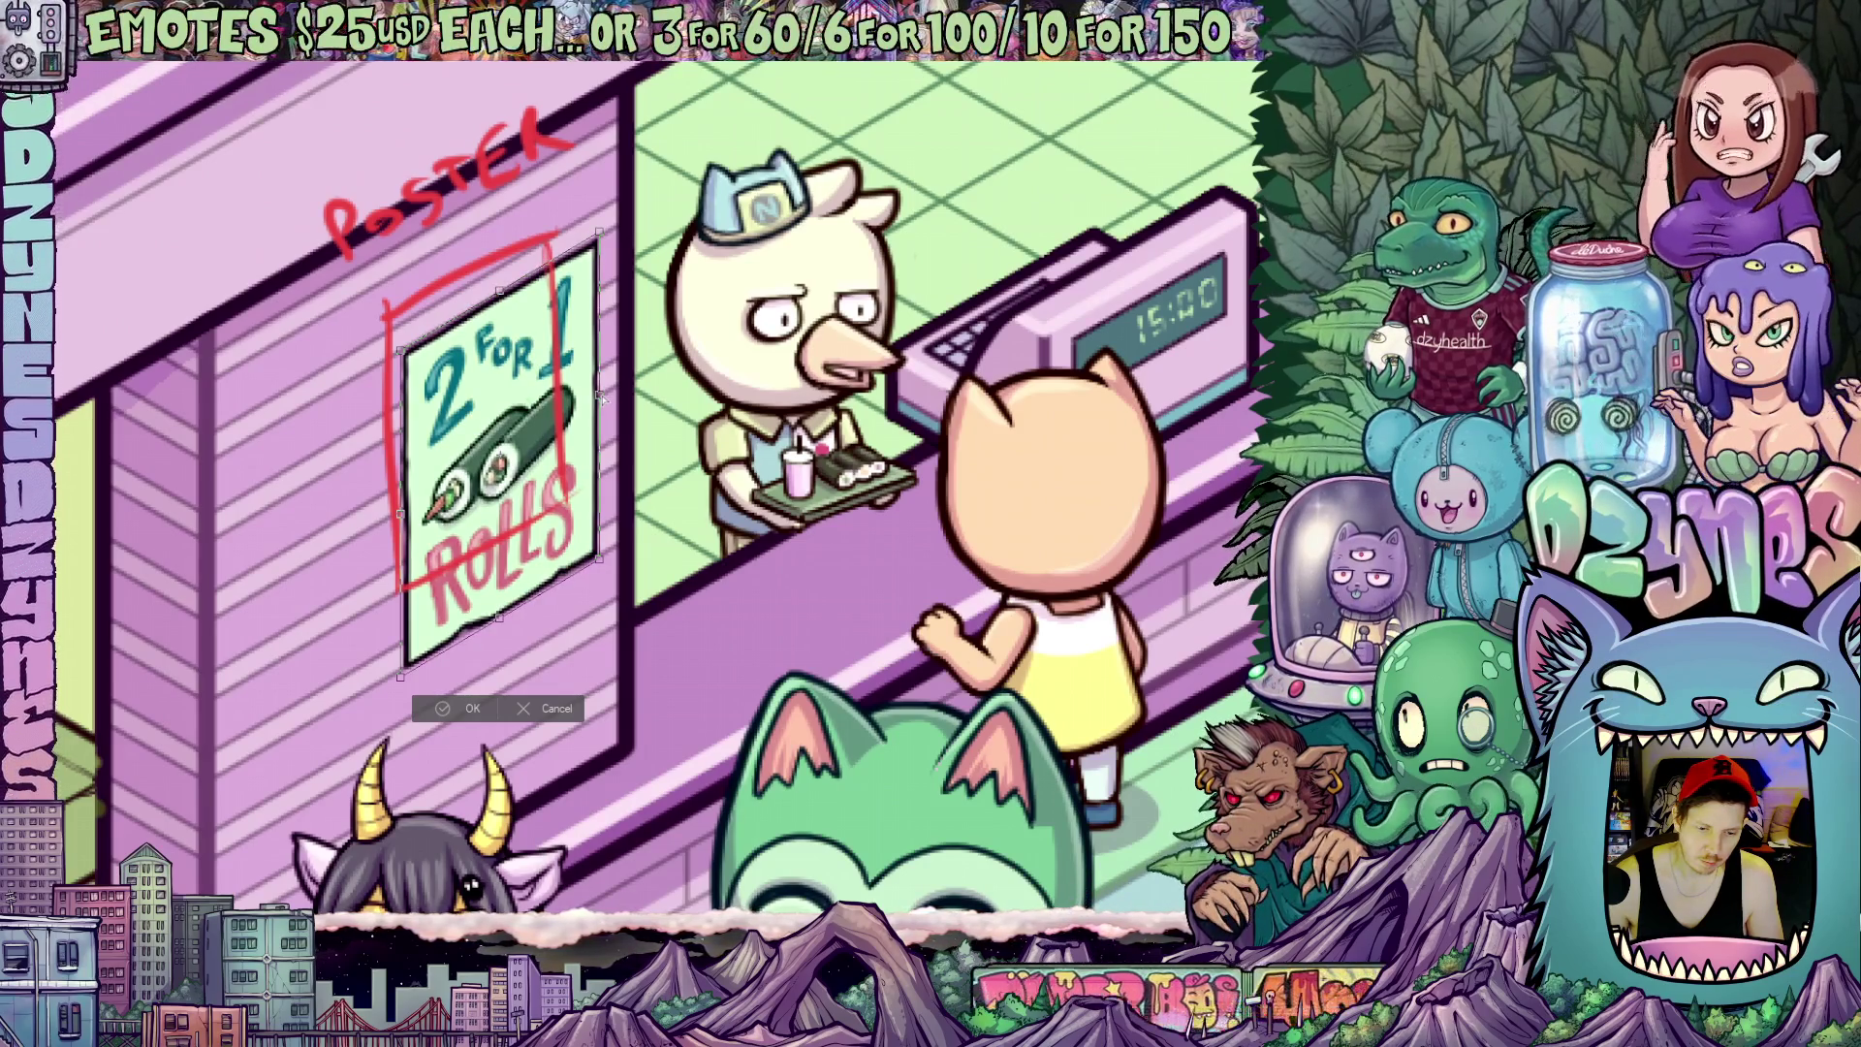
{"action": "mouse_move", "coordinate": [600, 397]}
{"action": "left_mouse_down"}
{"action": "mouse_move", "coordinate": [575, 405]}
{"action": "mouse_move", "coordinate": [580, 452]}
{"action": "left_mouse_up"}
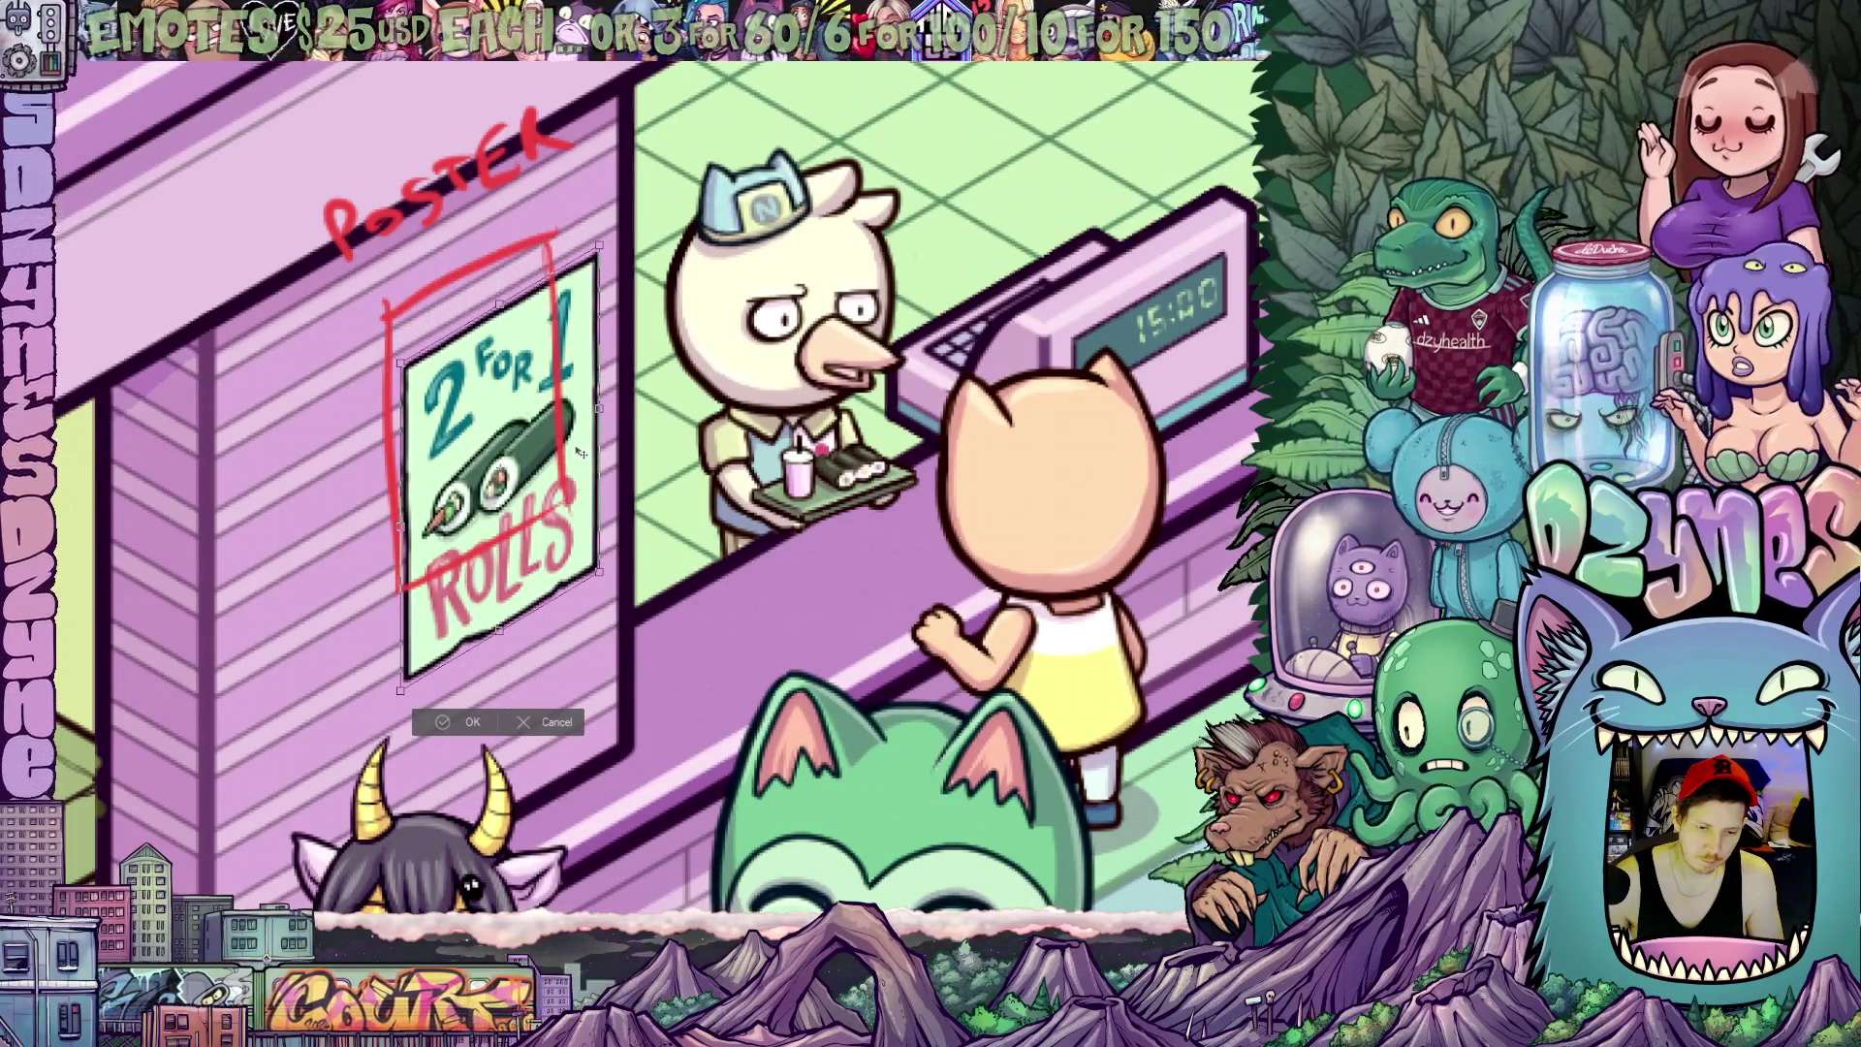
{"action": "scroll", "coordinate": [580, 451], "scroll_direction": "down", "scroll_amount": 2}
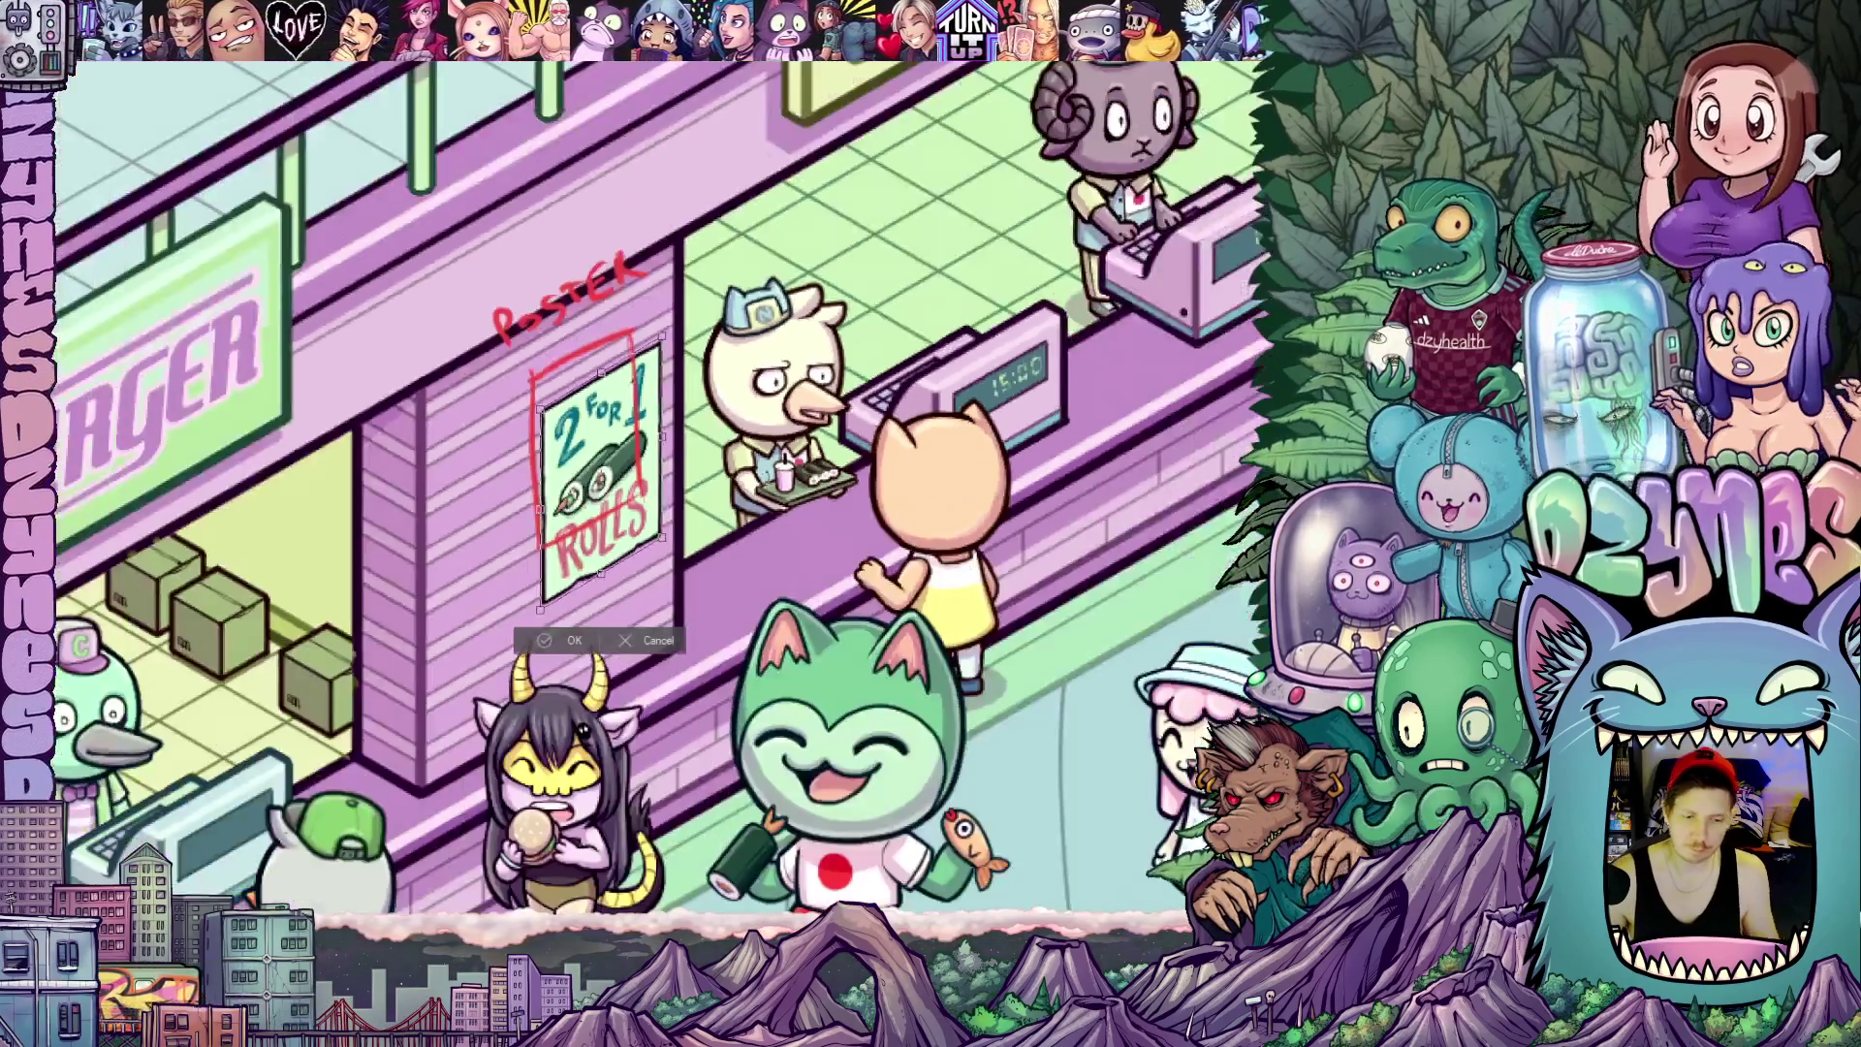
{"action": "scroll", "coordinate": [716, 576], "scroll_direction": "down", "scroll_amount": 2}
{"action": "scroll", "coordinate": [715, 576], "scroll_direction": "up", "scroll_amount": 2}
{"action": "left_click_drag", "start_coordinate": [717, 573], "coordinate": [678, 570]}
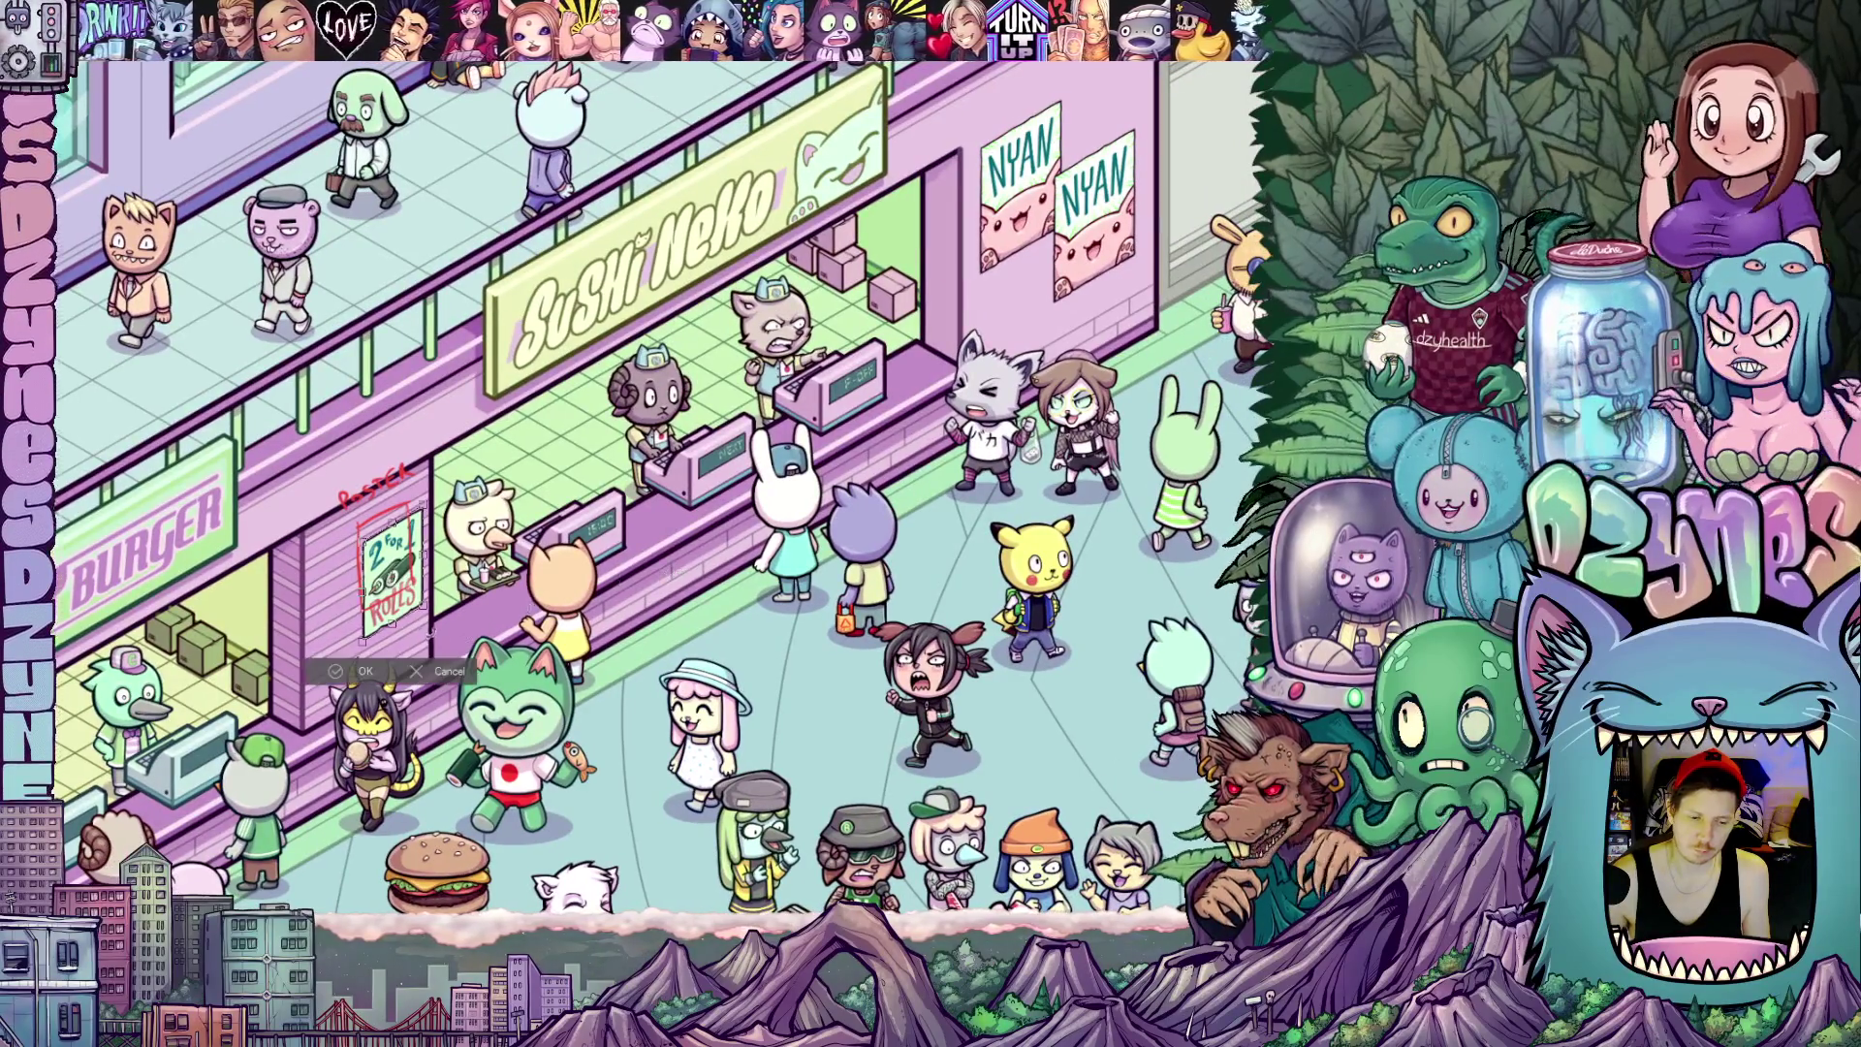
Commit the skewed poster, then place a second copy below the NYAN posters and confirm
{"action": "left_click", "coordinate": [366, 672]}
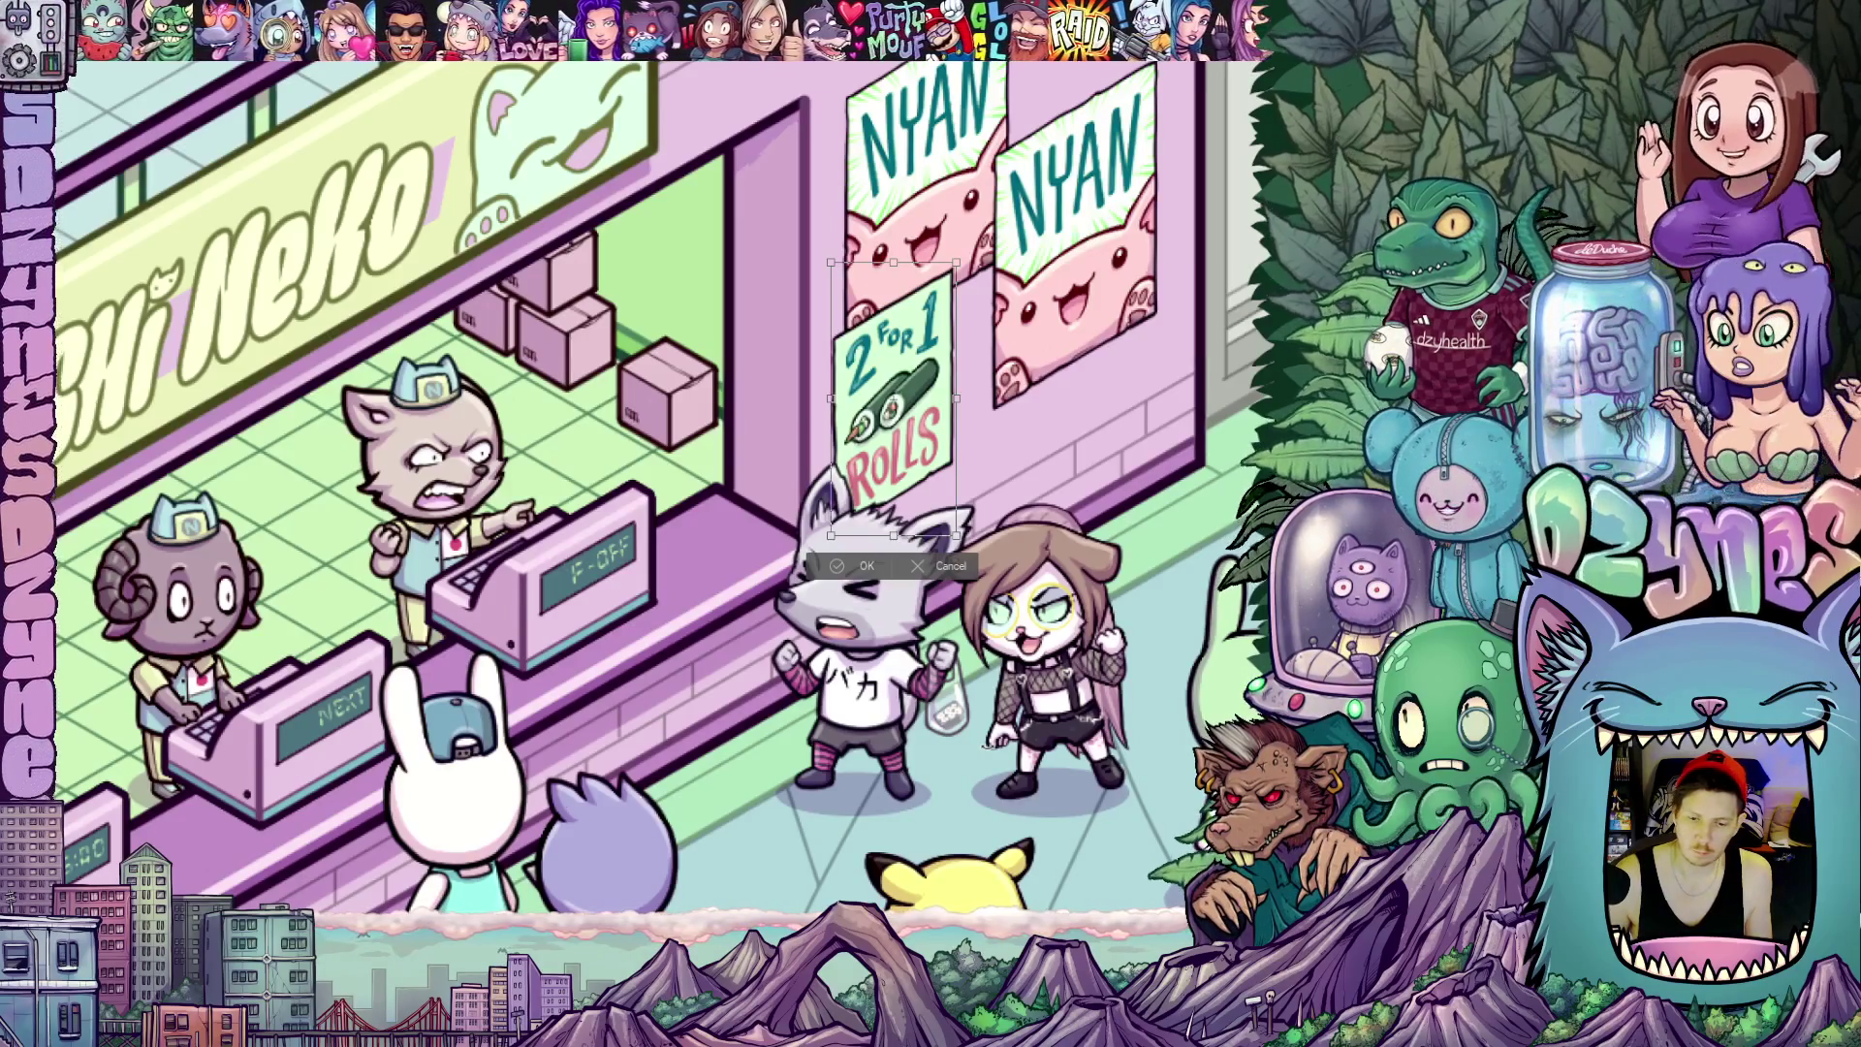
{"action": "scroll", "coordinate": [1019, 640], "scroll_direction": "up", "scroll_amount": 3}
{"action": "scroll", "coordinate": [931, 648], "scroll_direction": "up", "scroll_amount": 2}
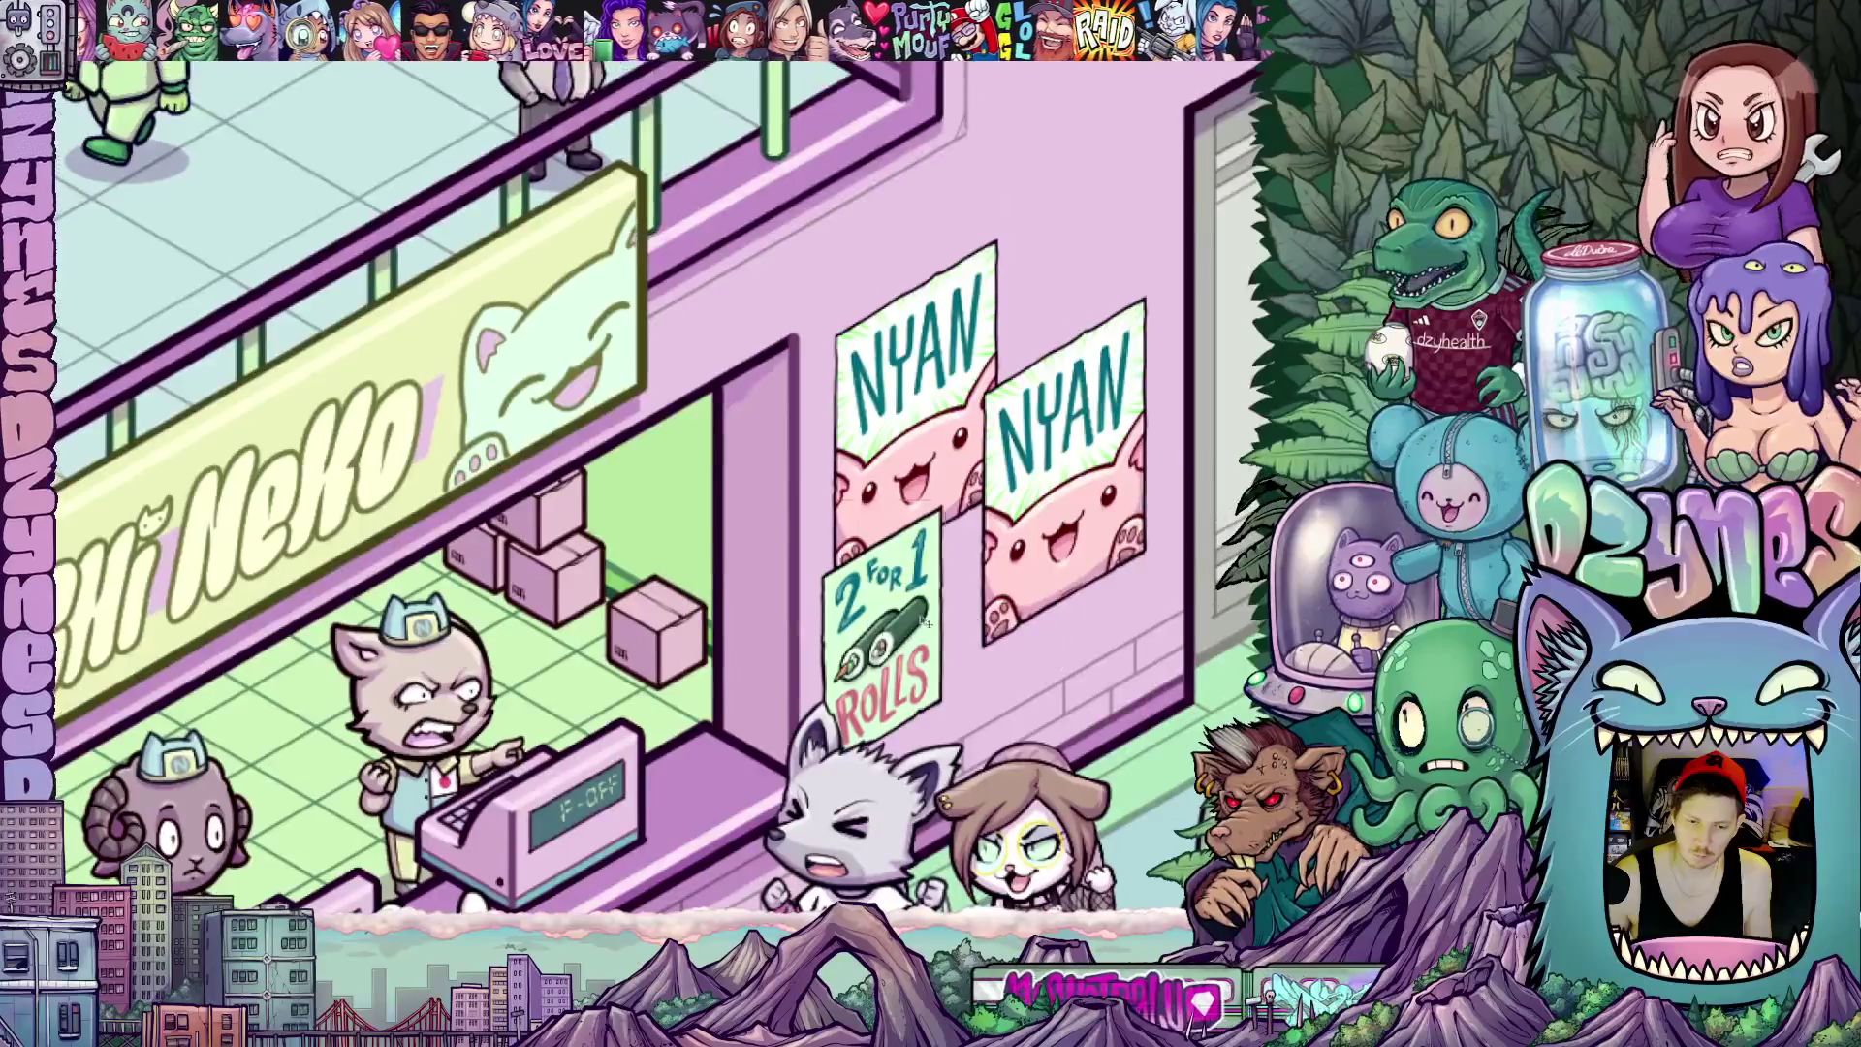
{"action": "mouse_move", "coordinate": [896, 649]}
{"action": "left_mouse_down"}
{"action": "mouse_move", "coordinate": [841, 295]}
{"action": "mouse_move", "coordinate": [978, 669]}
{"action": "left_mouse_up"}
{"action": "scroll", "coordinate": [908, 759], "scroll_direction": "down", "scroll_amount": 2}
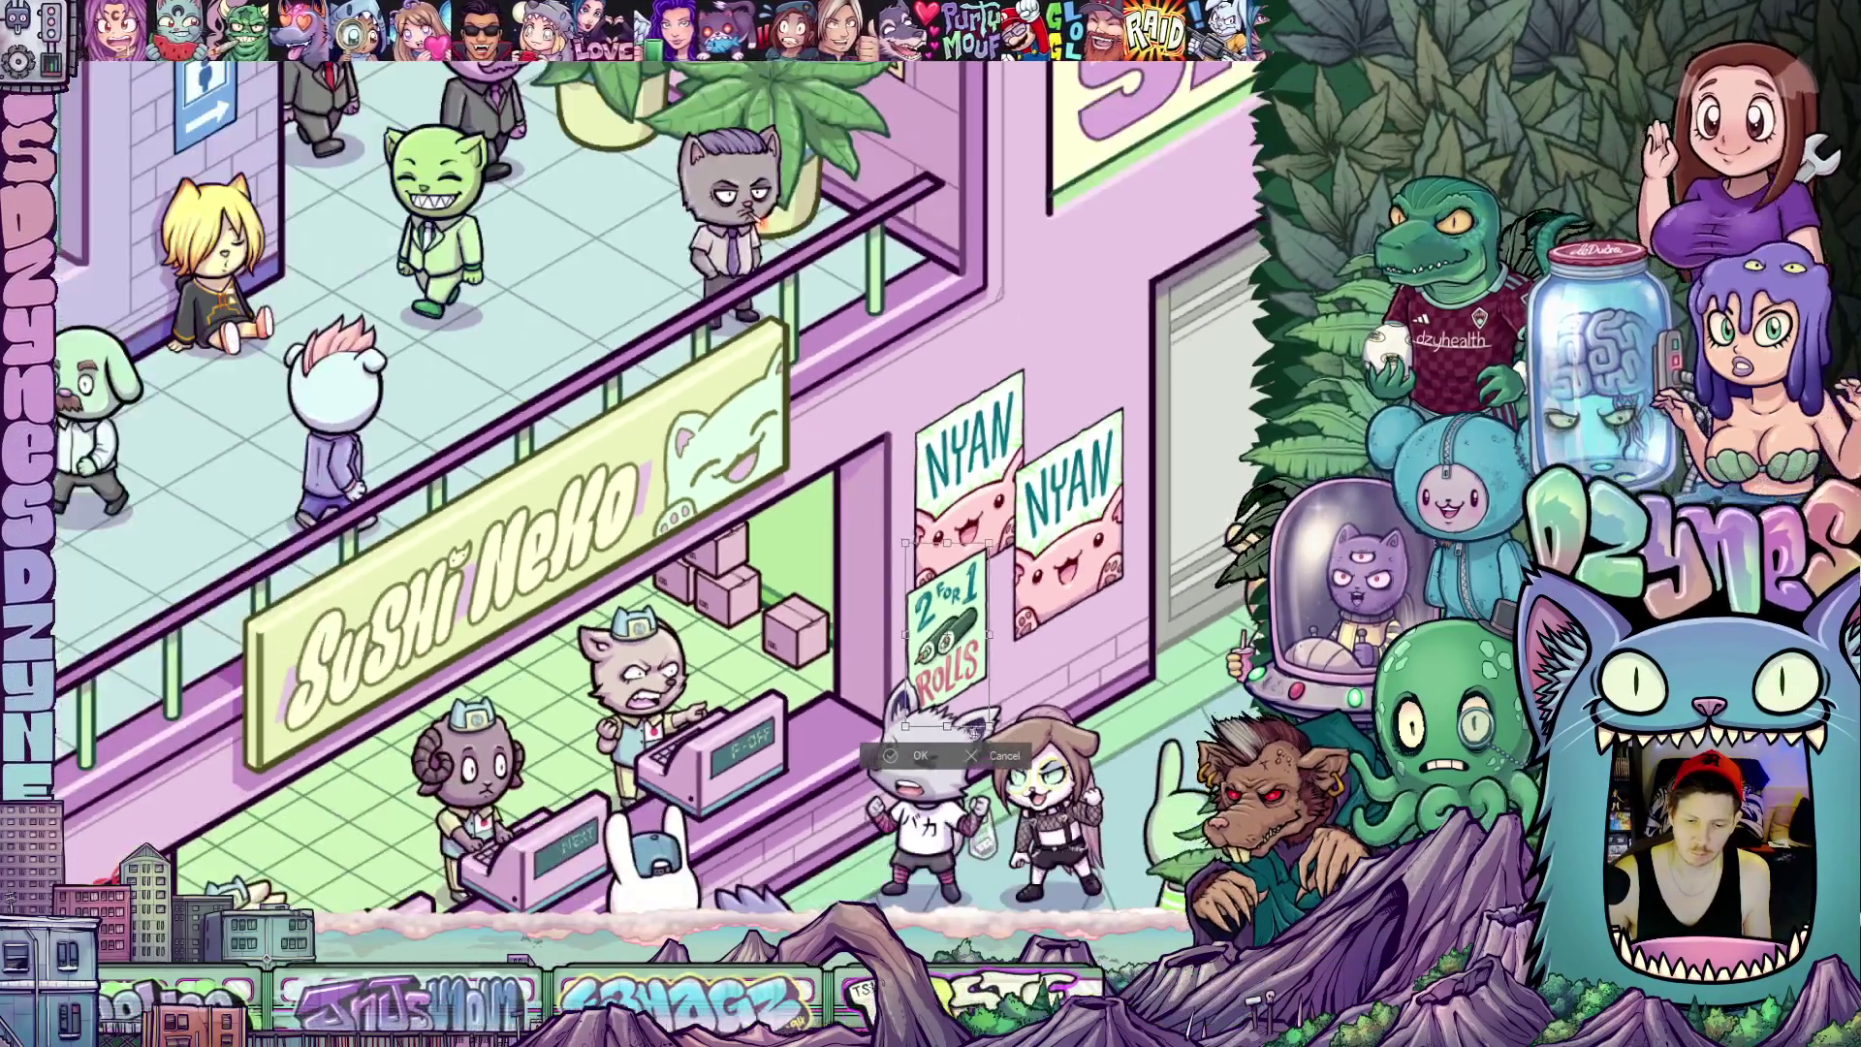
{"action": "left_click", "coordinate": [904, 760]}
{"action": "scroll", "coordinate": [905, 759], "scroll_direction": "down", "scroll_amount": 5}
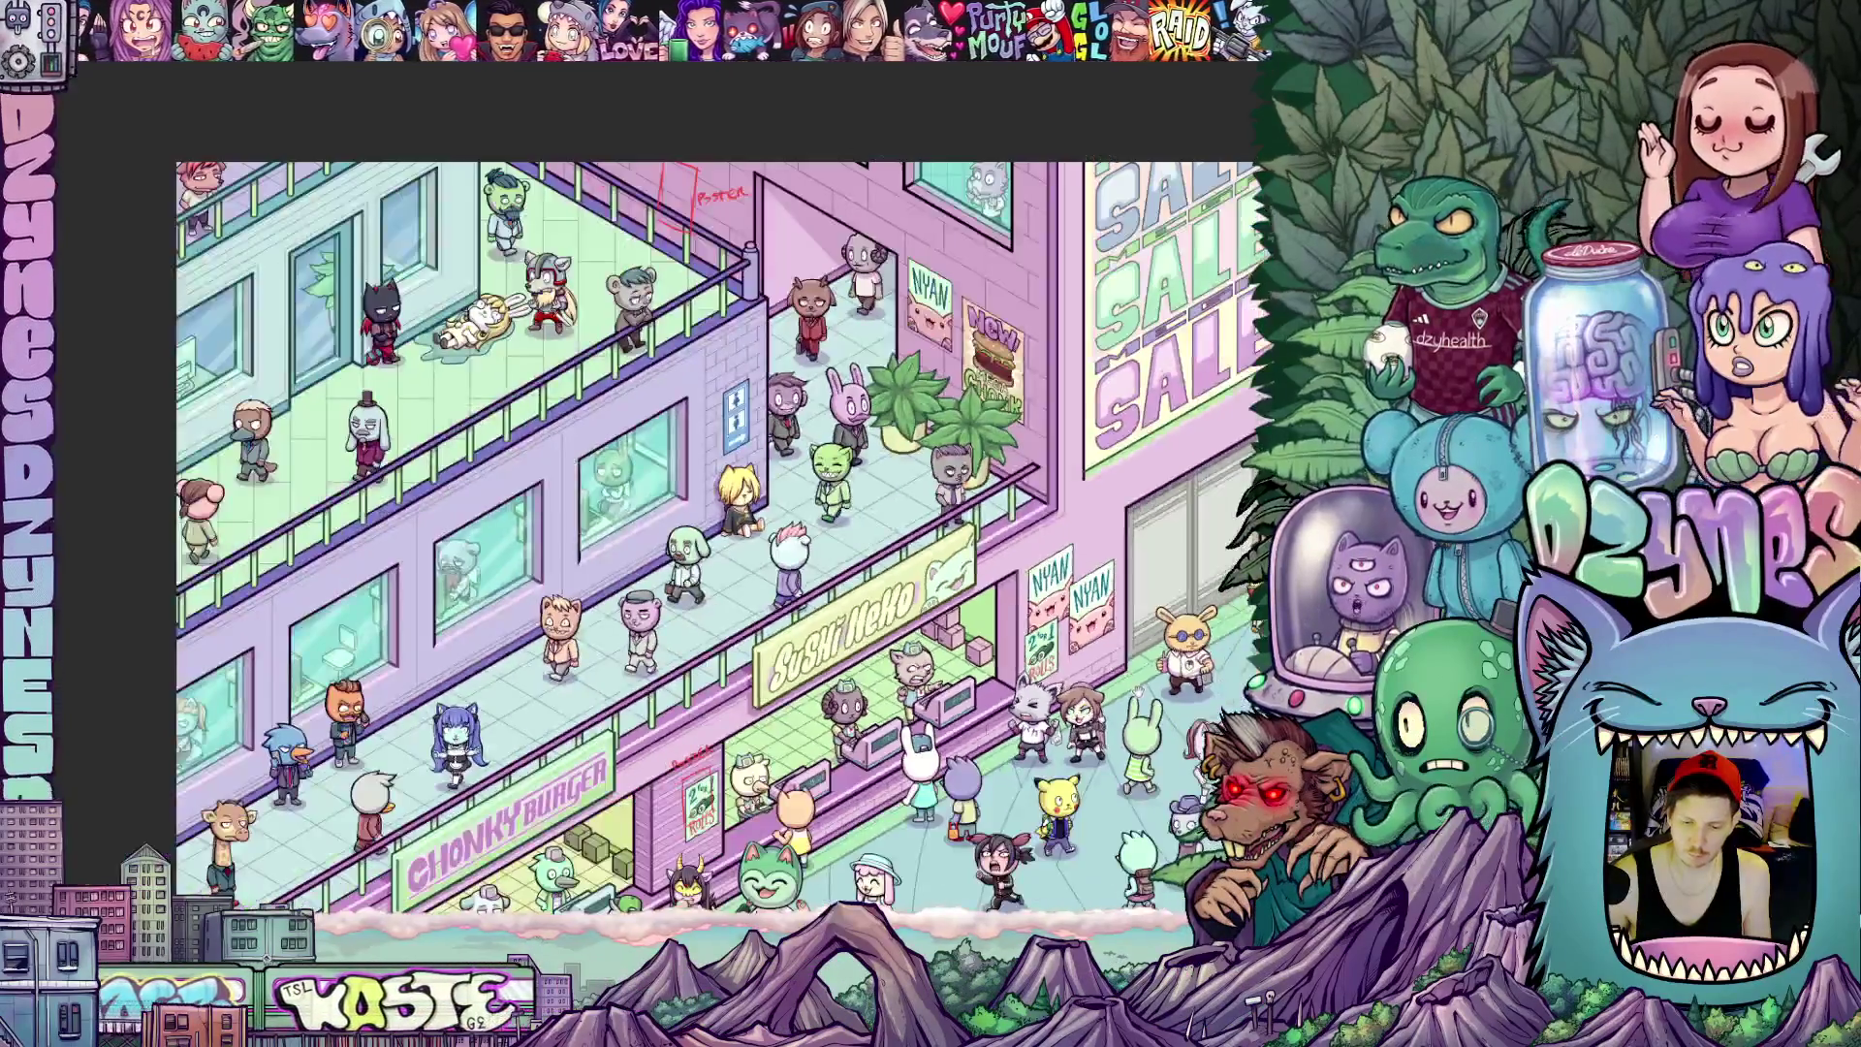
{"action": "scroll", "coordinate": [1034, 637], "scroll_direction": "down", "scroll_amount": 2}
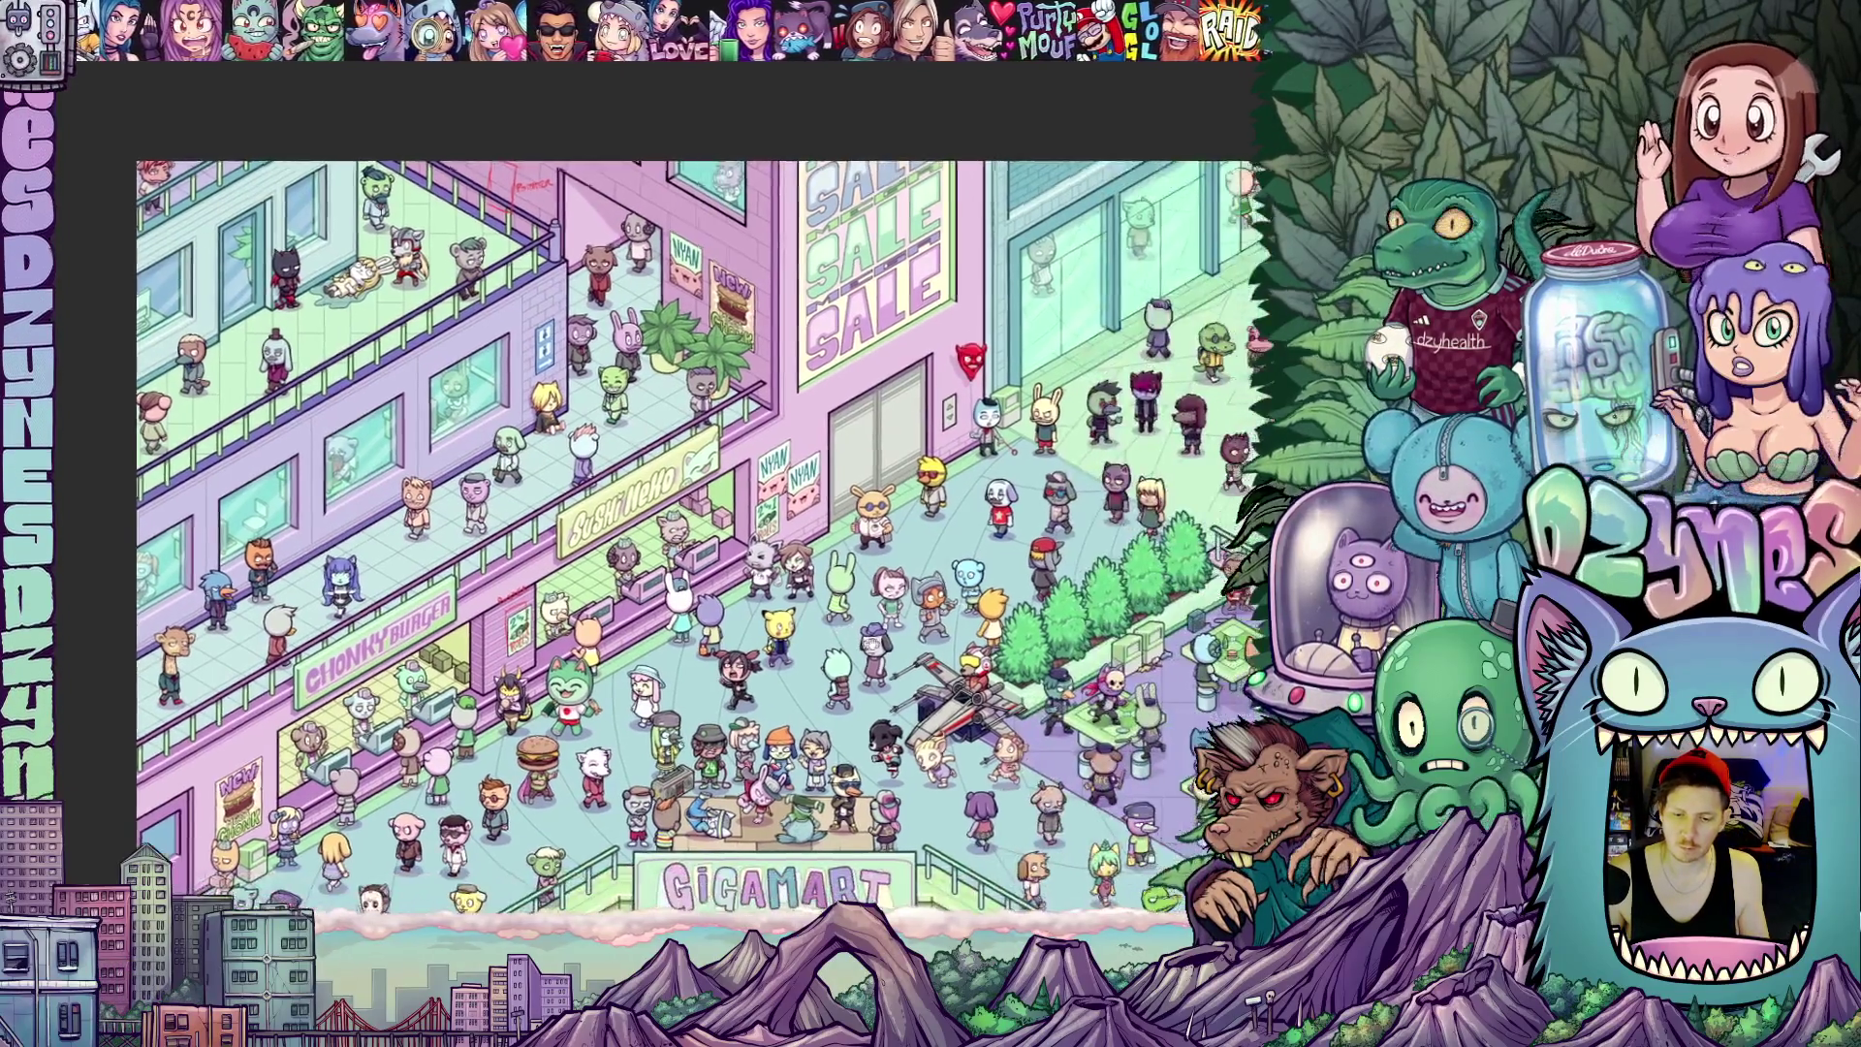
{"action": "left_click_drag", "start_coordinate": [1035, 638], "coordinate": [831, 601]}
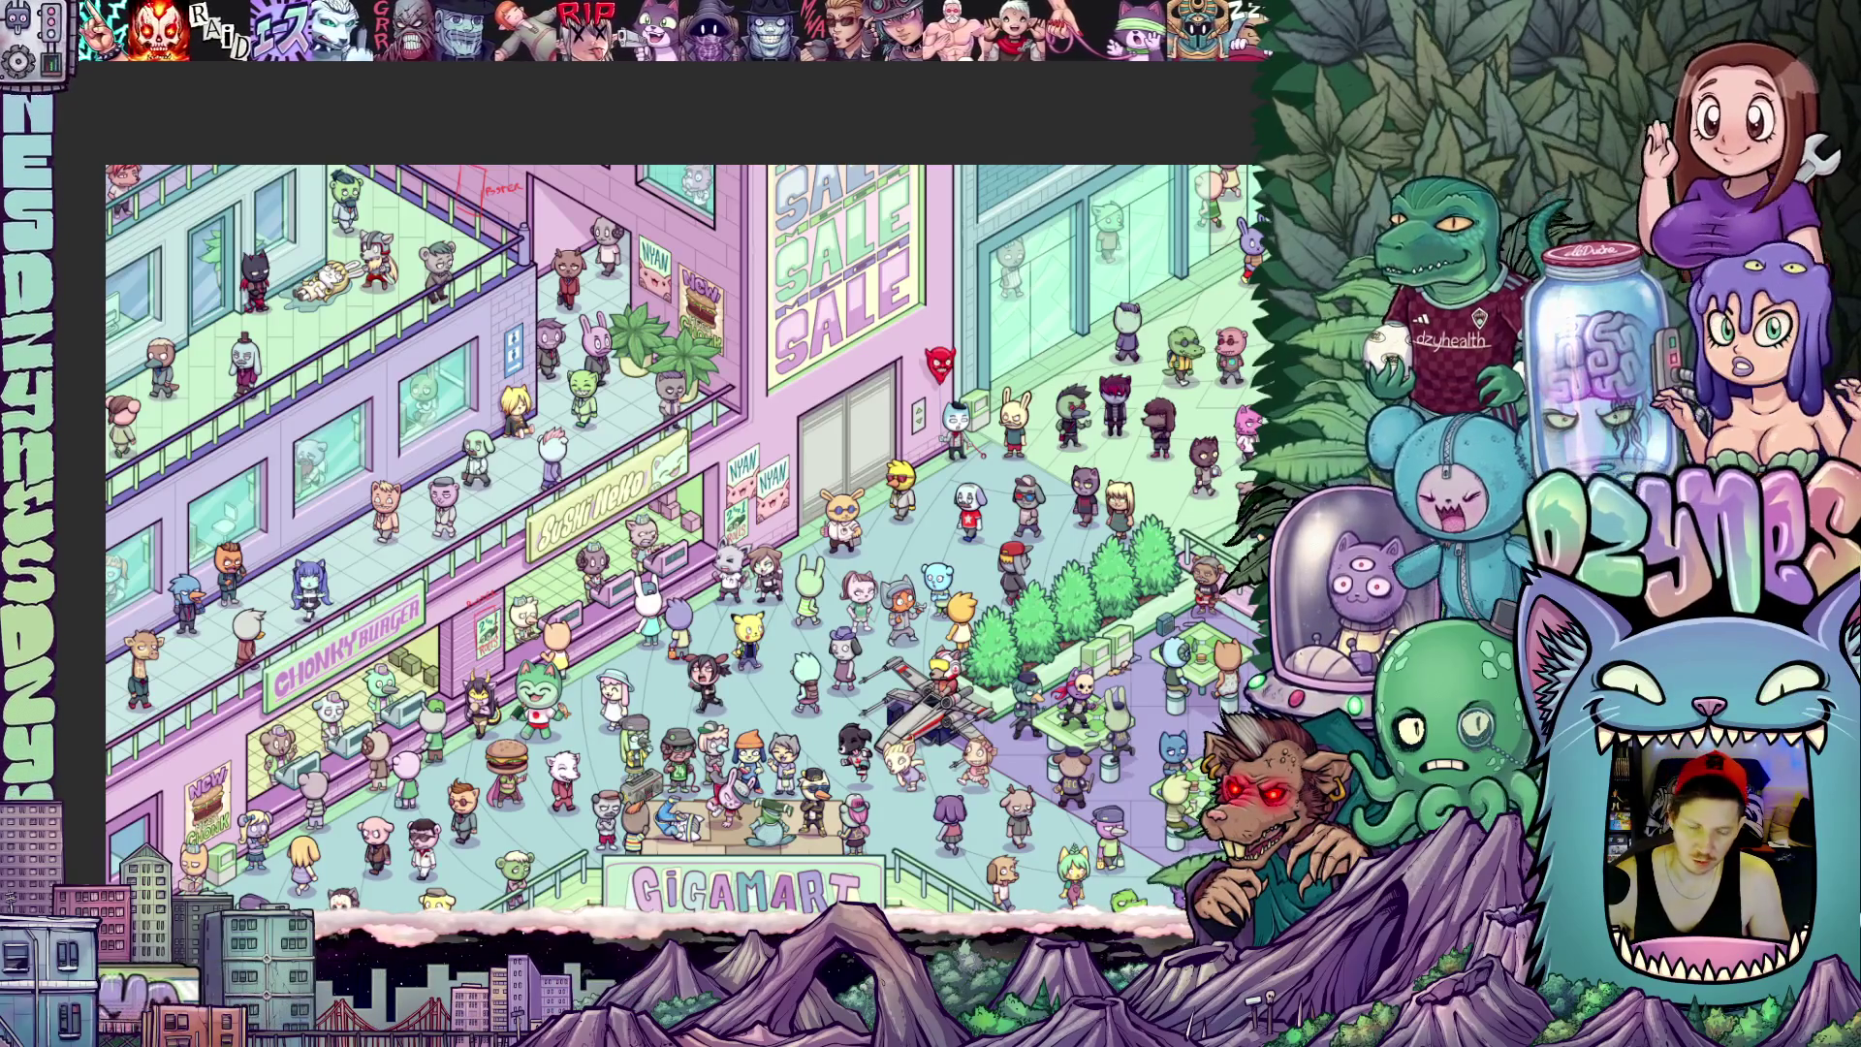
{"action": "scroll", "coordinate": [434, 657], "scroll_direction": "up", "scroll_amount": 1}
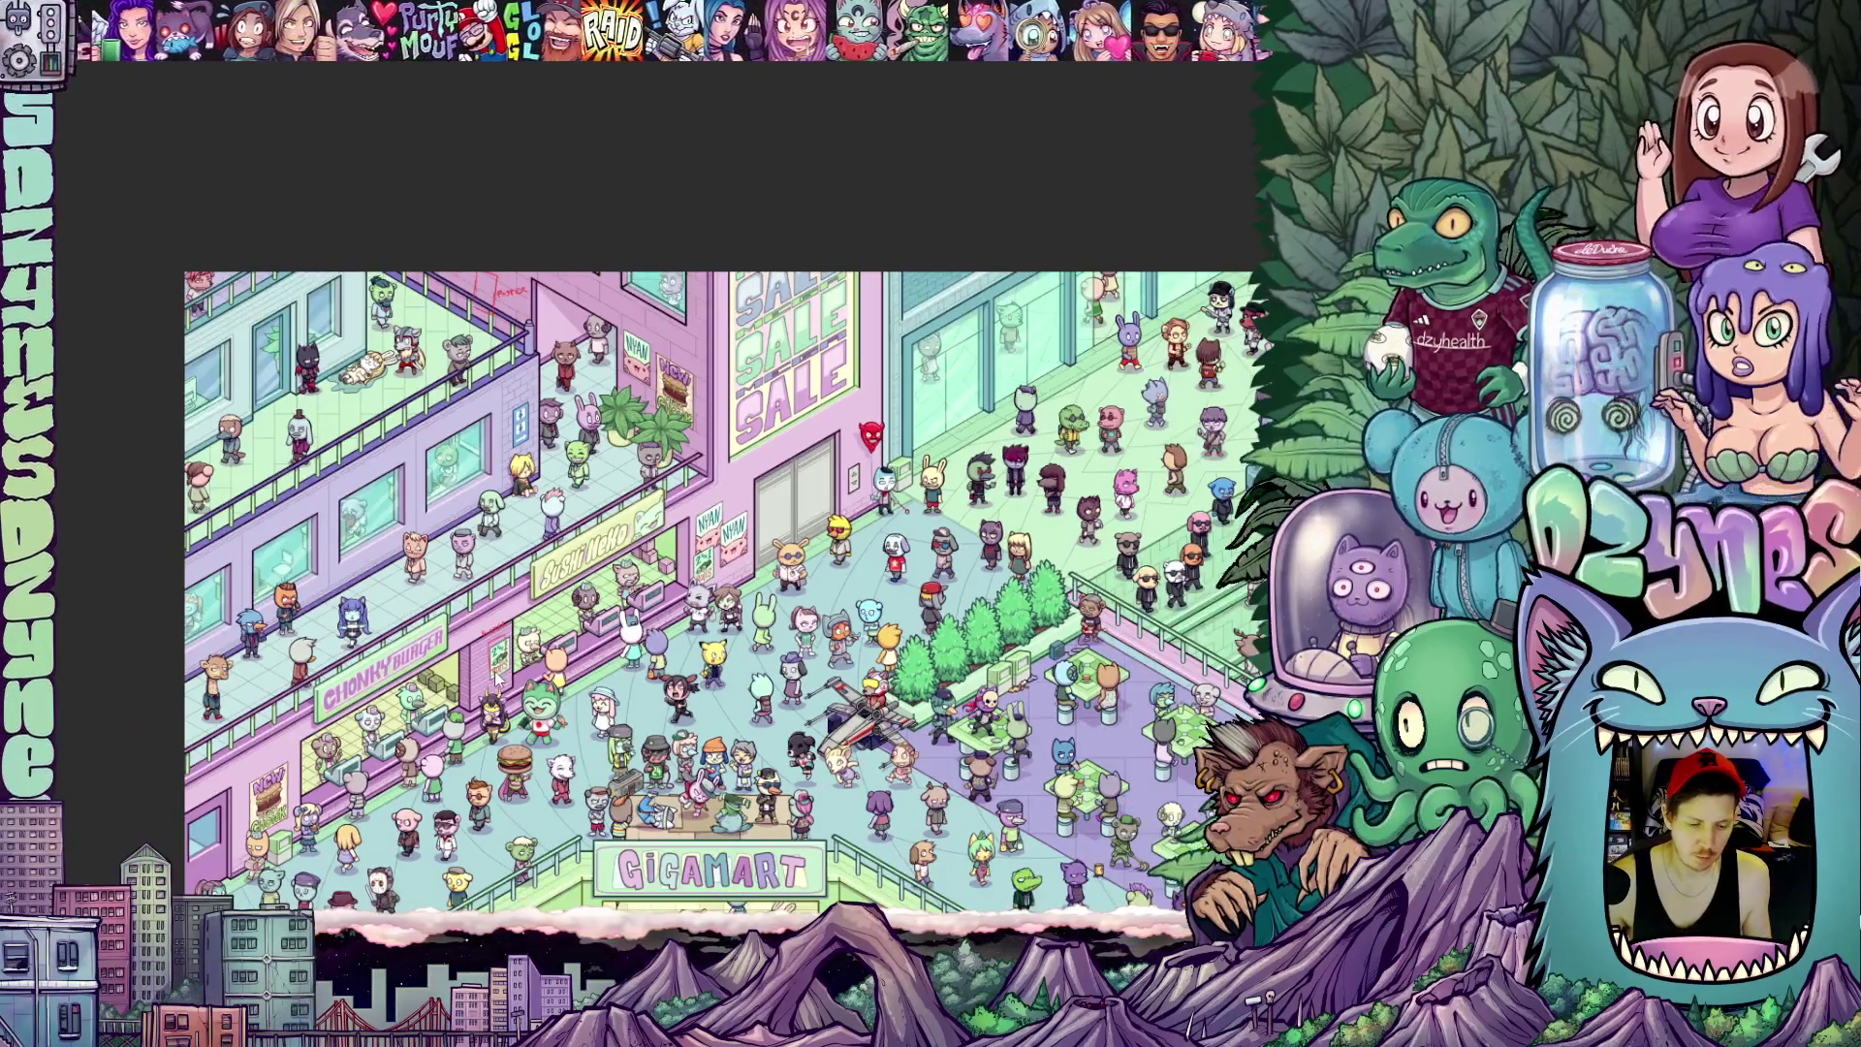
{"action": "scroll", "coordinate": [435, 657], "scroll_direction": "up", "scroll_amount": 2}
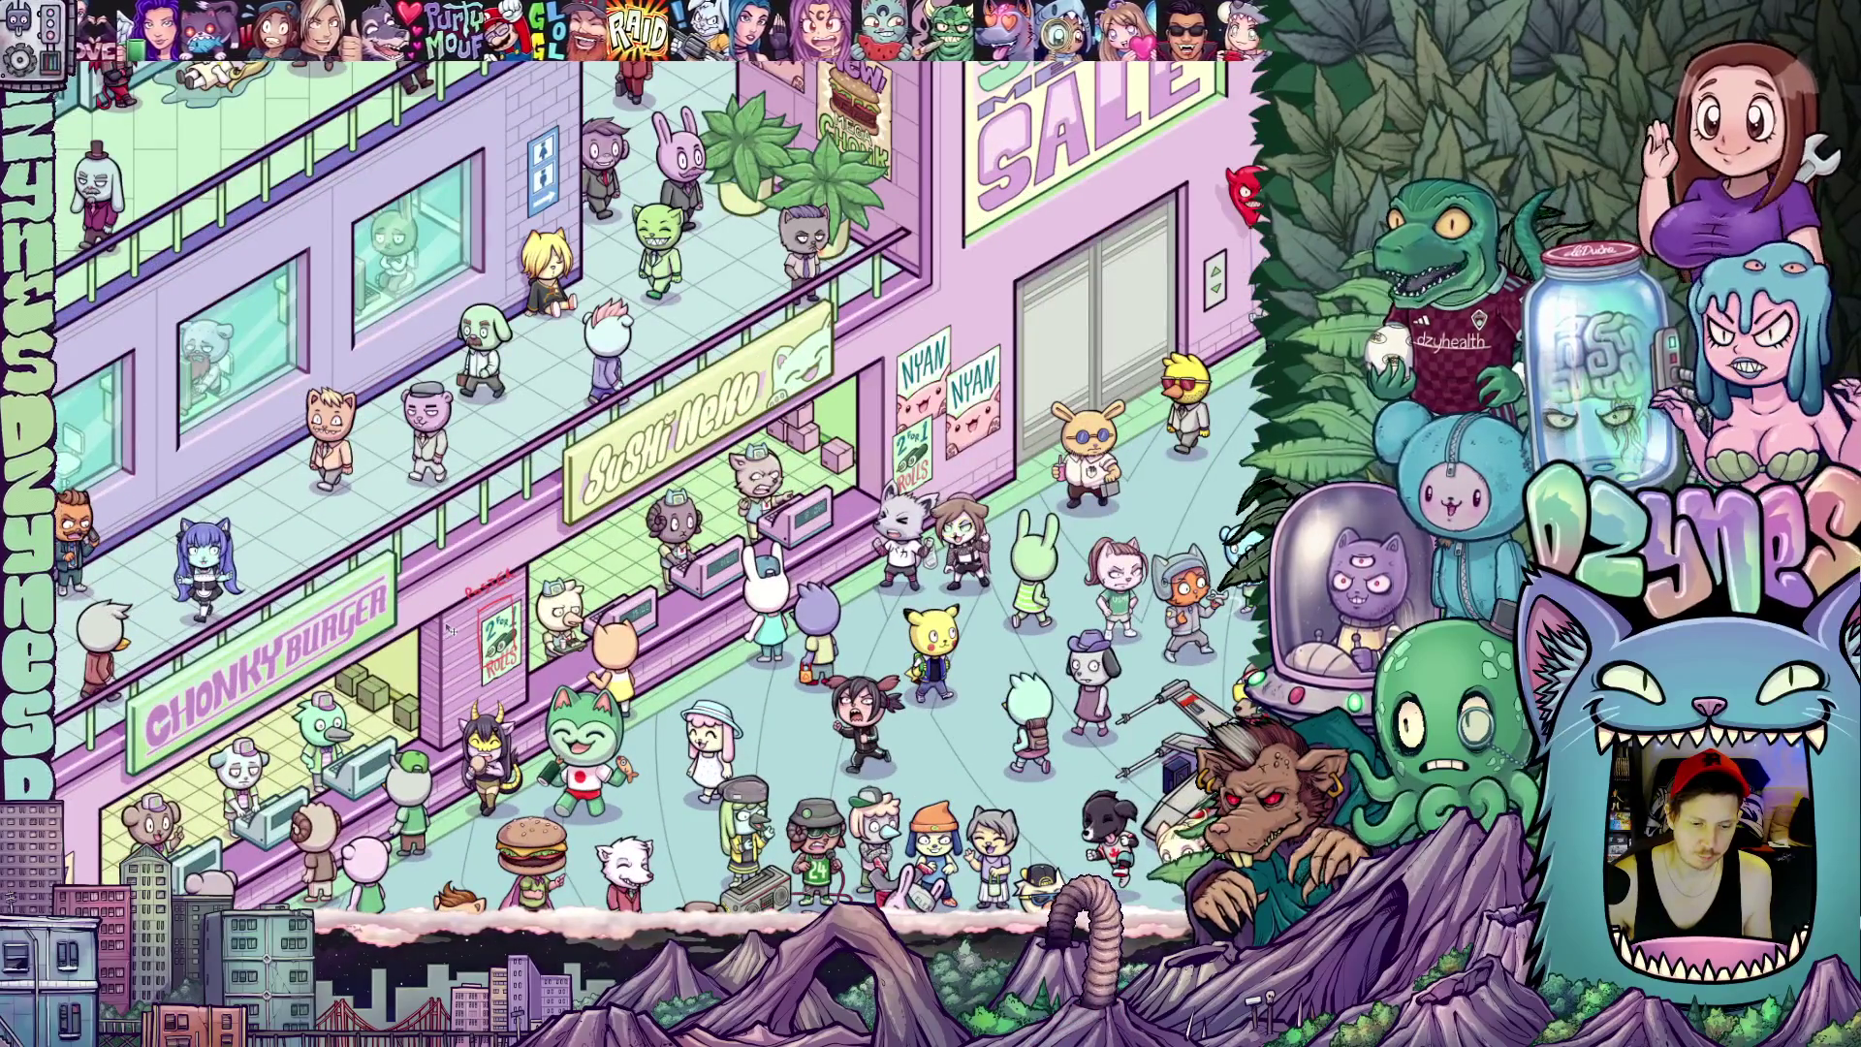
{"action": "scroll", "coordinate": [452, 629], "scroll_direction": "down", "scroll_amount": 1}
{"action": "scroll", "coordinate": [514, 701], "scroll_direction": "down", "scroll_amount": 1}
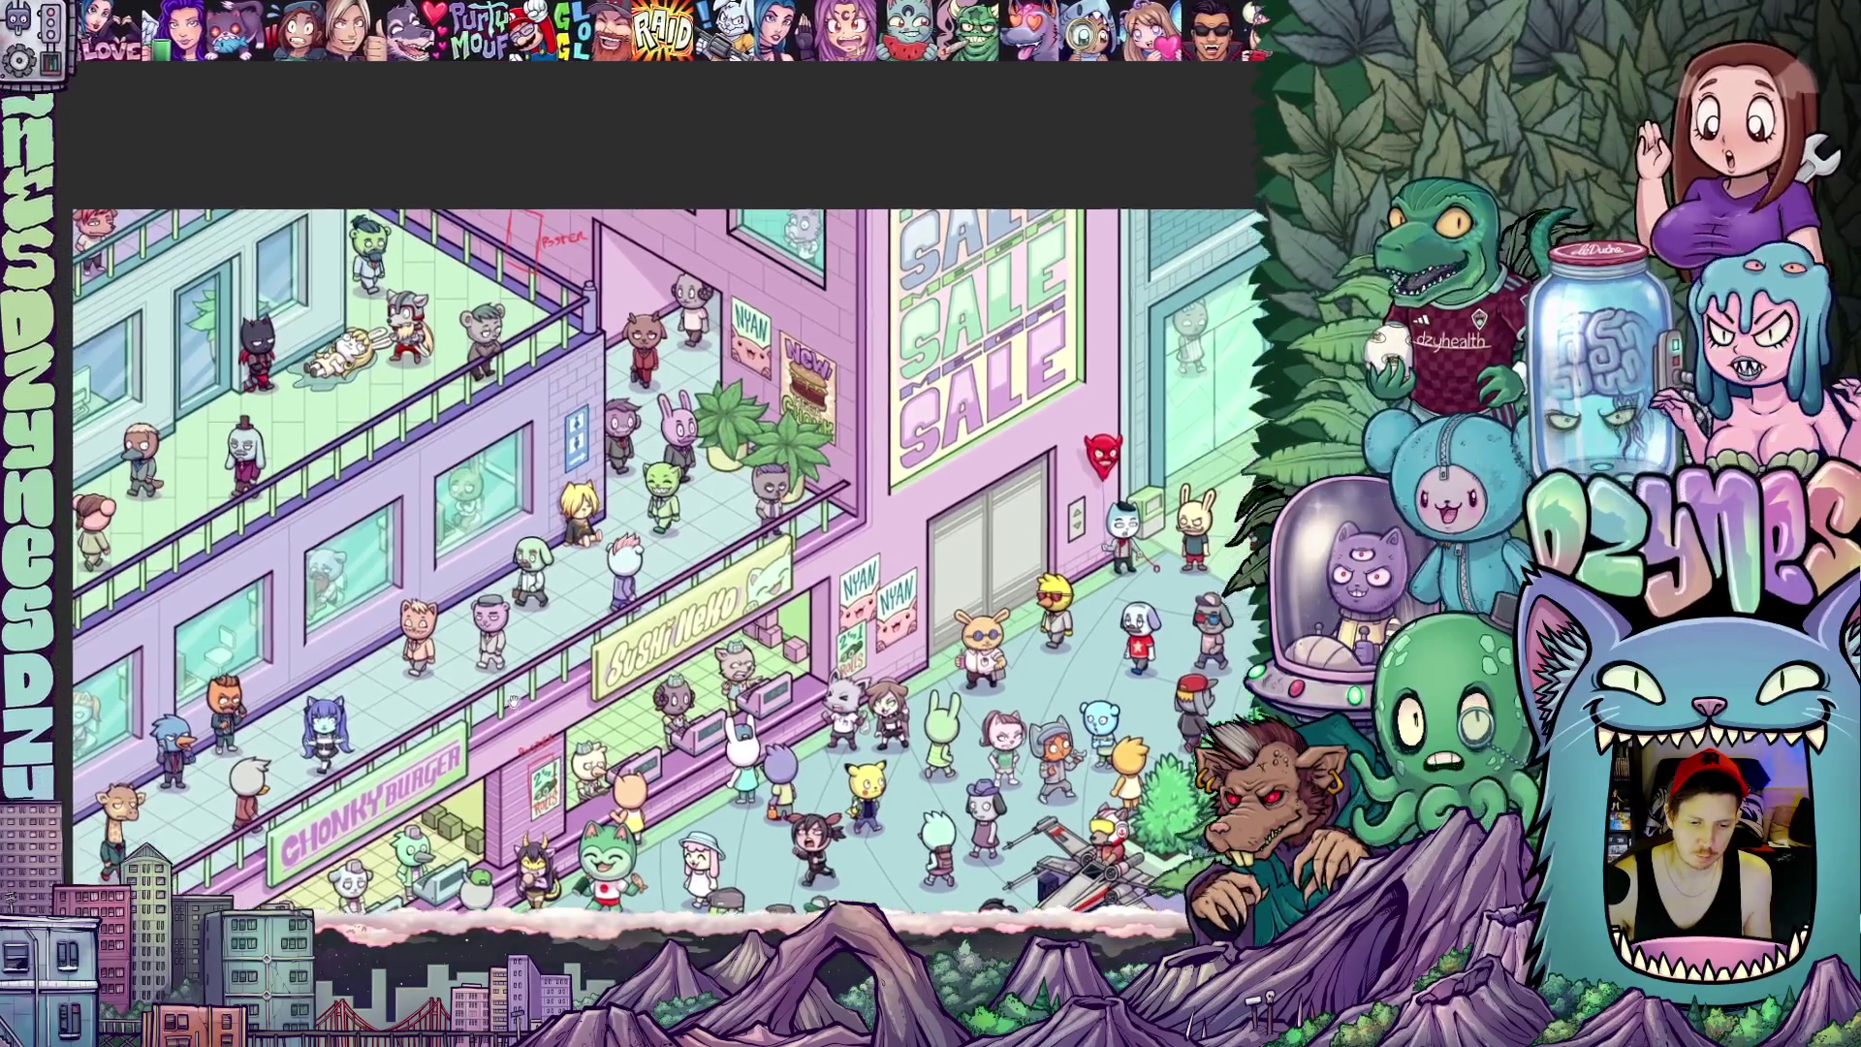
{"action": "scroll", "coordinate": [506, 677], "scroll_direction": "up", "scroll_amount": 1}
{"action": "scroll", "coordinate": [497, 647], "scroll_direction": "up", "scroll_amount": 1}
{"action": "left_click_drag", "start_coordinate": [496, 642], "coordinate": [466, 585]}
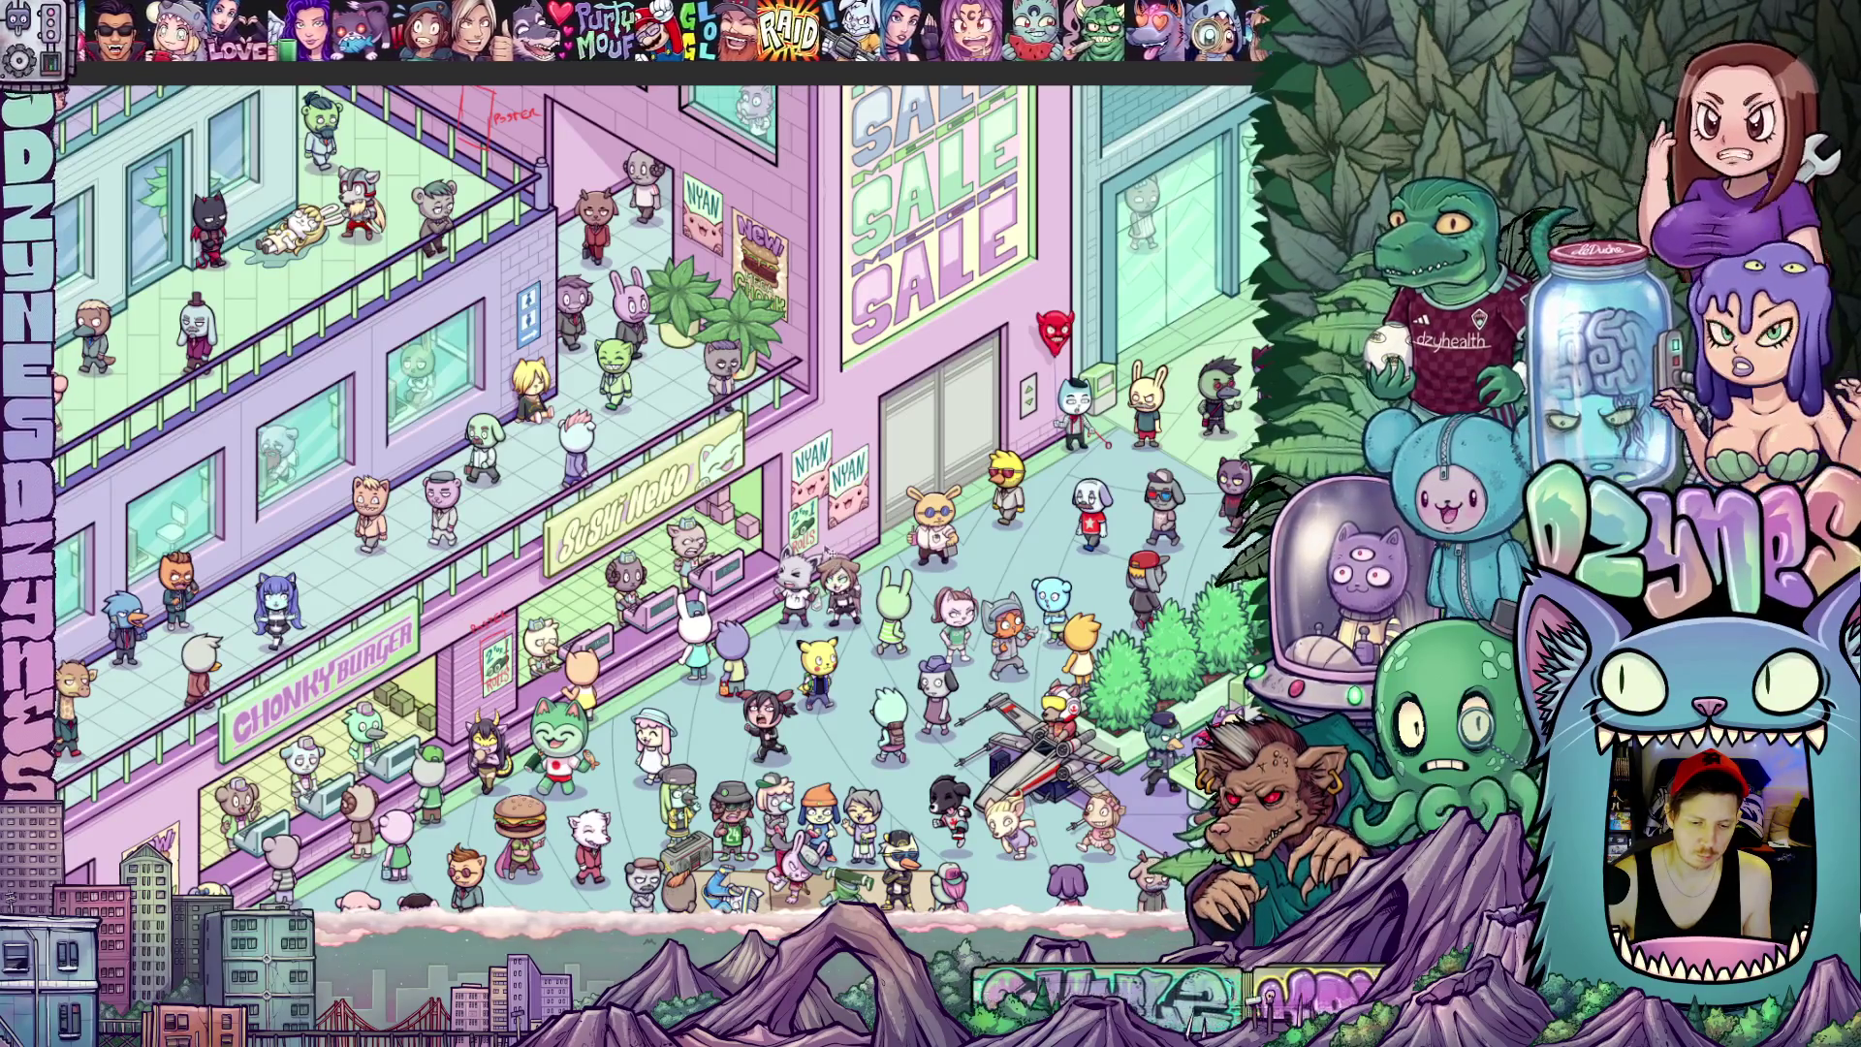
{"action": "scroll", "coordinate": [769, 514], "scroll_direction": "down", "scroll_amount": 5}
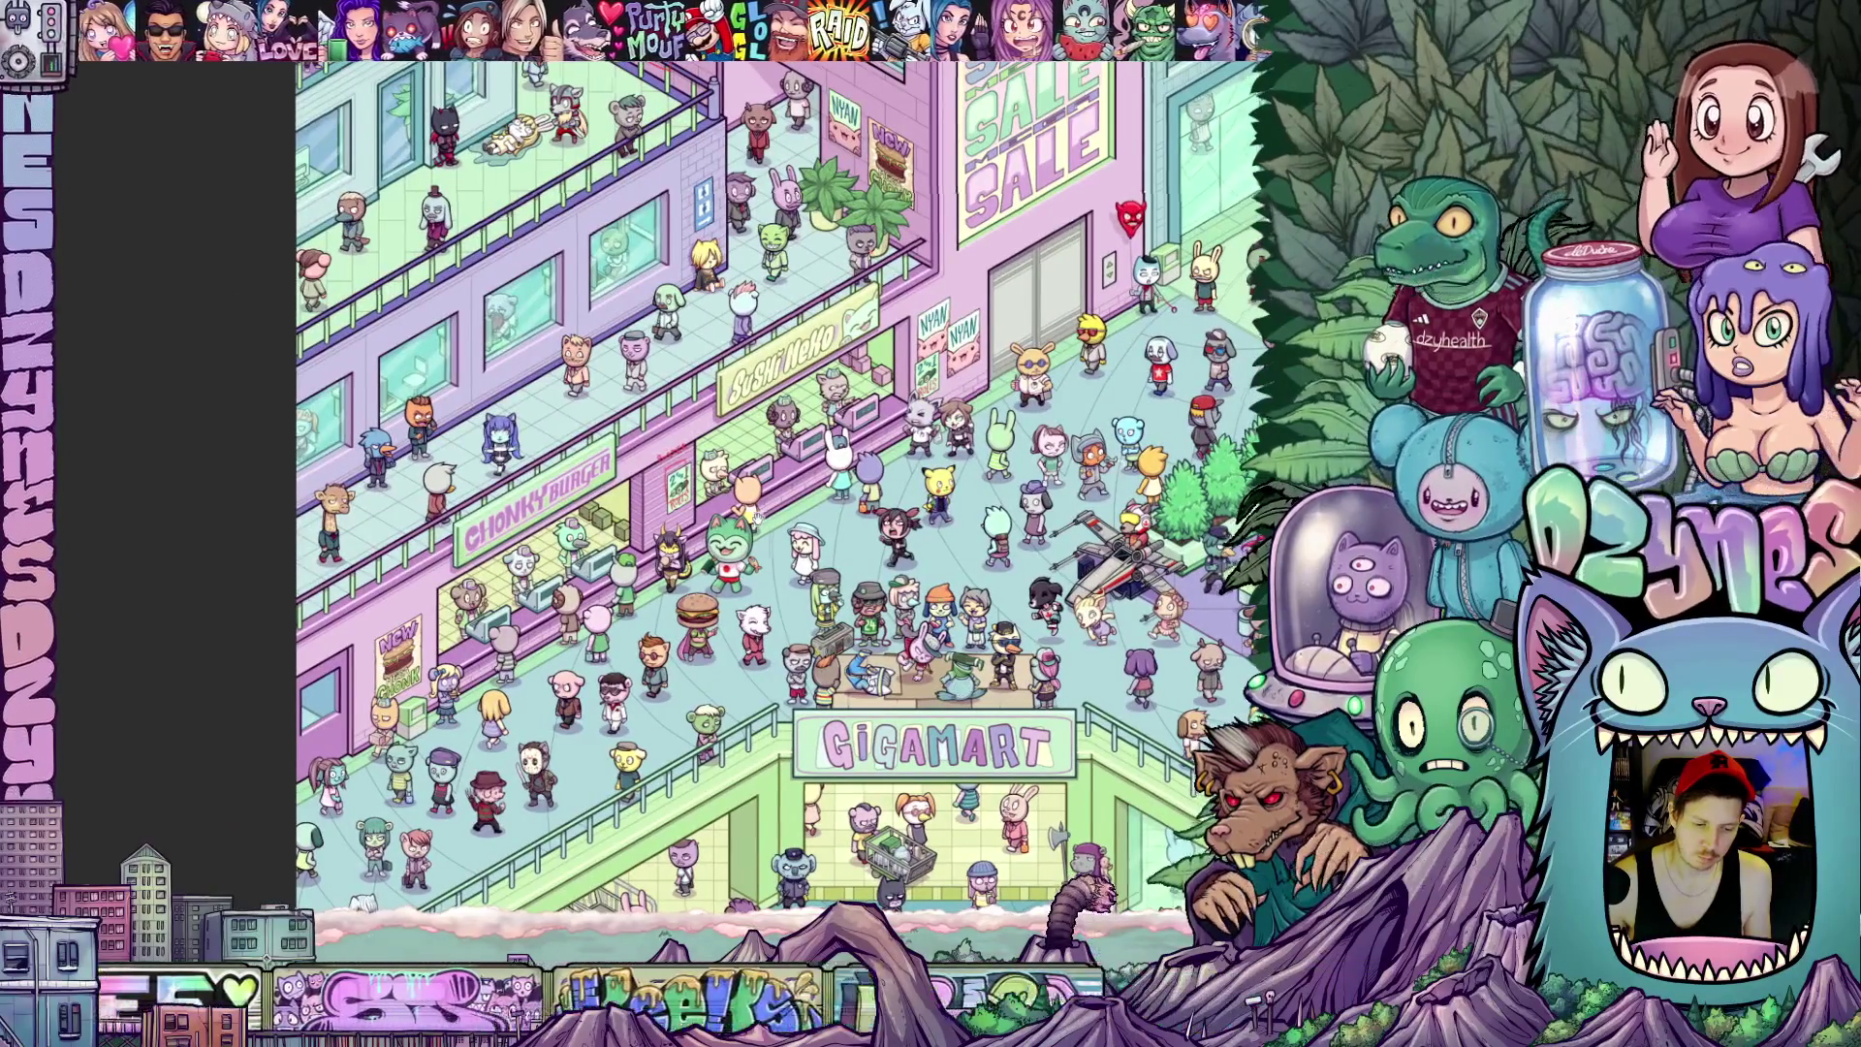
{"action": "left_click_drag", "start_coordinate": [766, 514], "coordinate": [731, 523]}
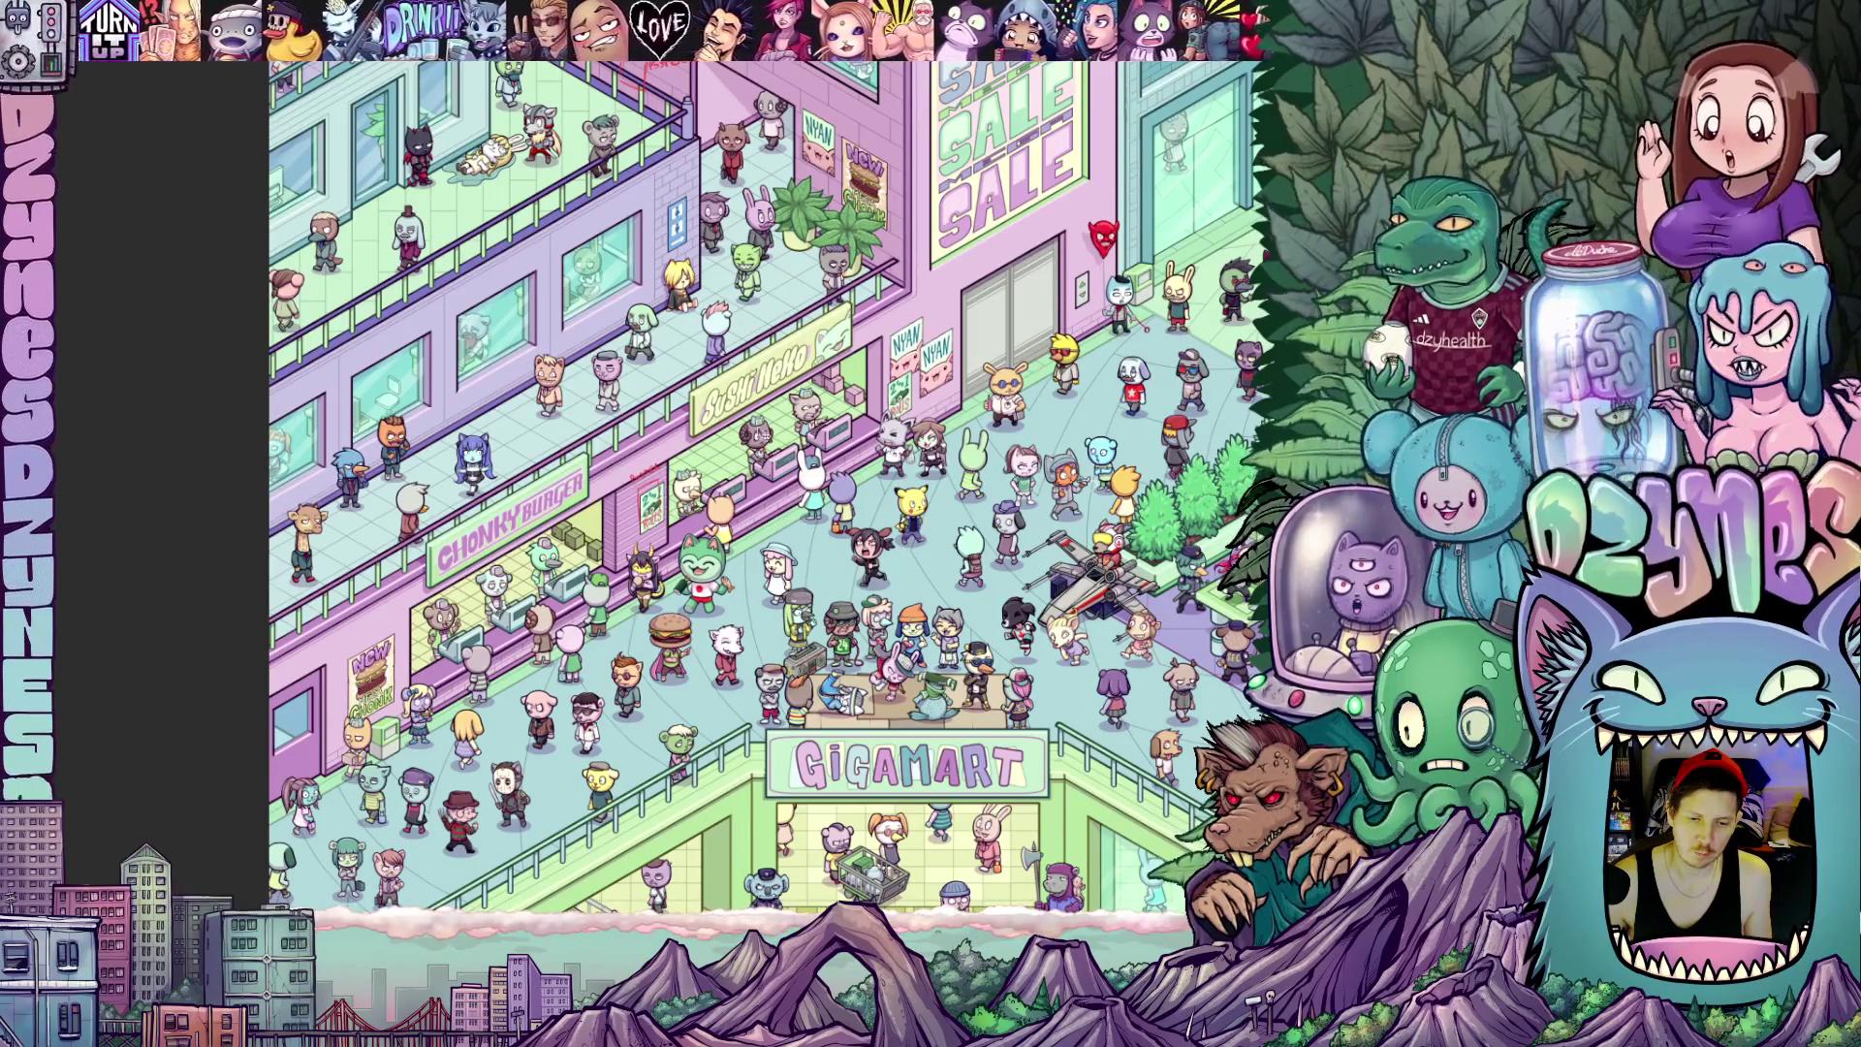
{"action": "left_click_drag", "start_coordinate": [753, 398], "coordinate": [702, 500]}
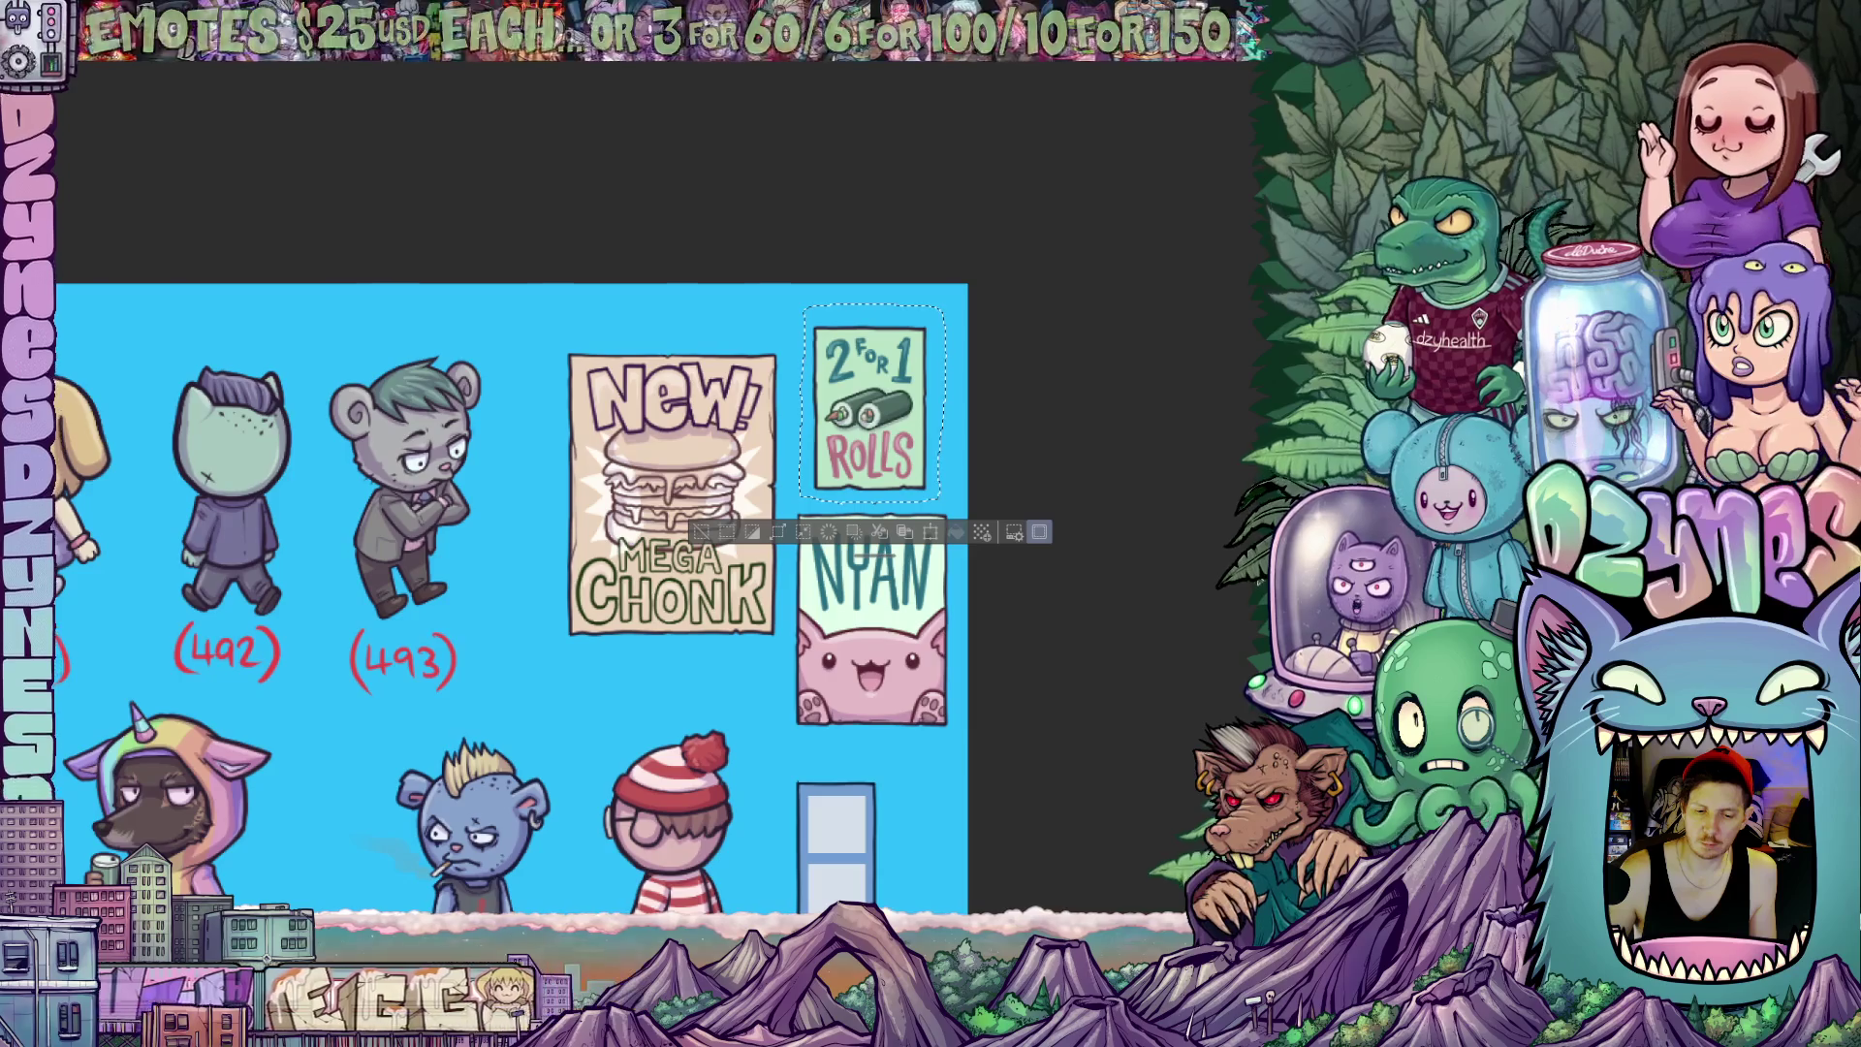
Pan the poster sheet and the mall scene to survey the fountains area
{"action": "left_click_drag", "start_coordinate": [1065, 652], "coordinate": [975, 537]}
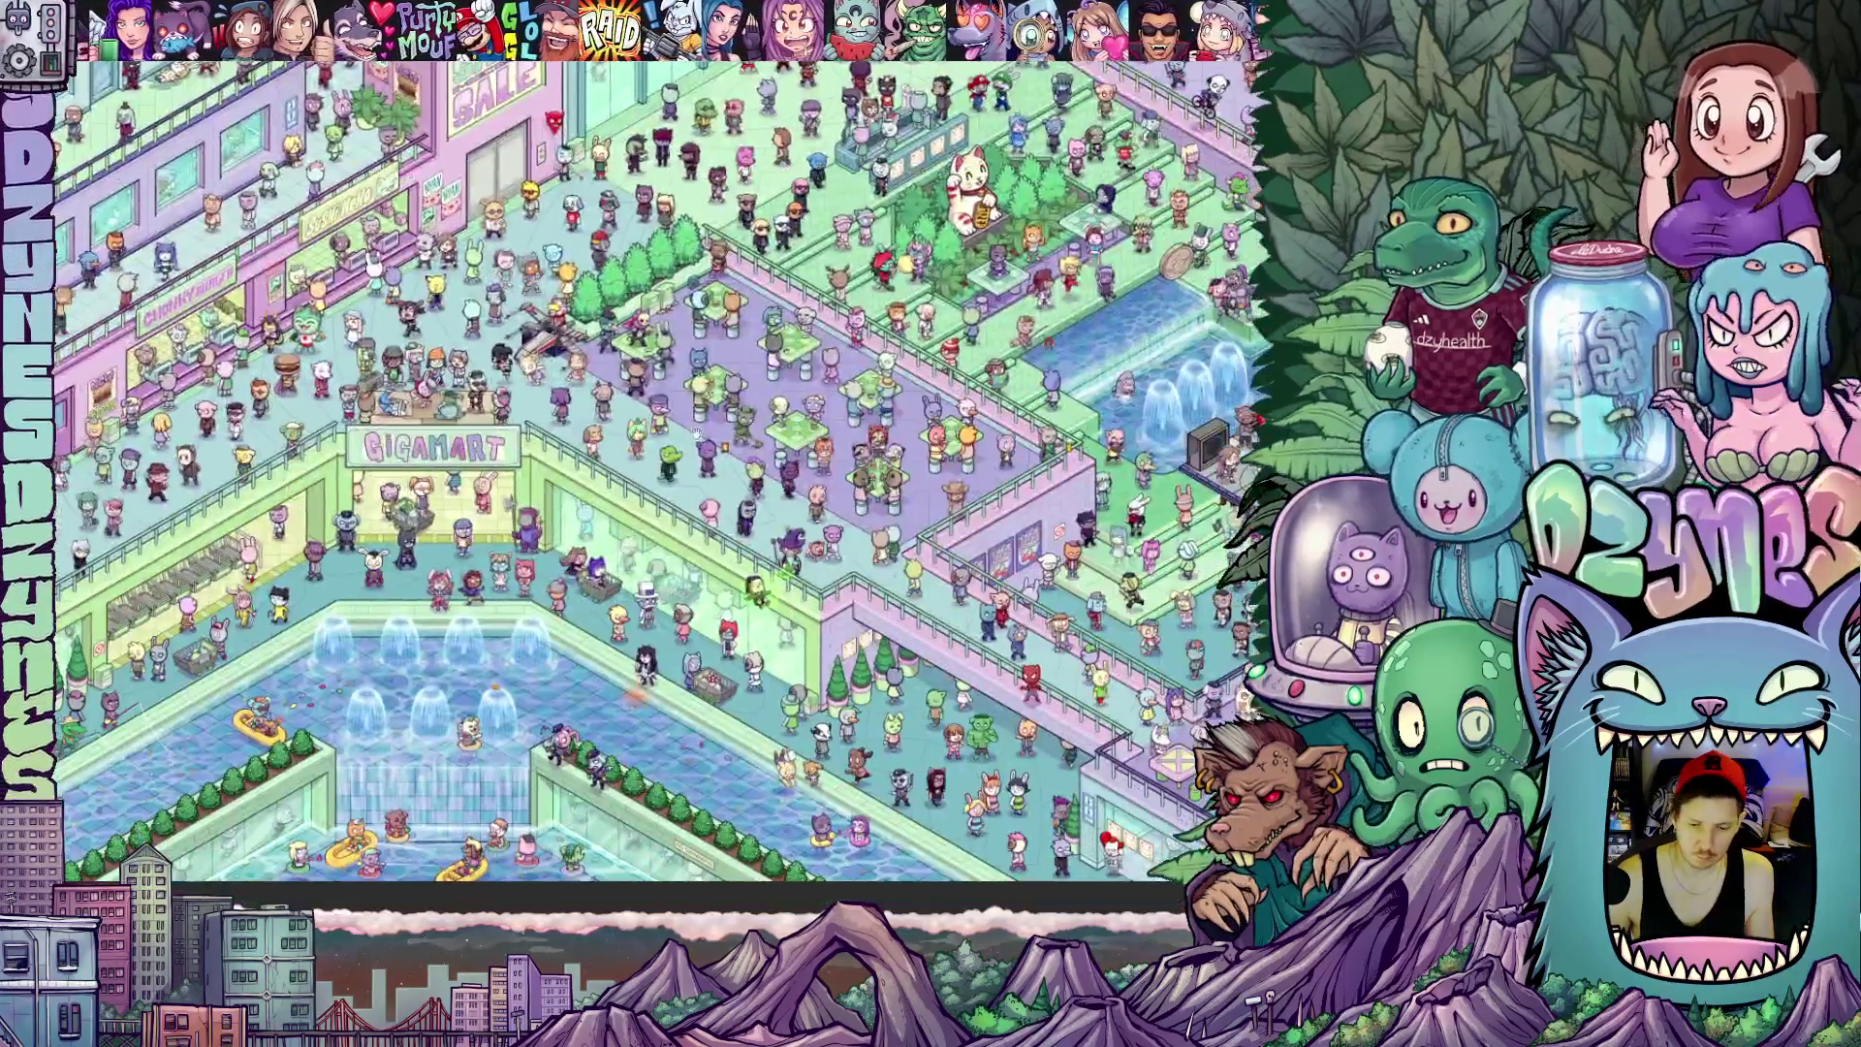
{"action": "left_click_drag", "start_coordinate": [697, 431], "coordinate": [600, 430]}
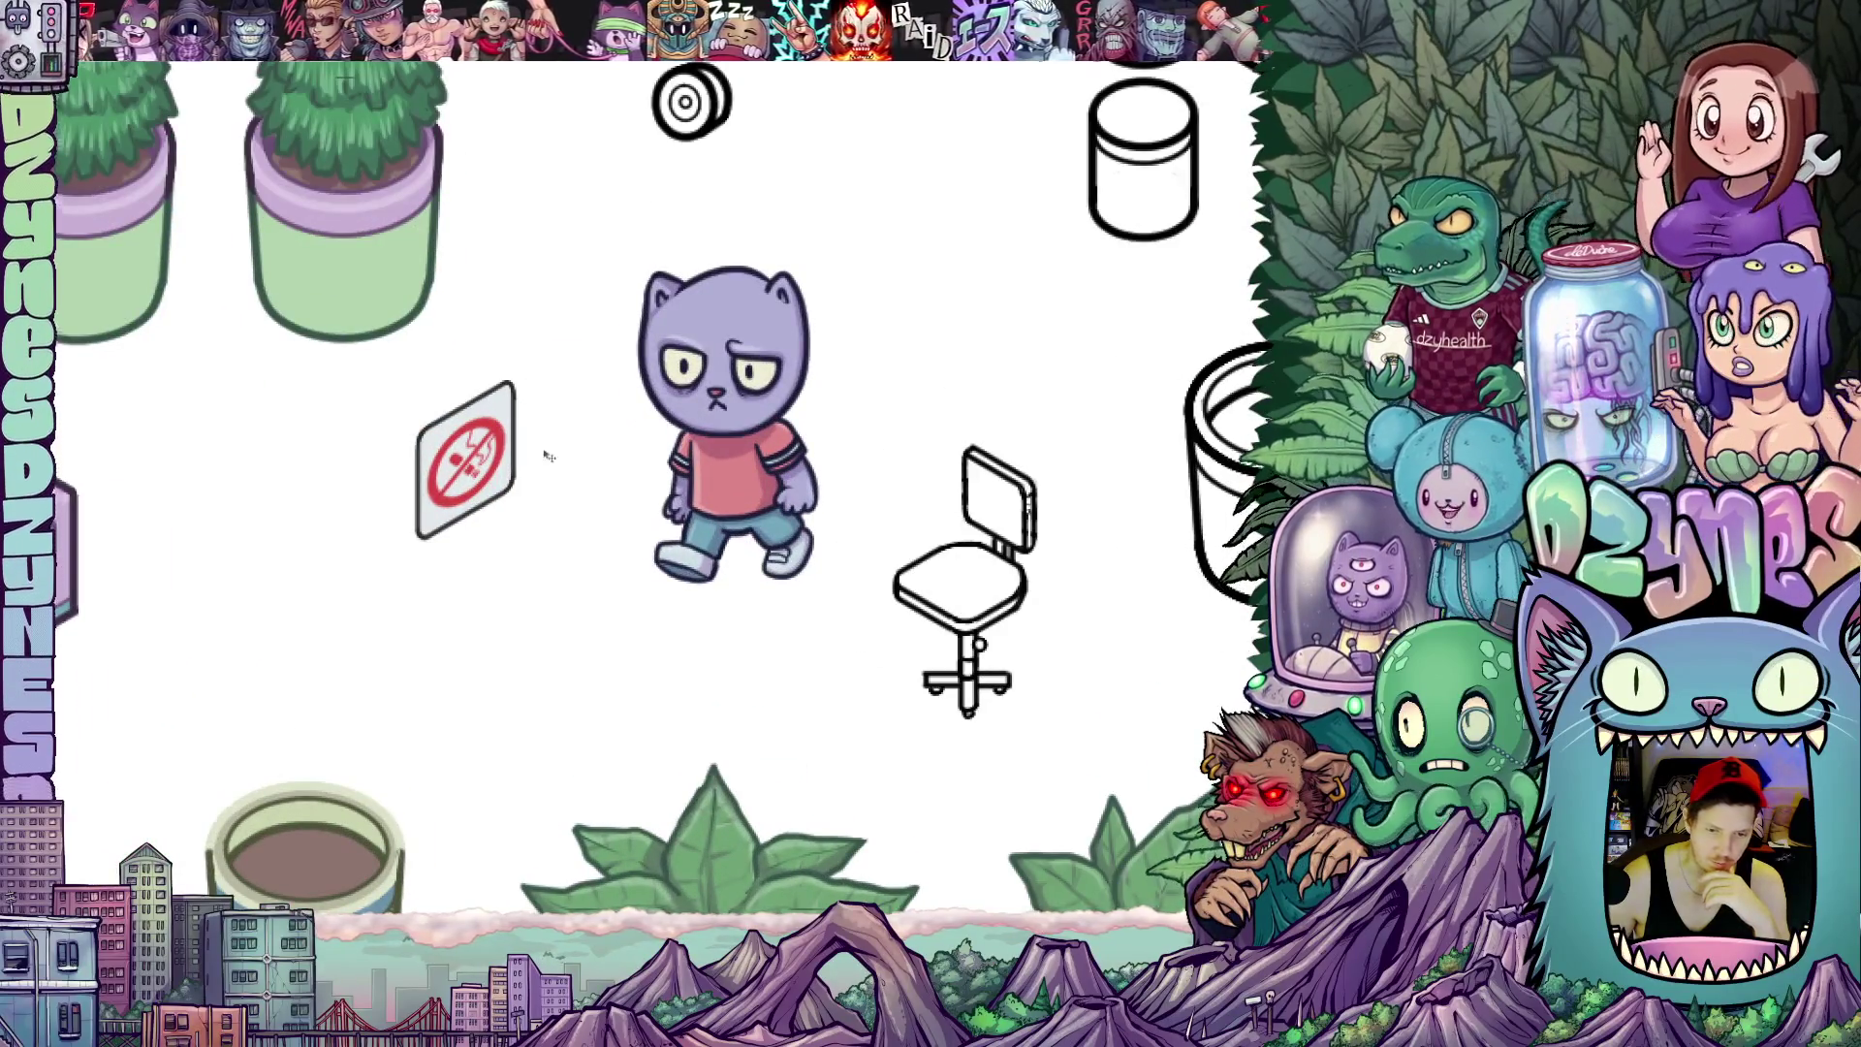
{"action": "scroll", "coordinate": [548, 457], "scroll_direction": "down", "scroll_amount": 5}
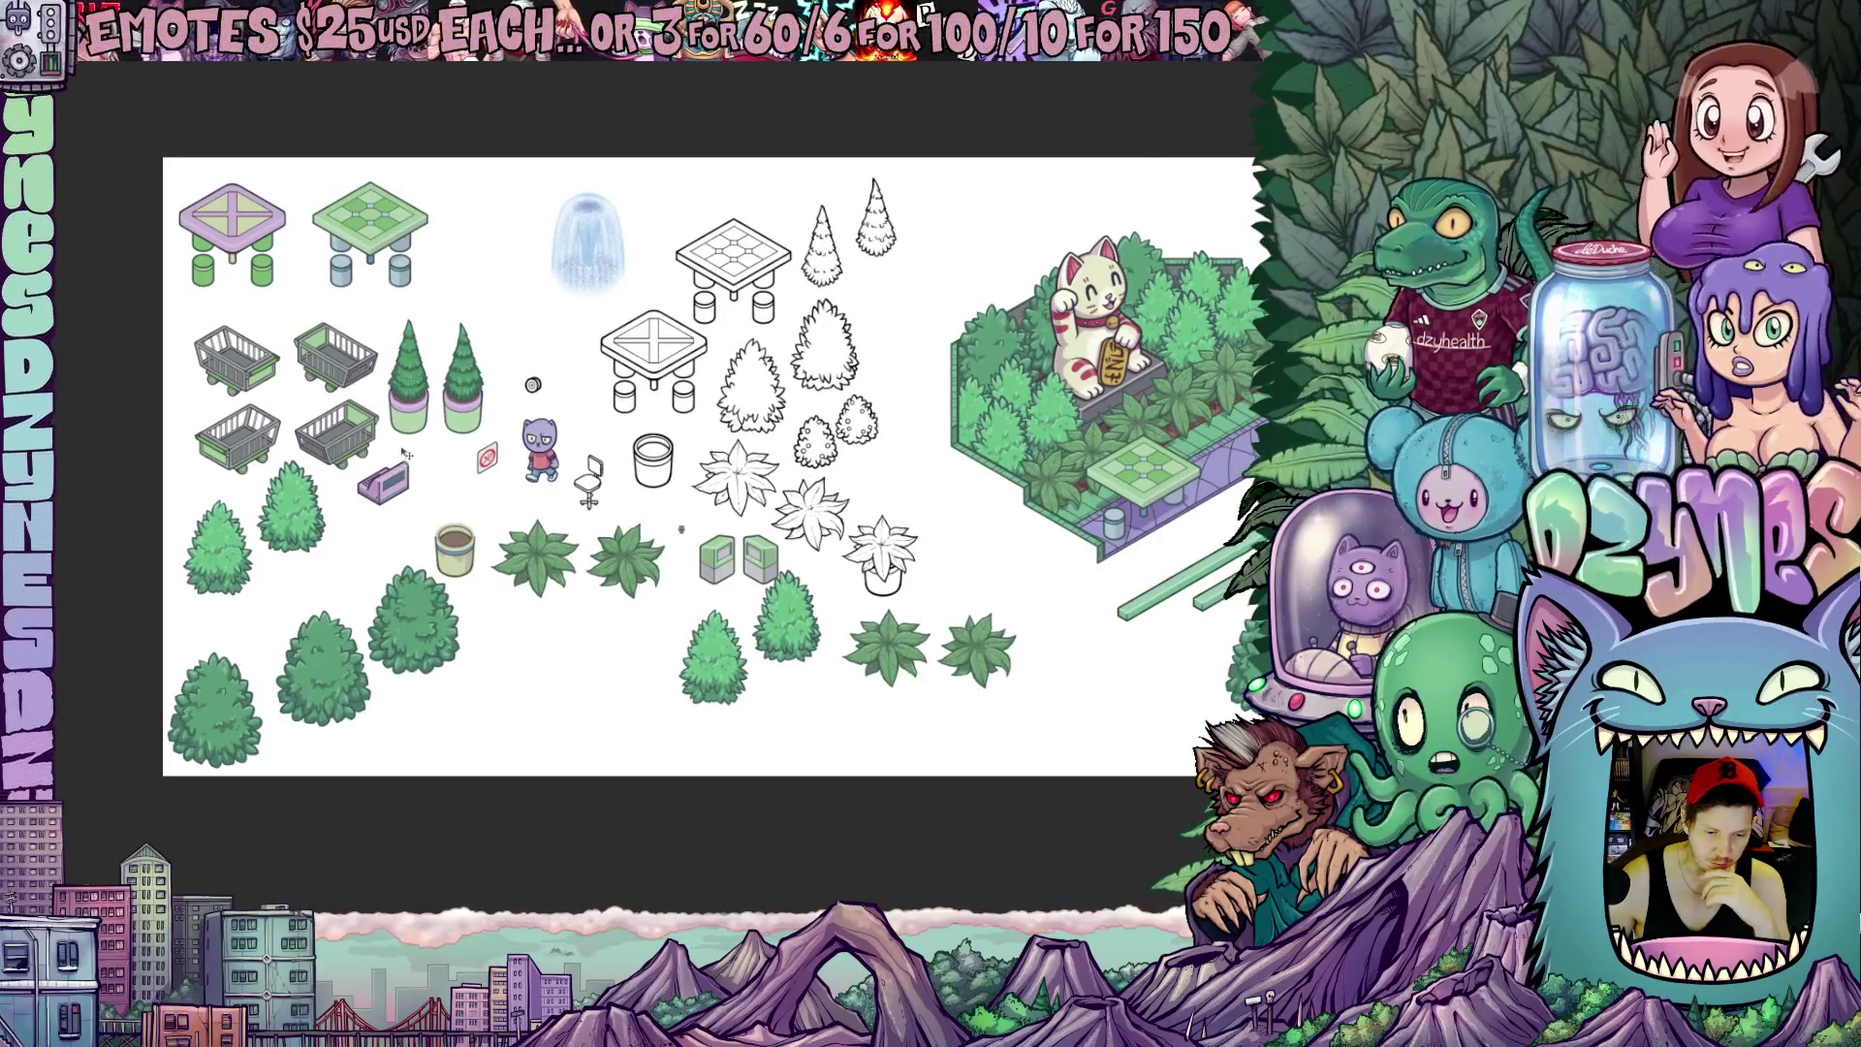
{"action": "scroll", "coordinate": [459, 467], "scroll_direction": "up", "scroll_amount": 5}
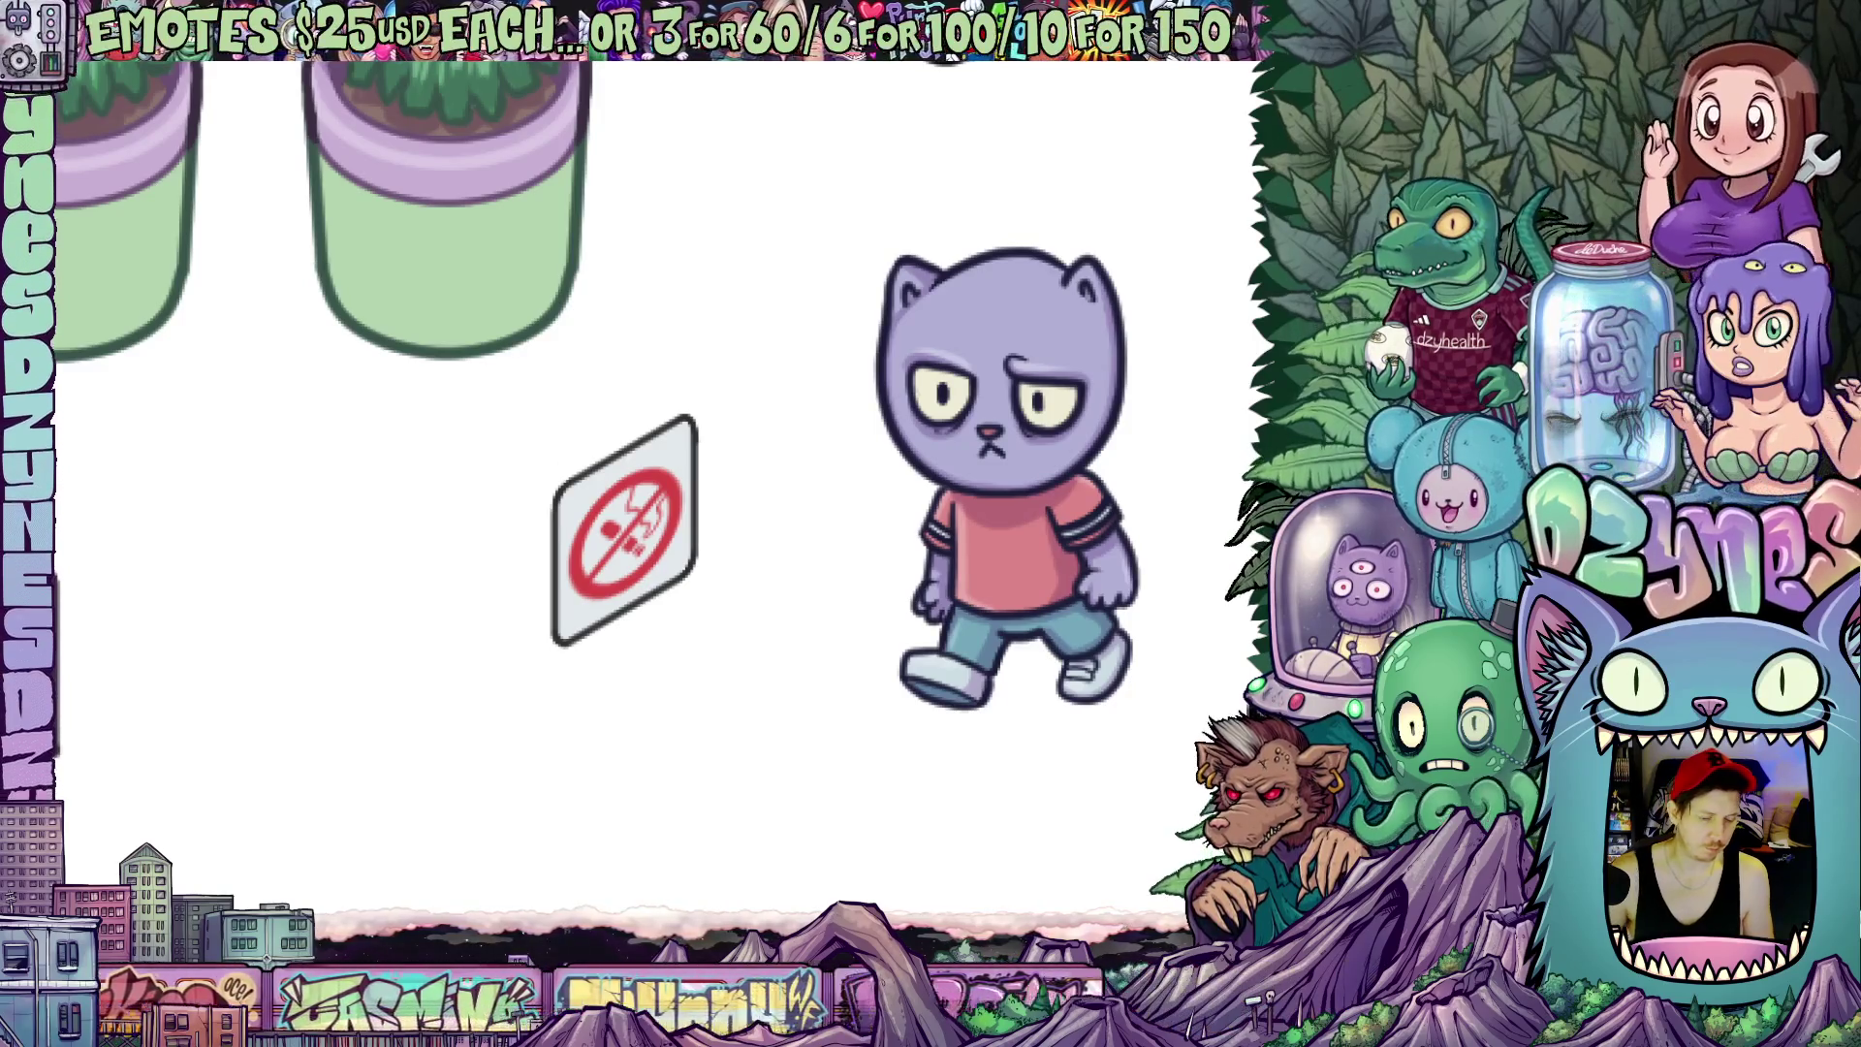
Lasso the no-smoking sign on the props sheet to bring a copy into the mall scene
{"action": "left_click_drag", "start_coordinate": [752, 364], "coordinate": [787, 604]}
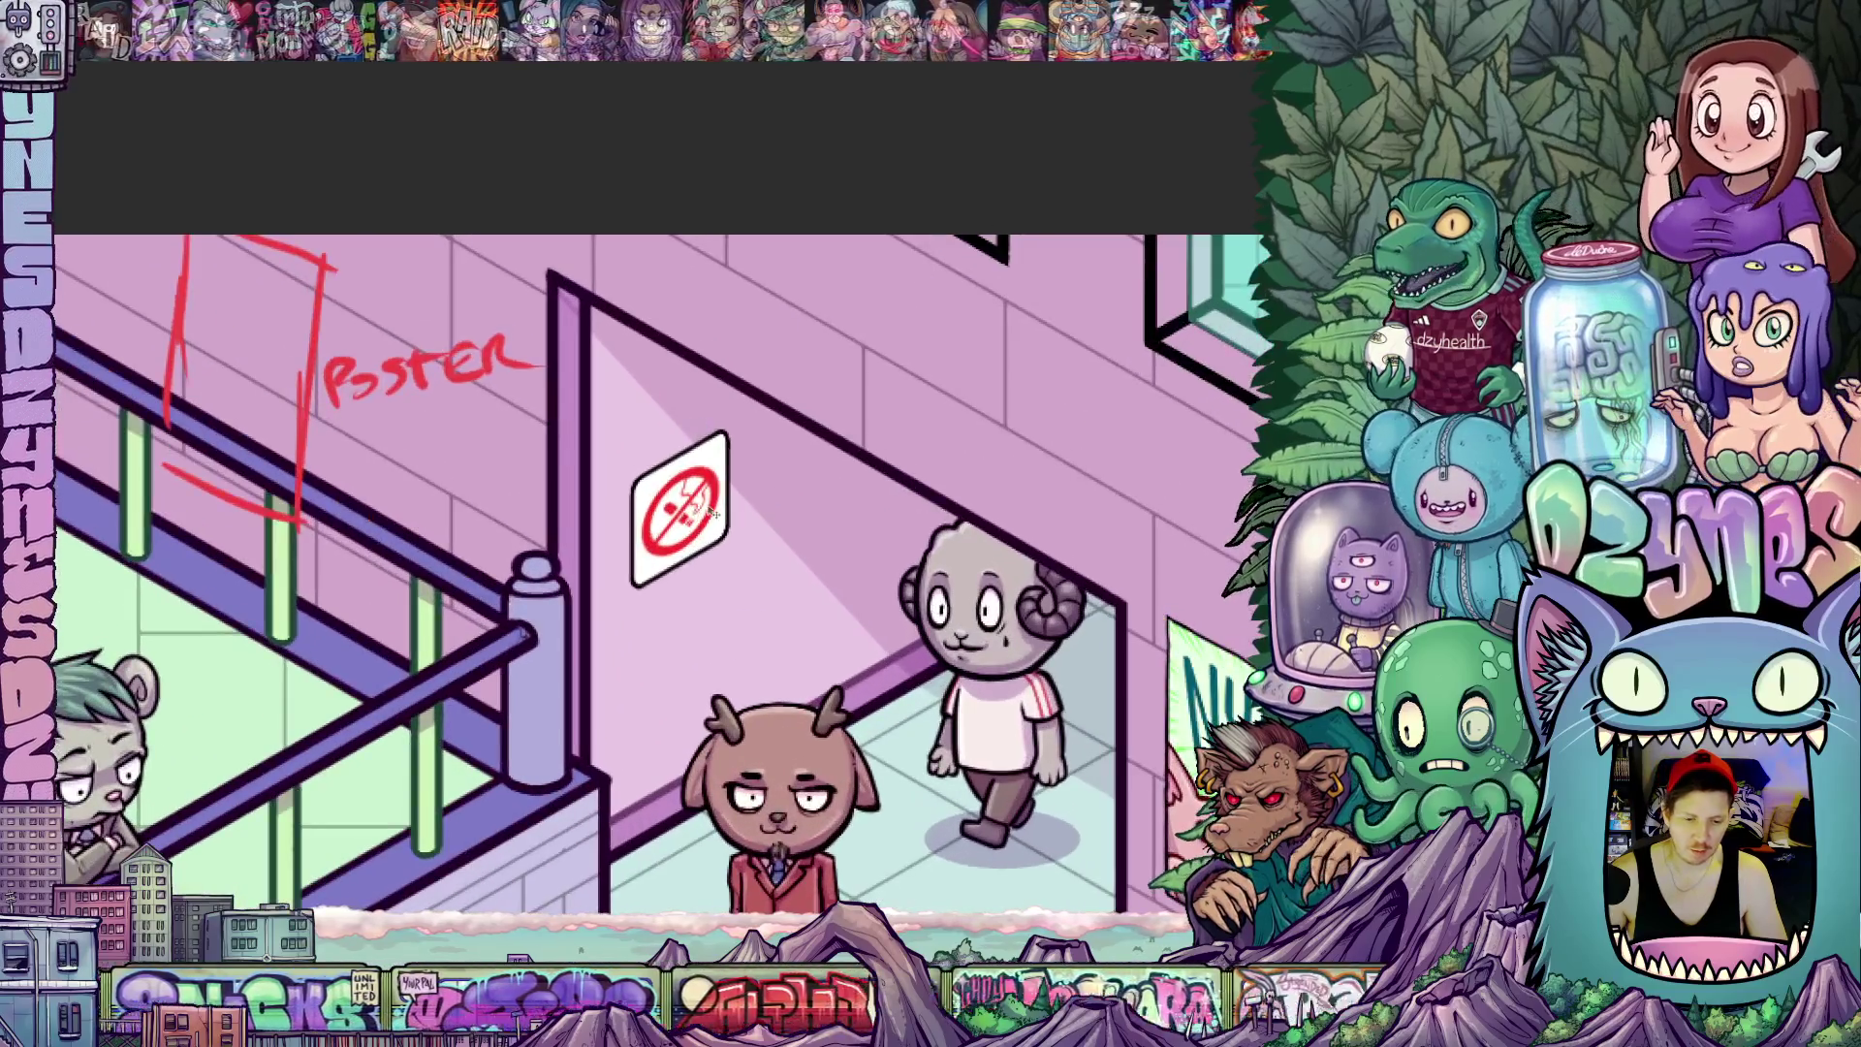
Move the pasted sign up-left beside the red 'Poster' markup near the stairs
{"action": "left_click_drag", "start_coordinate": [695, 418], "coordinate": [505, 418]}
{"action": "left_click", "coordinate": [58, 17]}
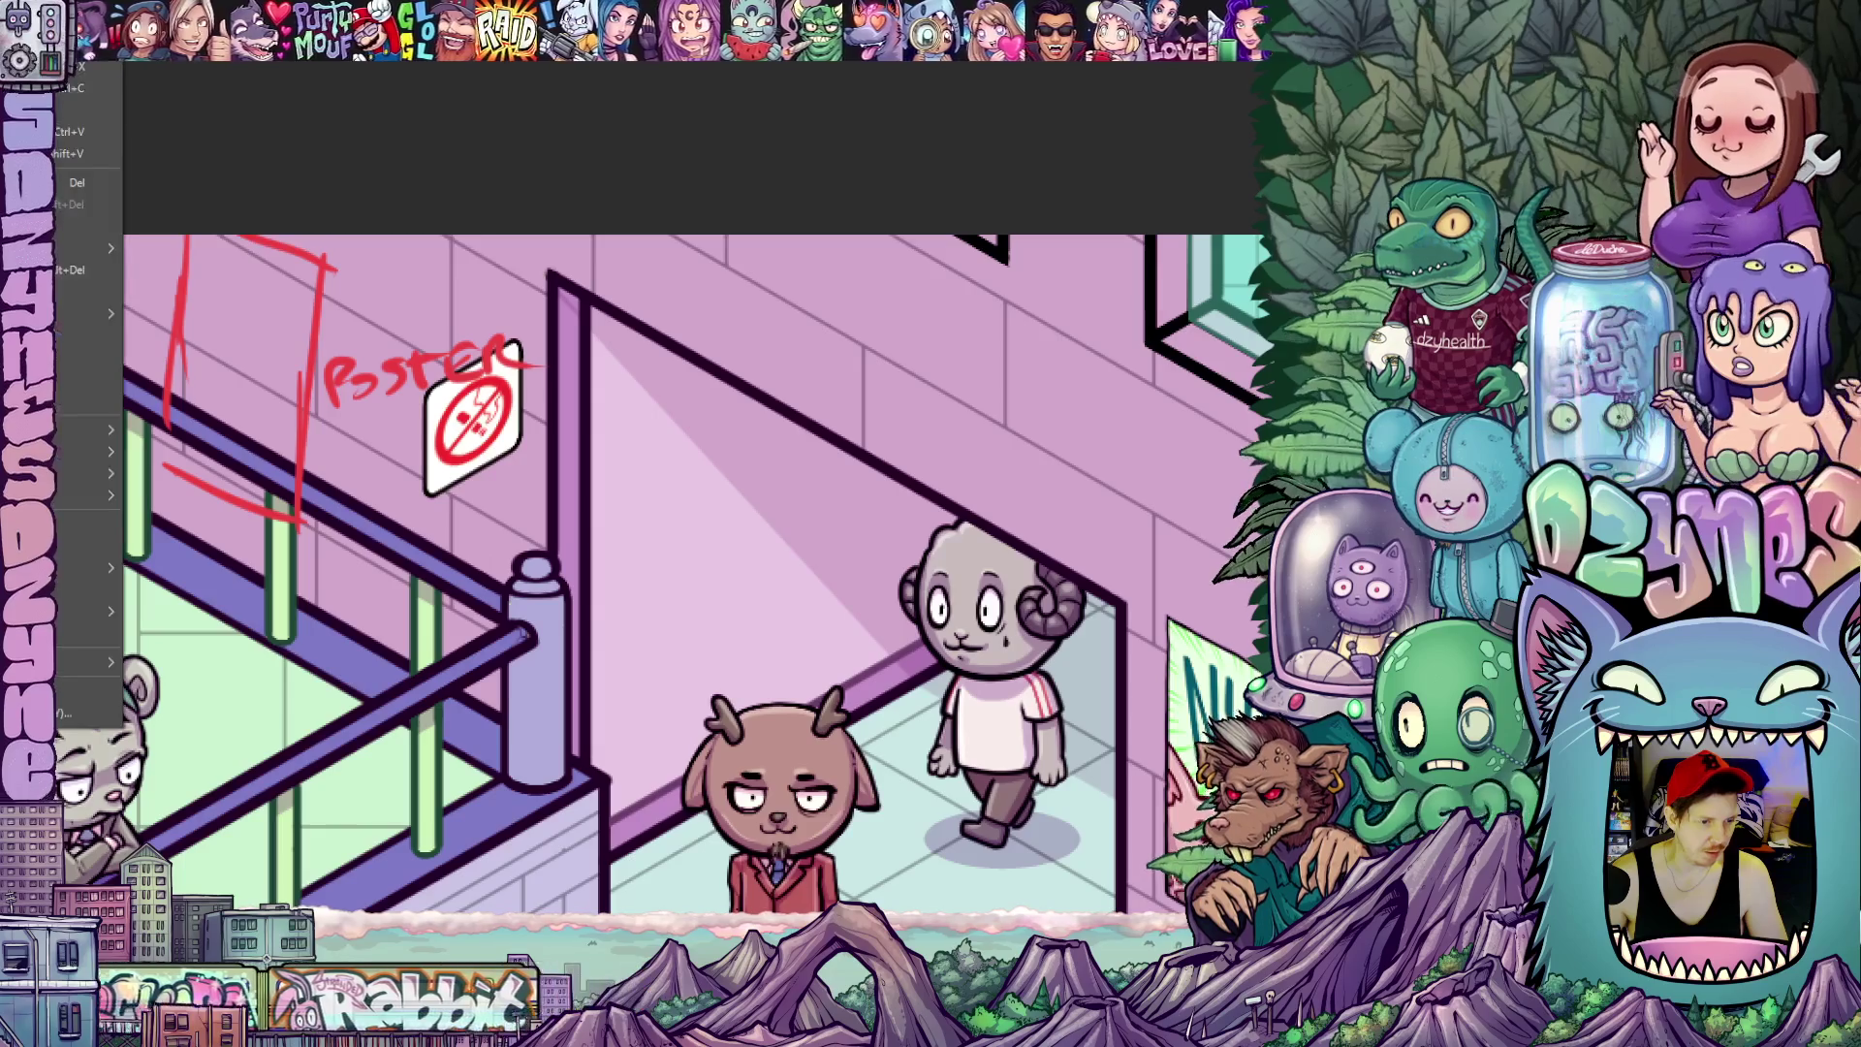
{"action": "mouse_move", "coordinate": [87, 474]}
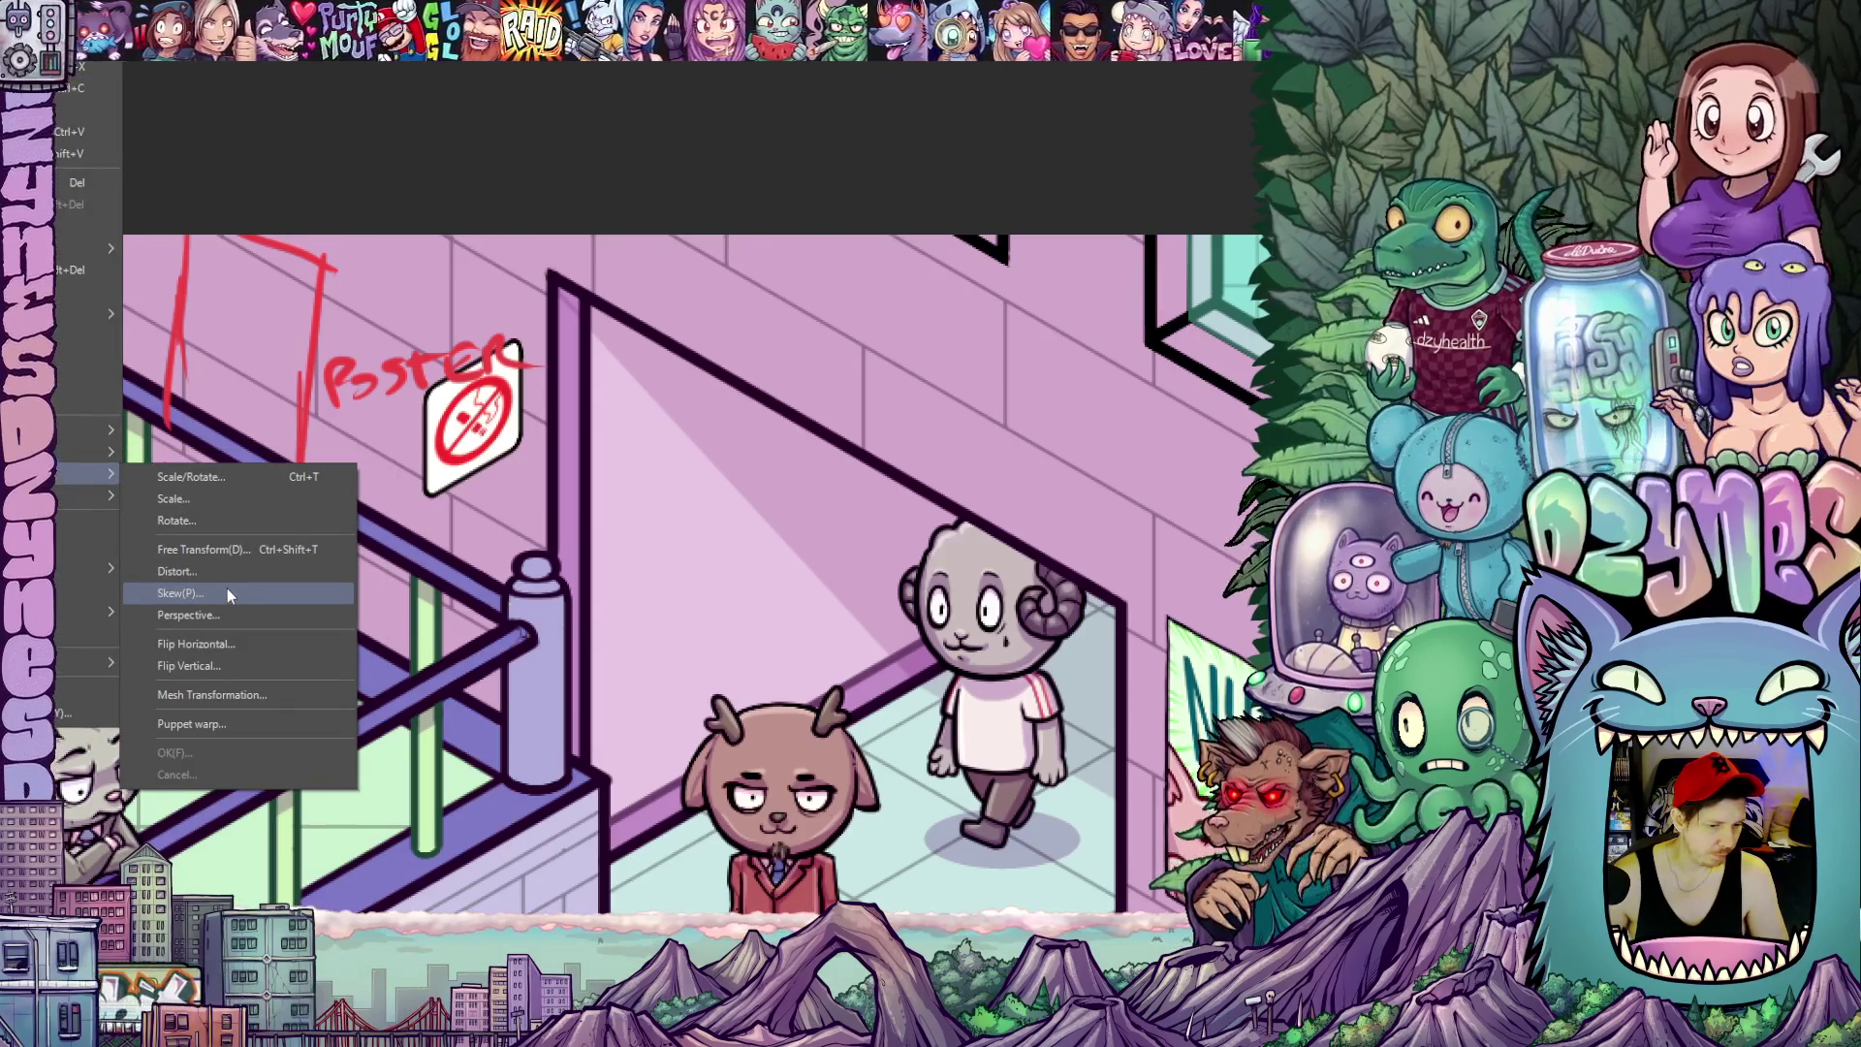
Skew the sign to match the wall's slant, place it on the poster outline and commit
{"action": "left_click", "coordinate": [228, 593]}
{"action": "left_click_drag", "start_coordinate": [526, 421], "coordinate": [526, 540]}
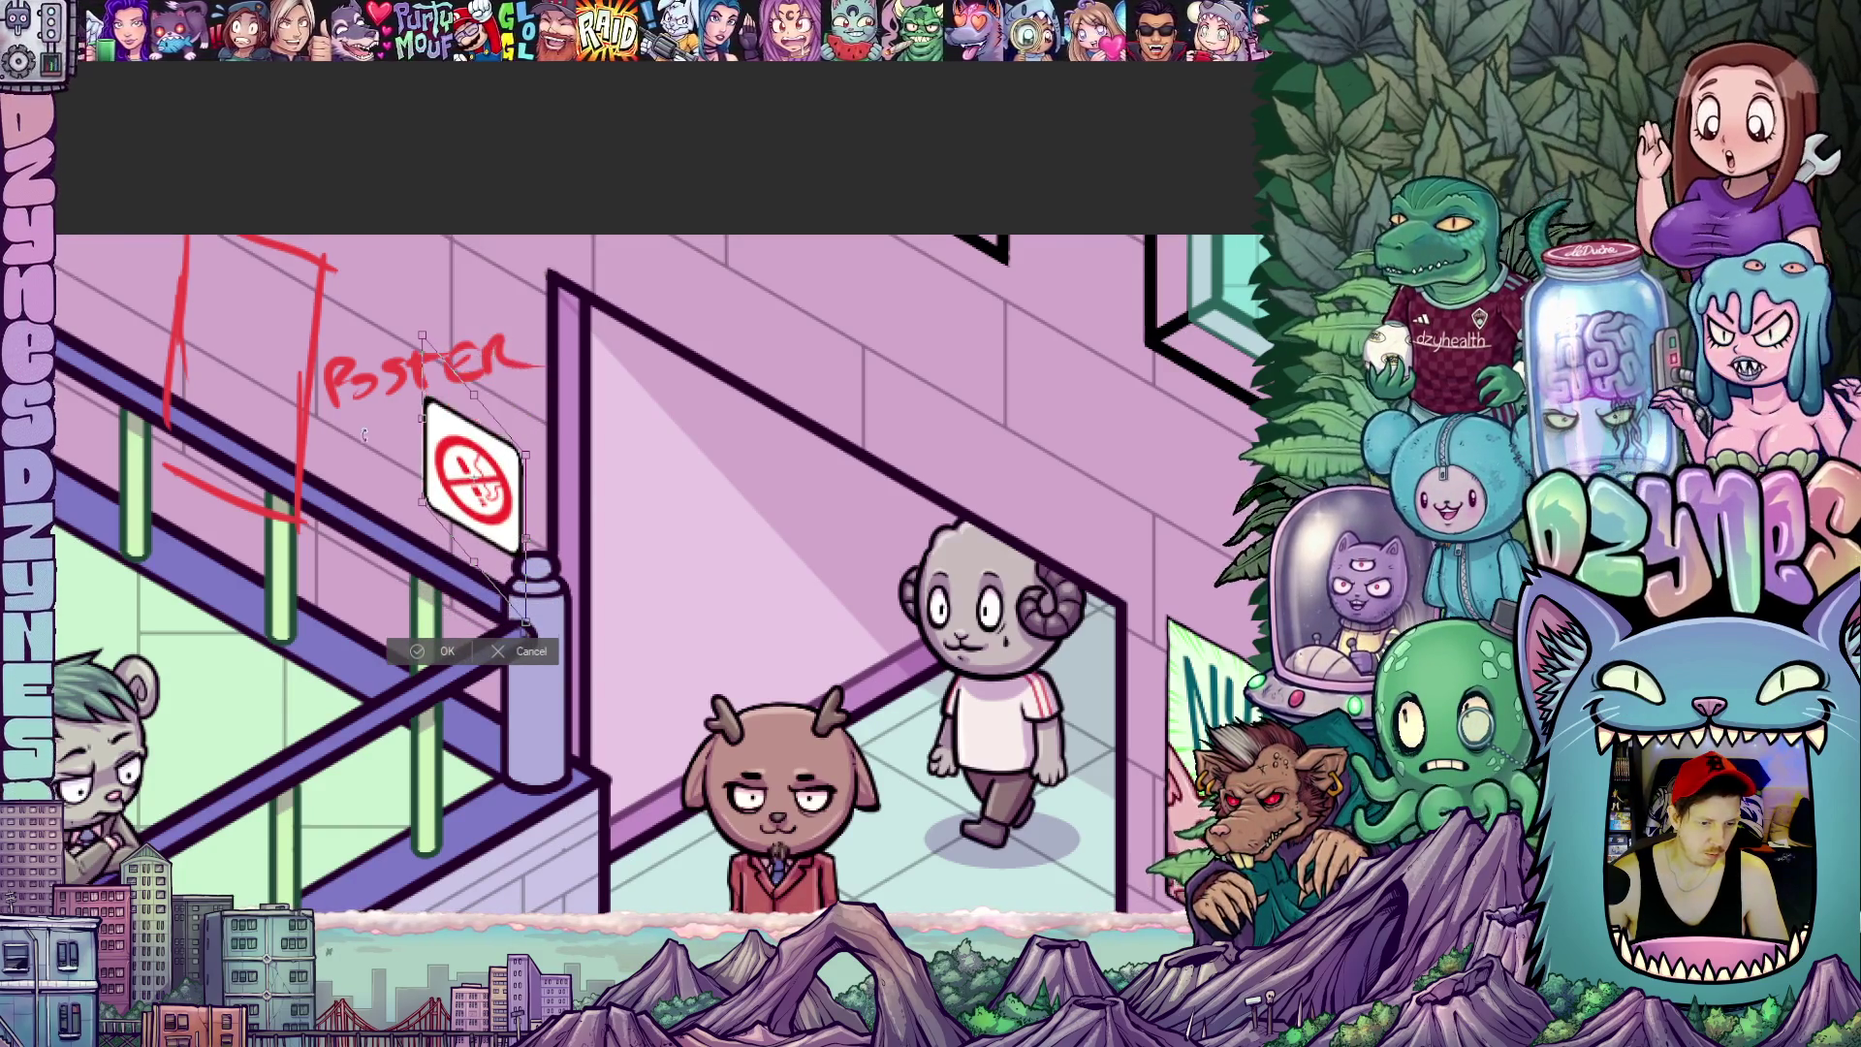
{"action": "left_click_drag", "start_coordinate": [488, 494], "coordinate": [492, 468]}
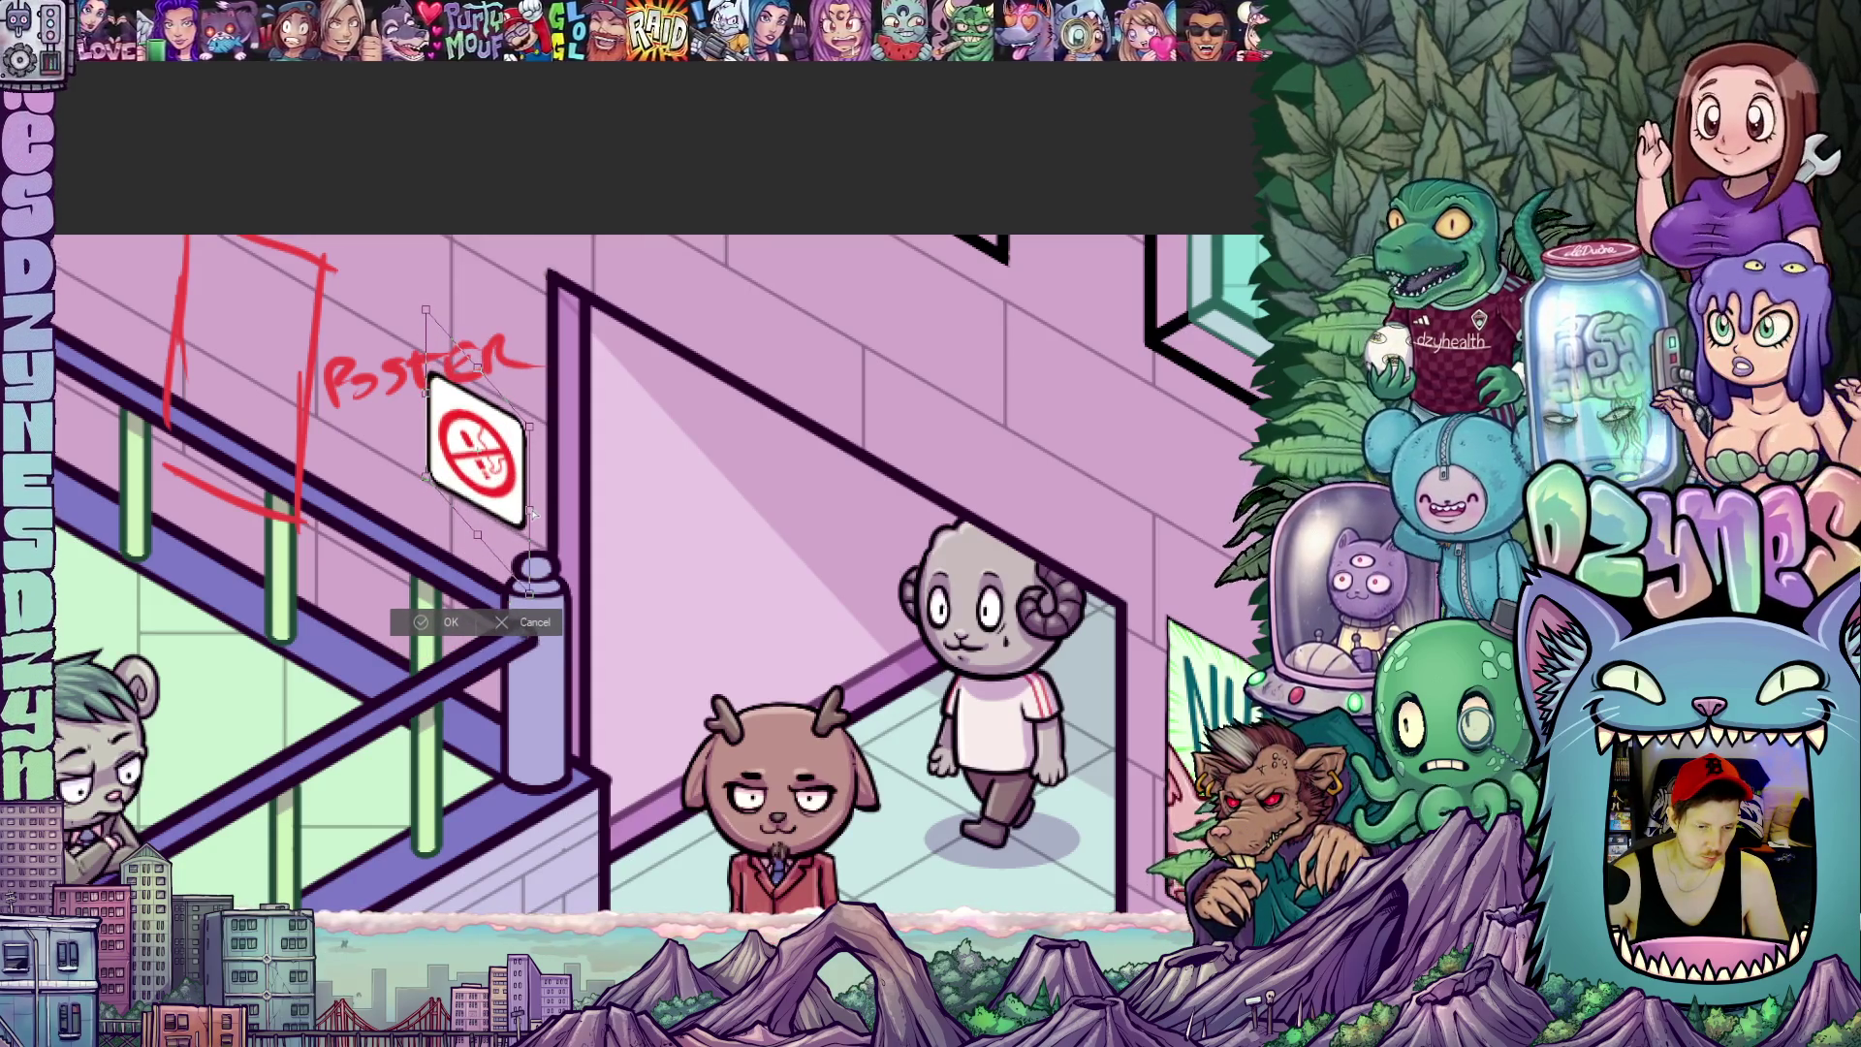
{"action": "mouse_move", "coordinate": [477, 455]}
{"action": "left_mouse_down"}
{"action": "mouse_move", "coordinate": [416, 436]}
{"action": "mouse_move", "coordinate": [366, 361]}
{"action": "mouse_move", "coordinate": [258, 324]}
{"action": "mouse_move", "coordinate": [342, 422]}
{"action": "left_mouse_up"}
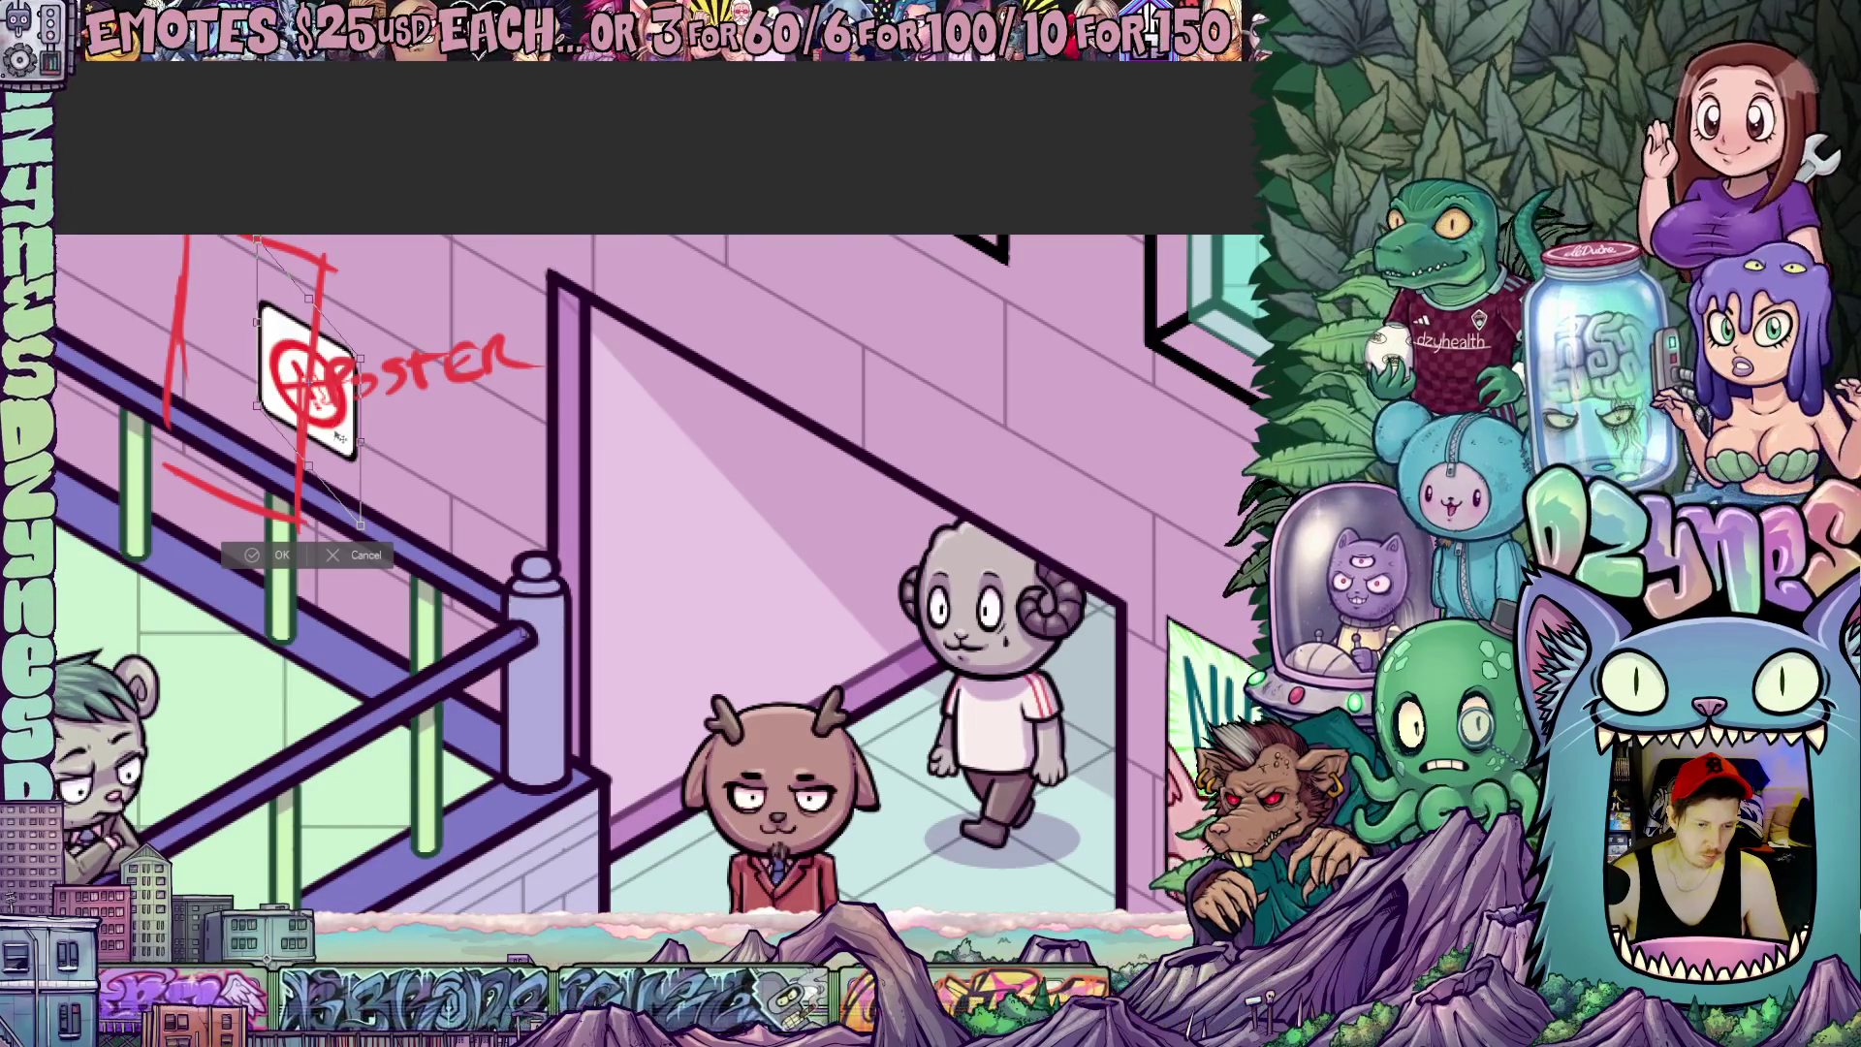
{"action": "key", "text": "Return"}
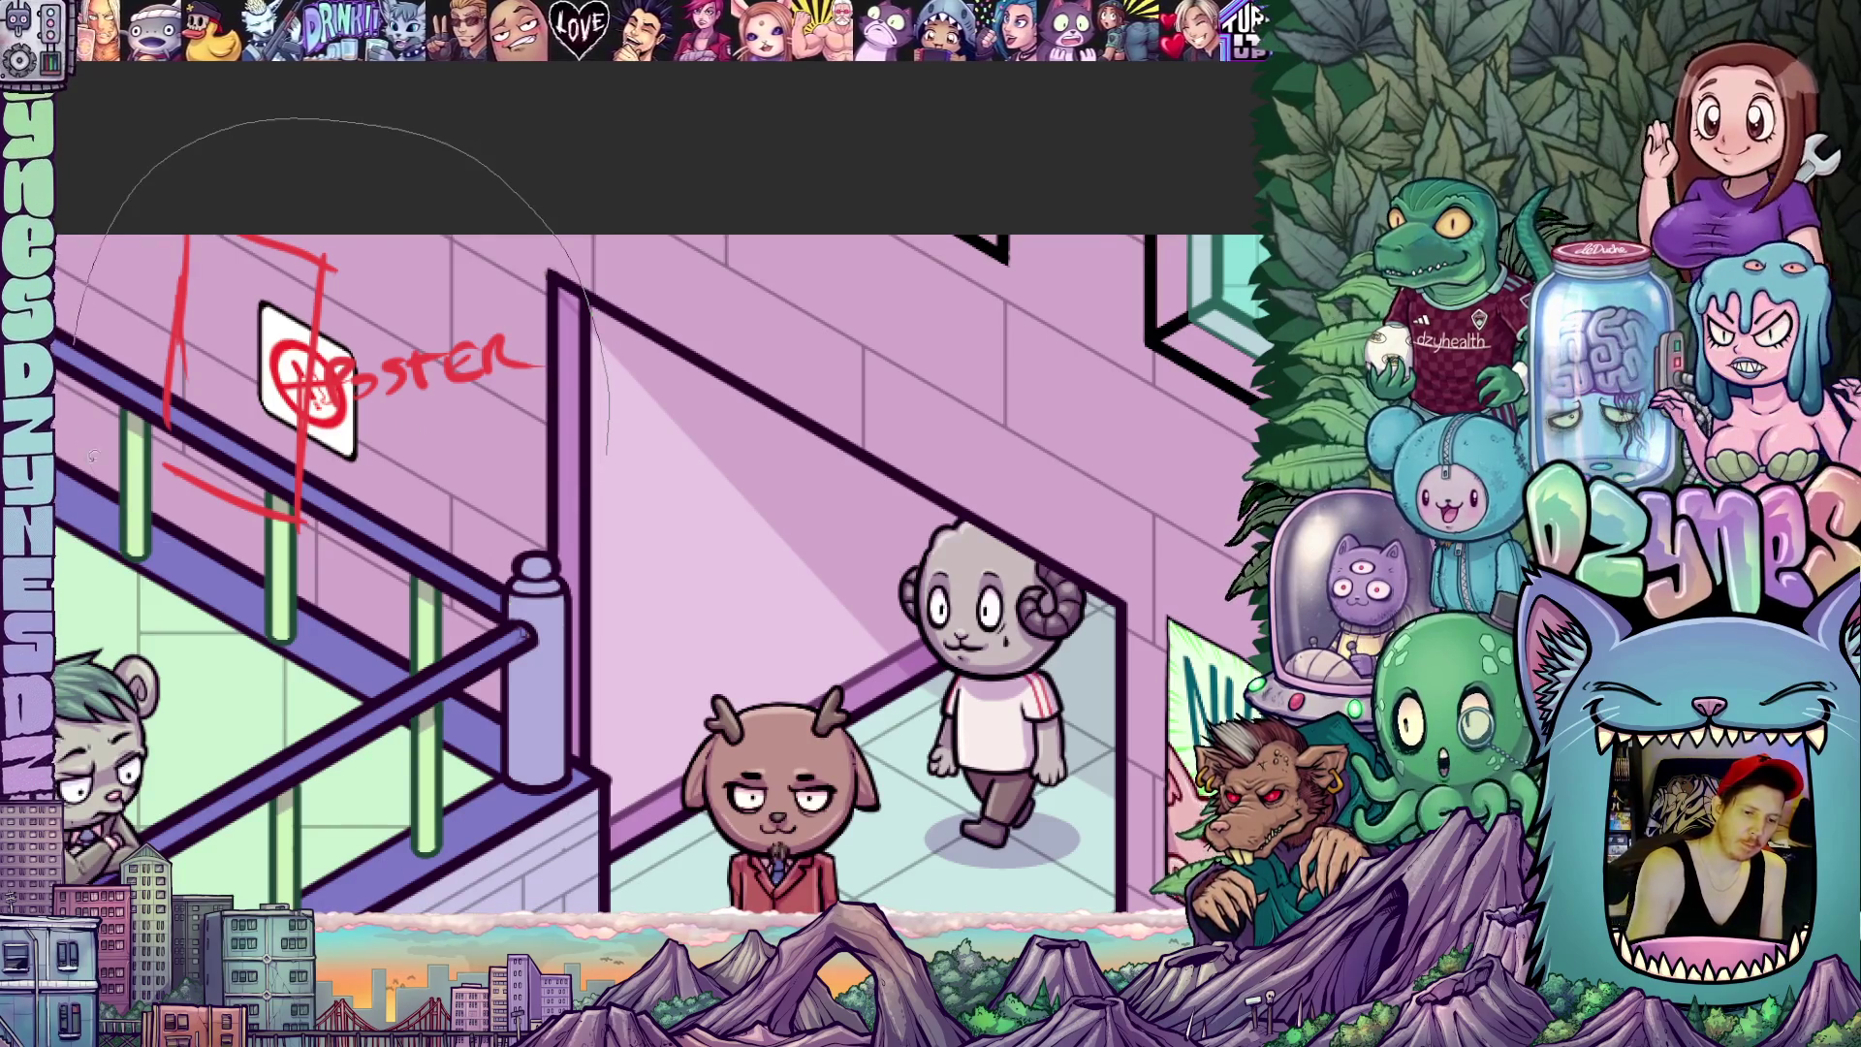
Lasso the area around the sign and clear the red sketch marks
{"action": "left_click_drag", "start_coordinate": [611, 437], "coordinate": [575, 450]}
{"action": "left_click", "coordinate": [320, 640]}
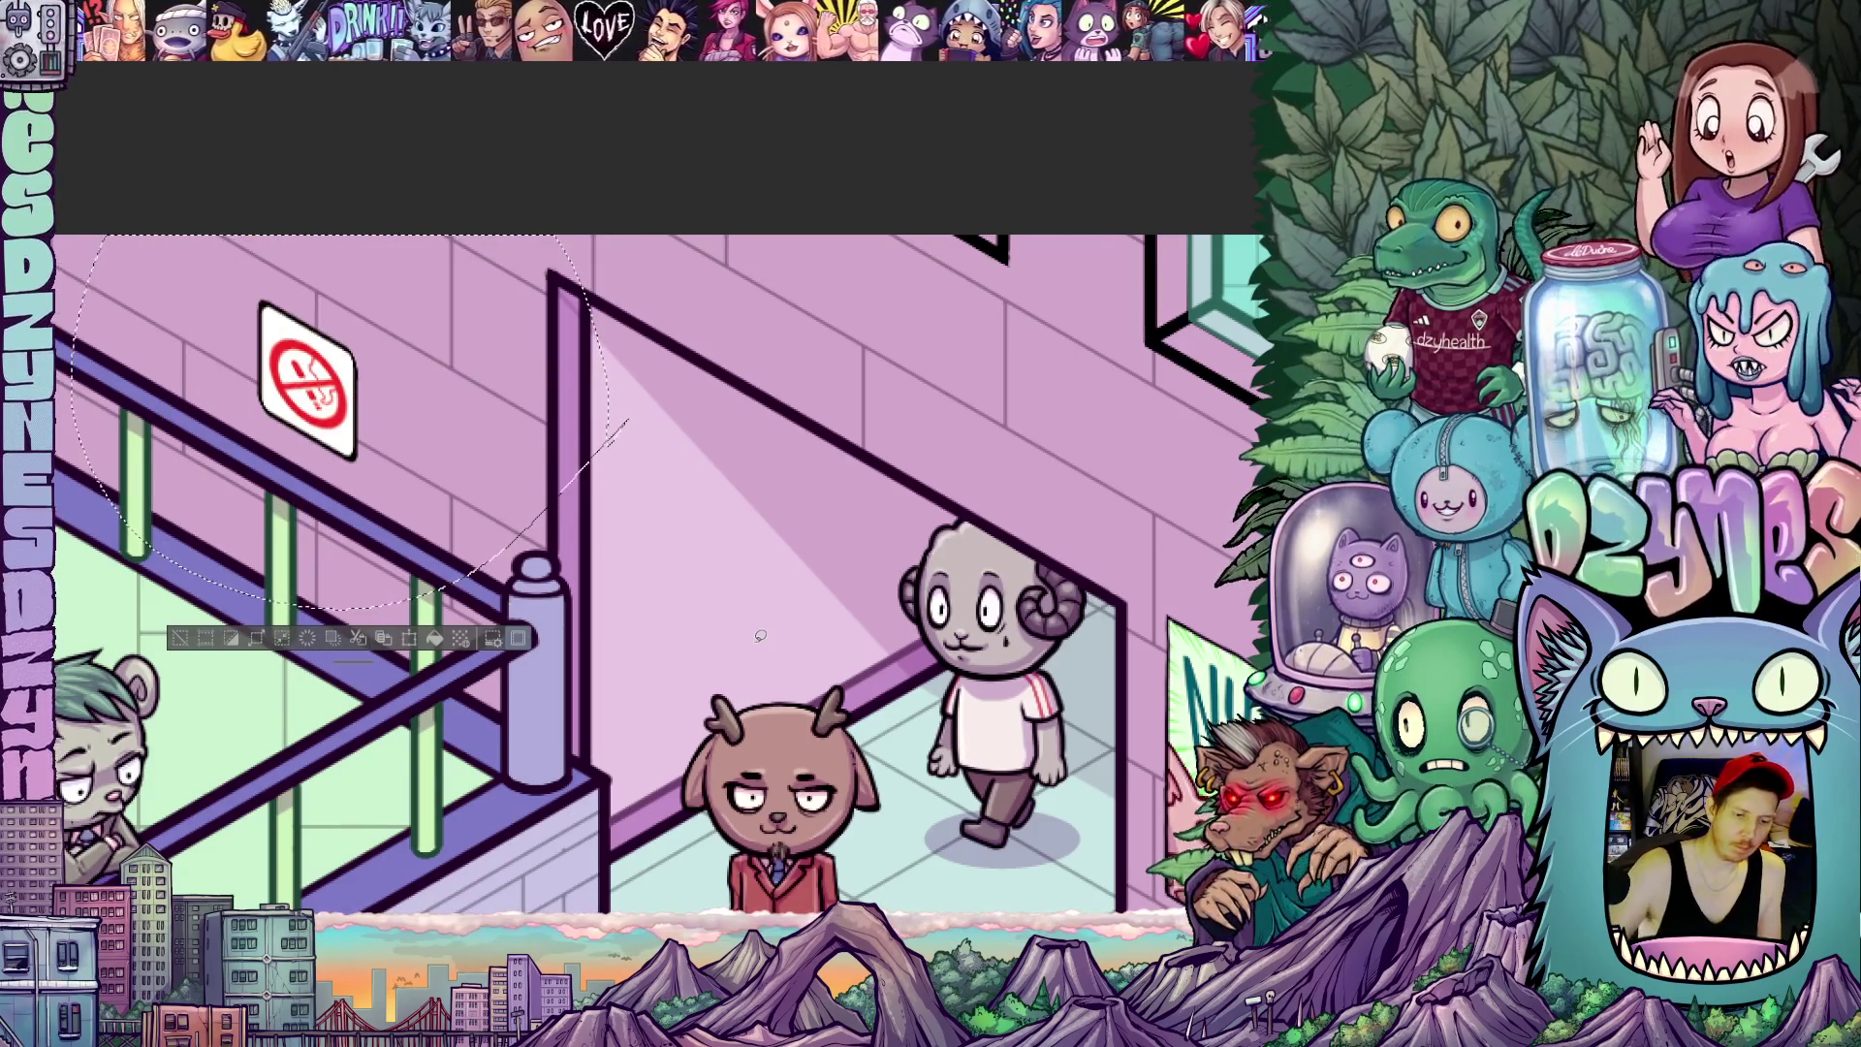
Deselect the area around the sign so the full mall scene shows cleanly
{"action": "key", "text": "ctrl+d"}
{"action": "scroll", "coordinate": [758, 636], "scroll_direction": "down", "scroll_amount": 2}
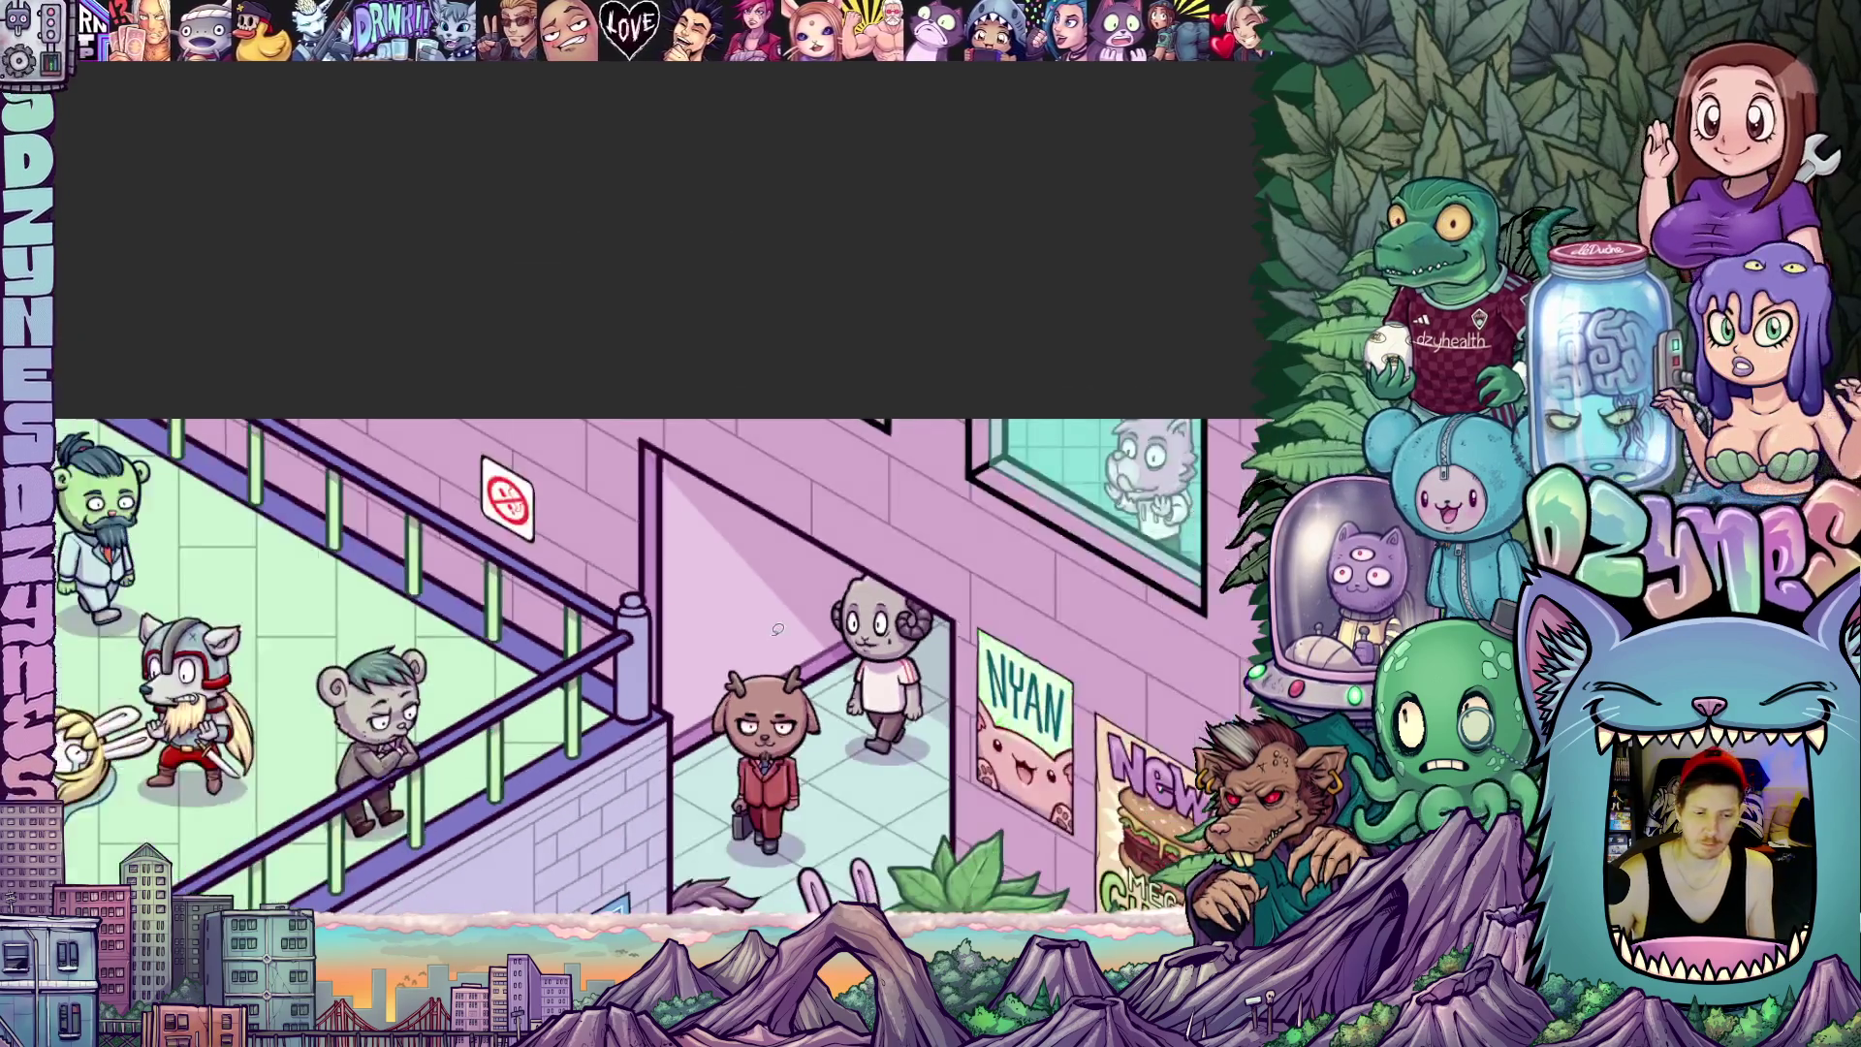
{"action": "scroll", "coordinate": [764, 640], "scroll_direction": "down", "scroll_amount": 2}
{"action": "scroll", "coordinate": [779, 655], "scroll_direction": "down", "scroll_amount": 2}
{"action": "scroll", "coordinate": [795, 671], "scroll_direction": "down", "scroll_amount": 2}
{"action": "scroll", "coordinate": [791, 669], "scroll_direction": "down", "scroll_amount": 2}
{"action": "scroll", "coordinate": [792, 670], "scroll_direction": "down", "scroll_amount": 2}
{"action": "scroll", "coordinate": [793, 669], "scroll_direction": "down", "scroll_amount": 2}
{"action": "scroll", "coordinate": [791, 669], "scroll_direction": "down", "scroll_amount": 2}
{"action": "scroll", "coordinate": [792, 670], "scroll_direction": "down", "scroll_amount": 2}
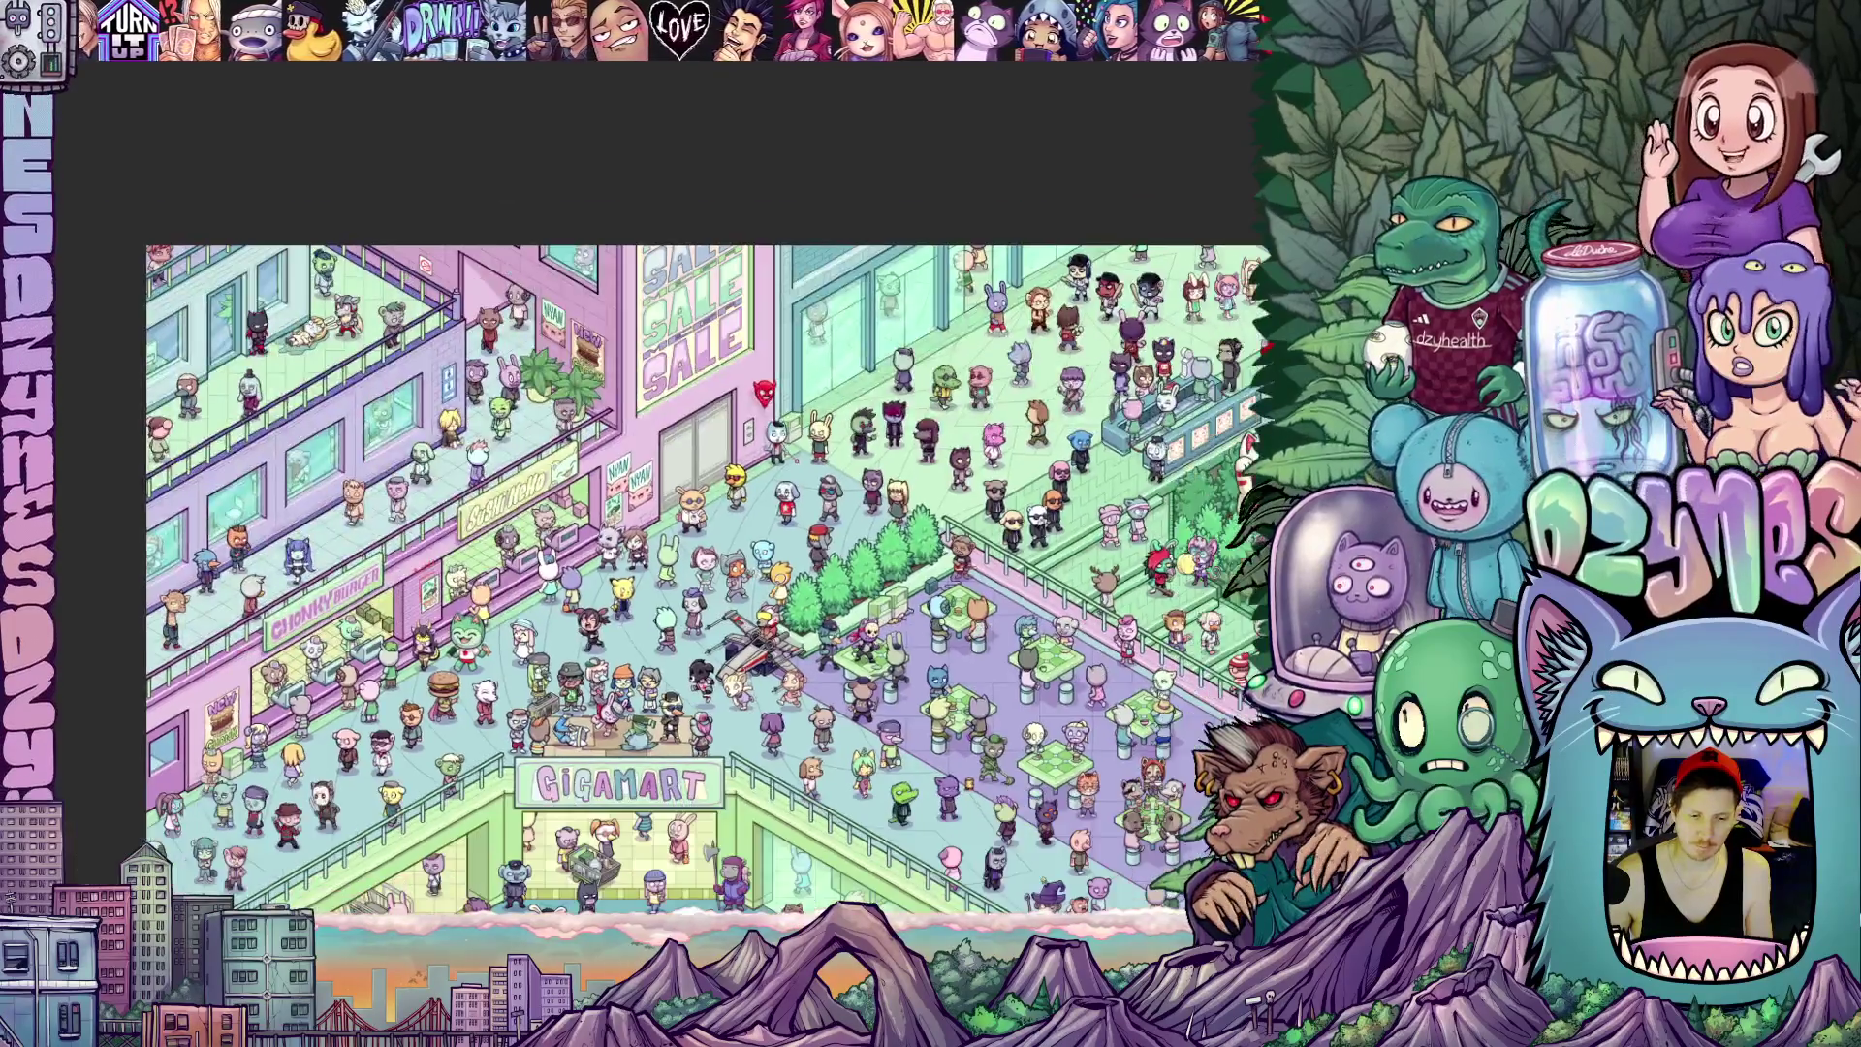
{"action": "scroll", "coordinate": [792, 670], "scroll_direction": "down", "scroll_amount": 2}
{"action": "scroll", "coordinate": [792, 670], "scroll_direction": "up", "scroll_amount": 5}
{"action": "scroll", "coordinate": [792, 670], "scroll_direction": "up", "scroll_amount": 2}
{"action": "scroll", "coordinate": [669, 472], "scroll_direction": "down", "scroll_amount": 3}
{"action": "scroll", "coordinate": [669, 473], "scroll_direction": "up", "scroll_amount": 1}
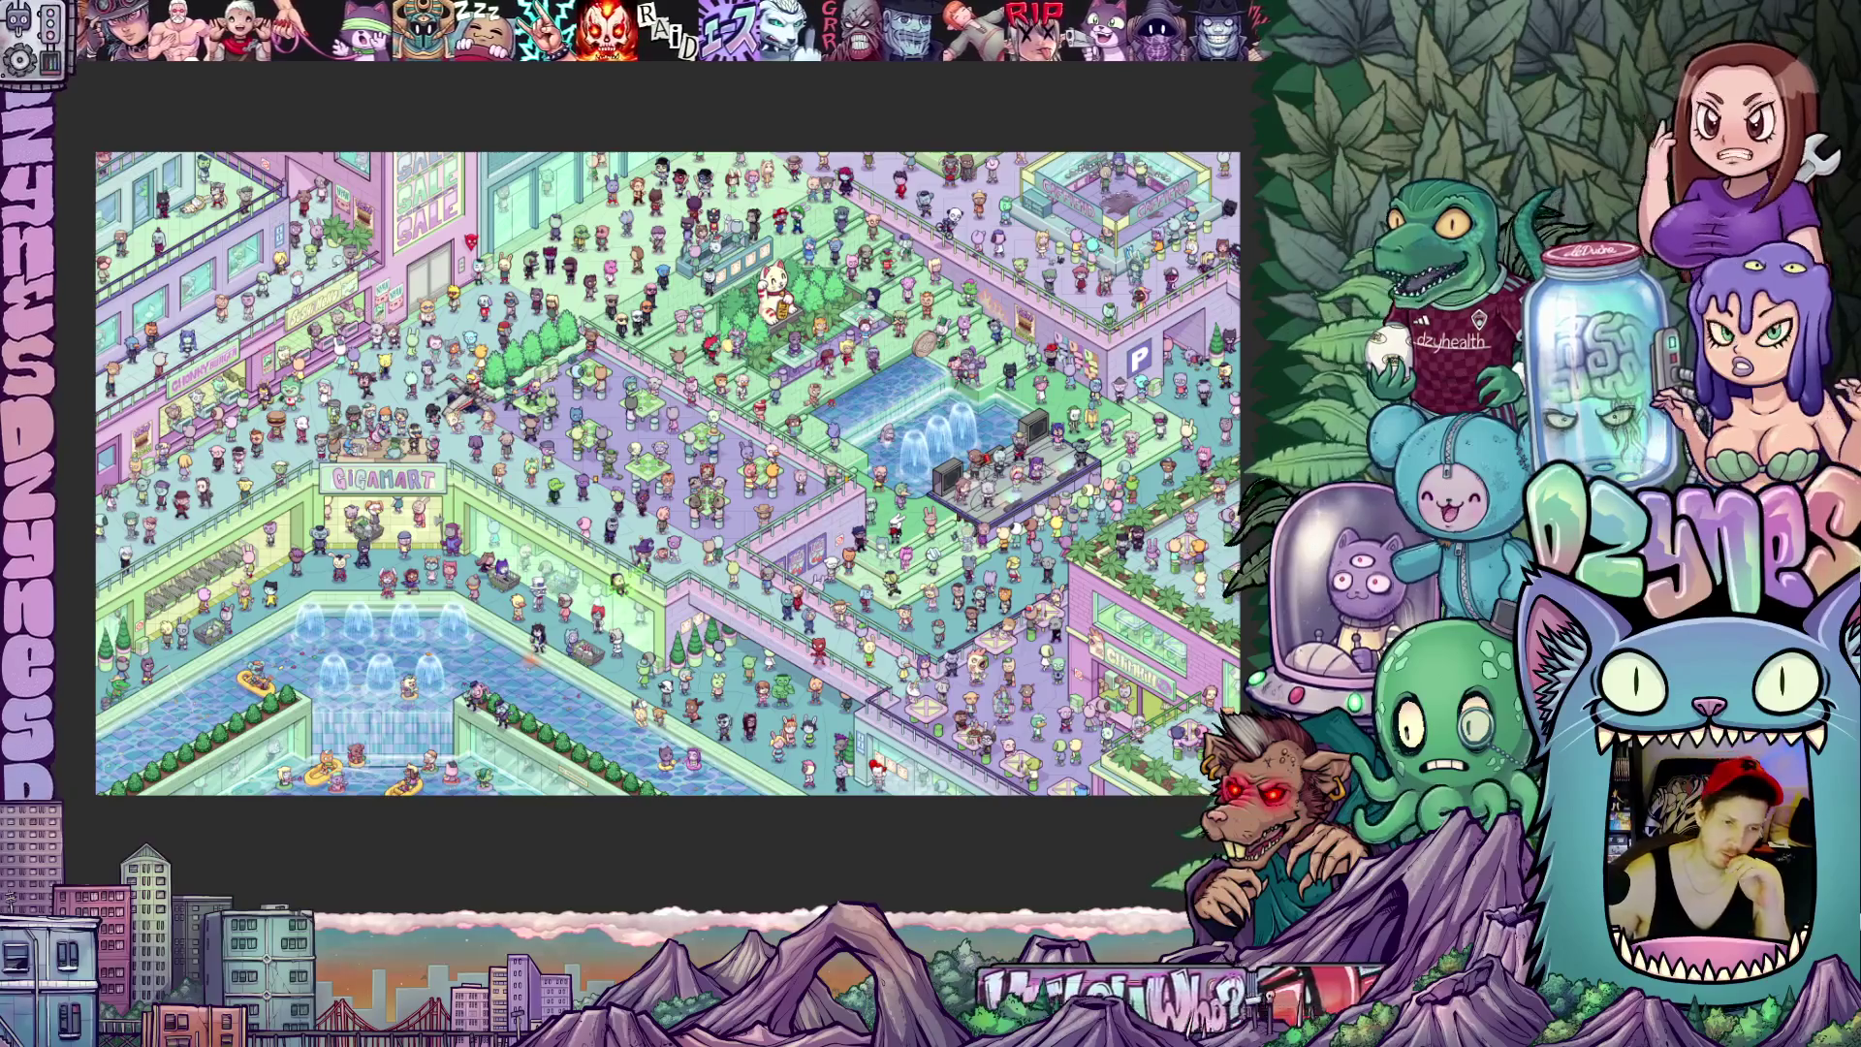
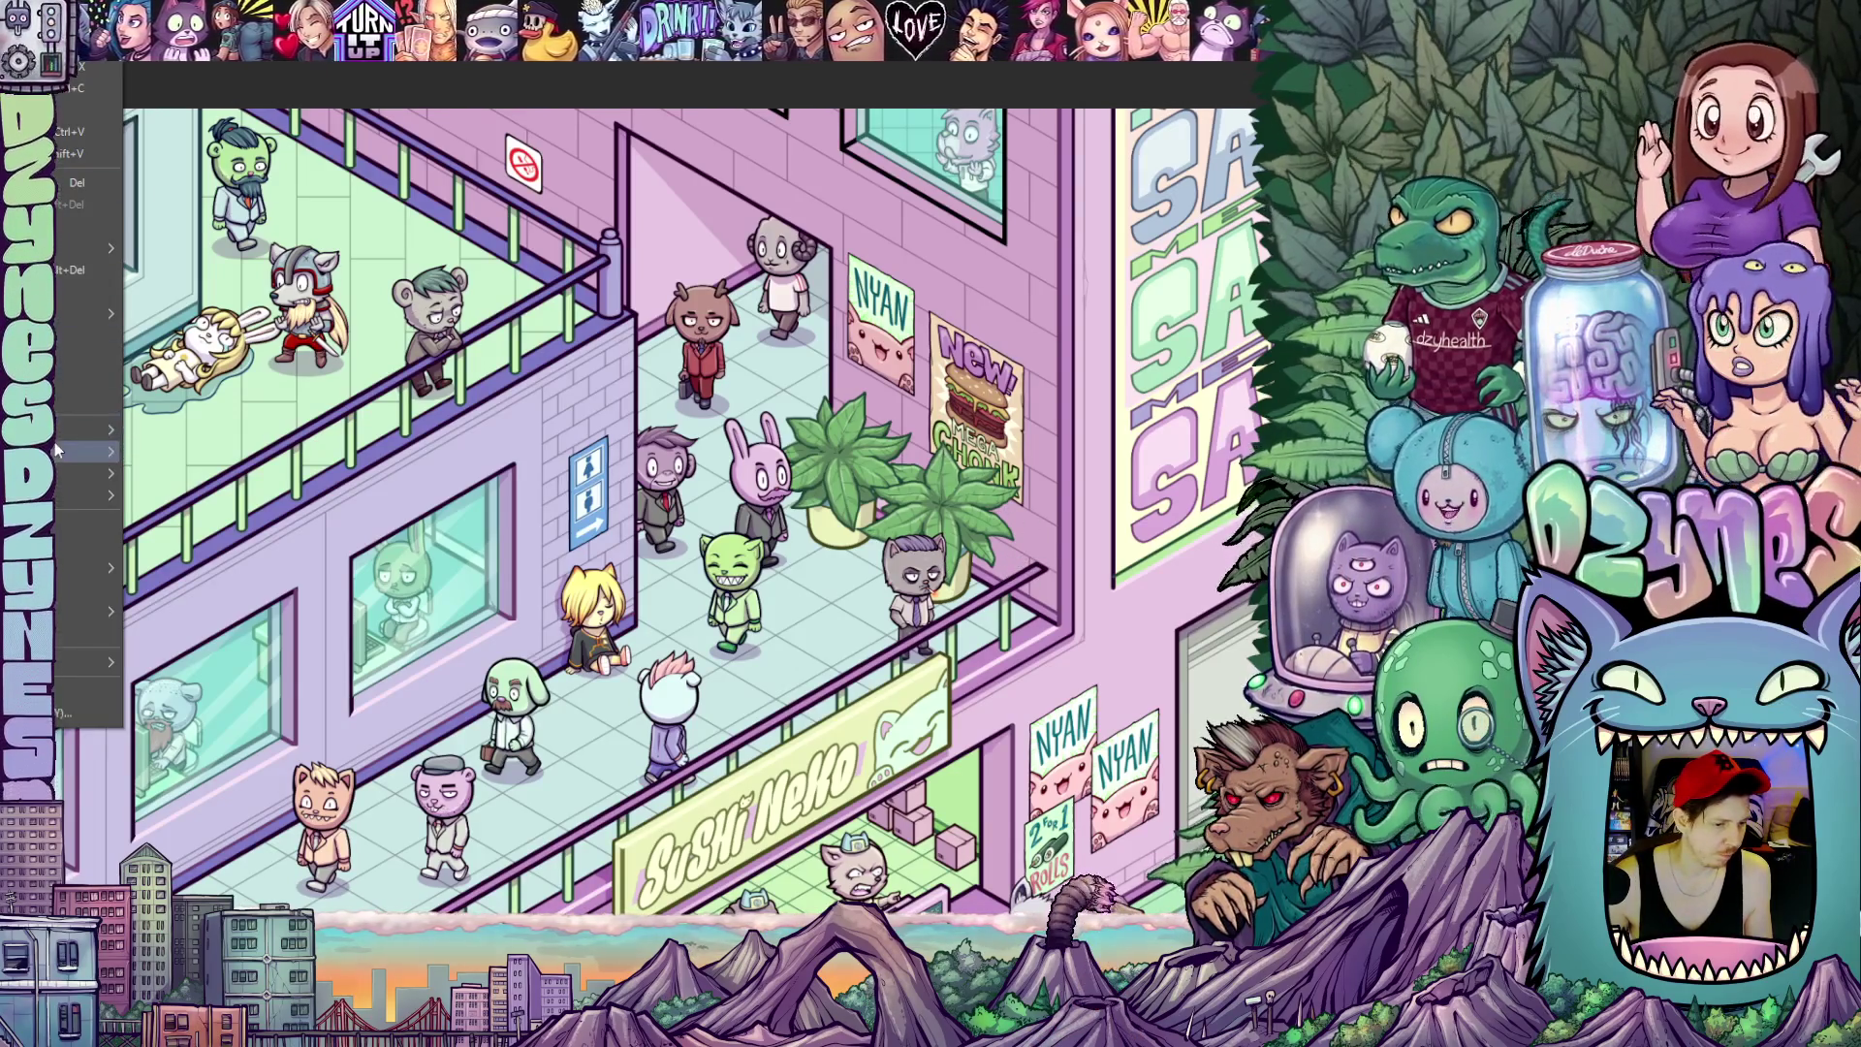
Darken the mall illustration with a Hue/Saturation/Luminosity adjustment of luminosity -15
{"action": "left_click", "coordinate": [218, 485]}
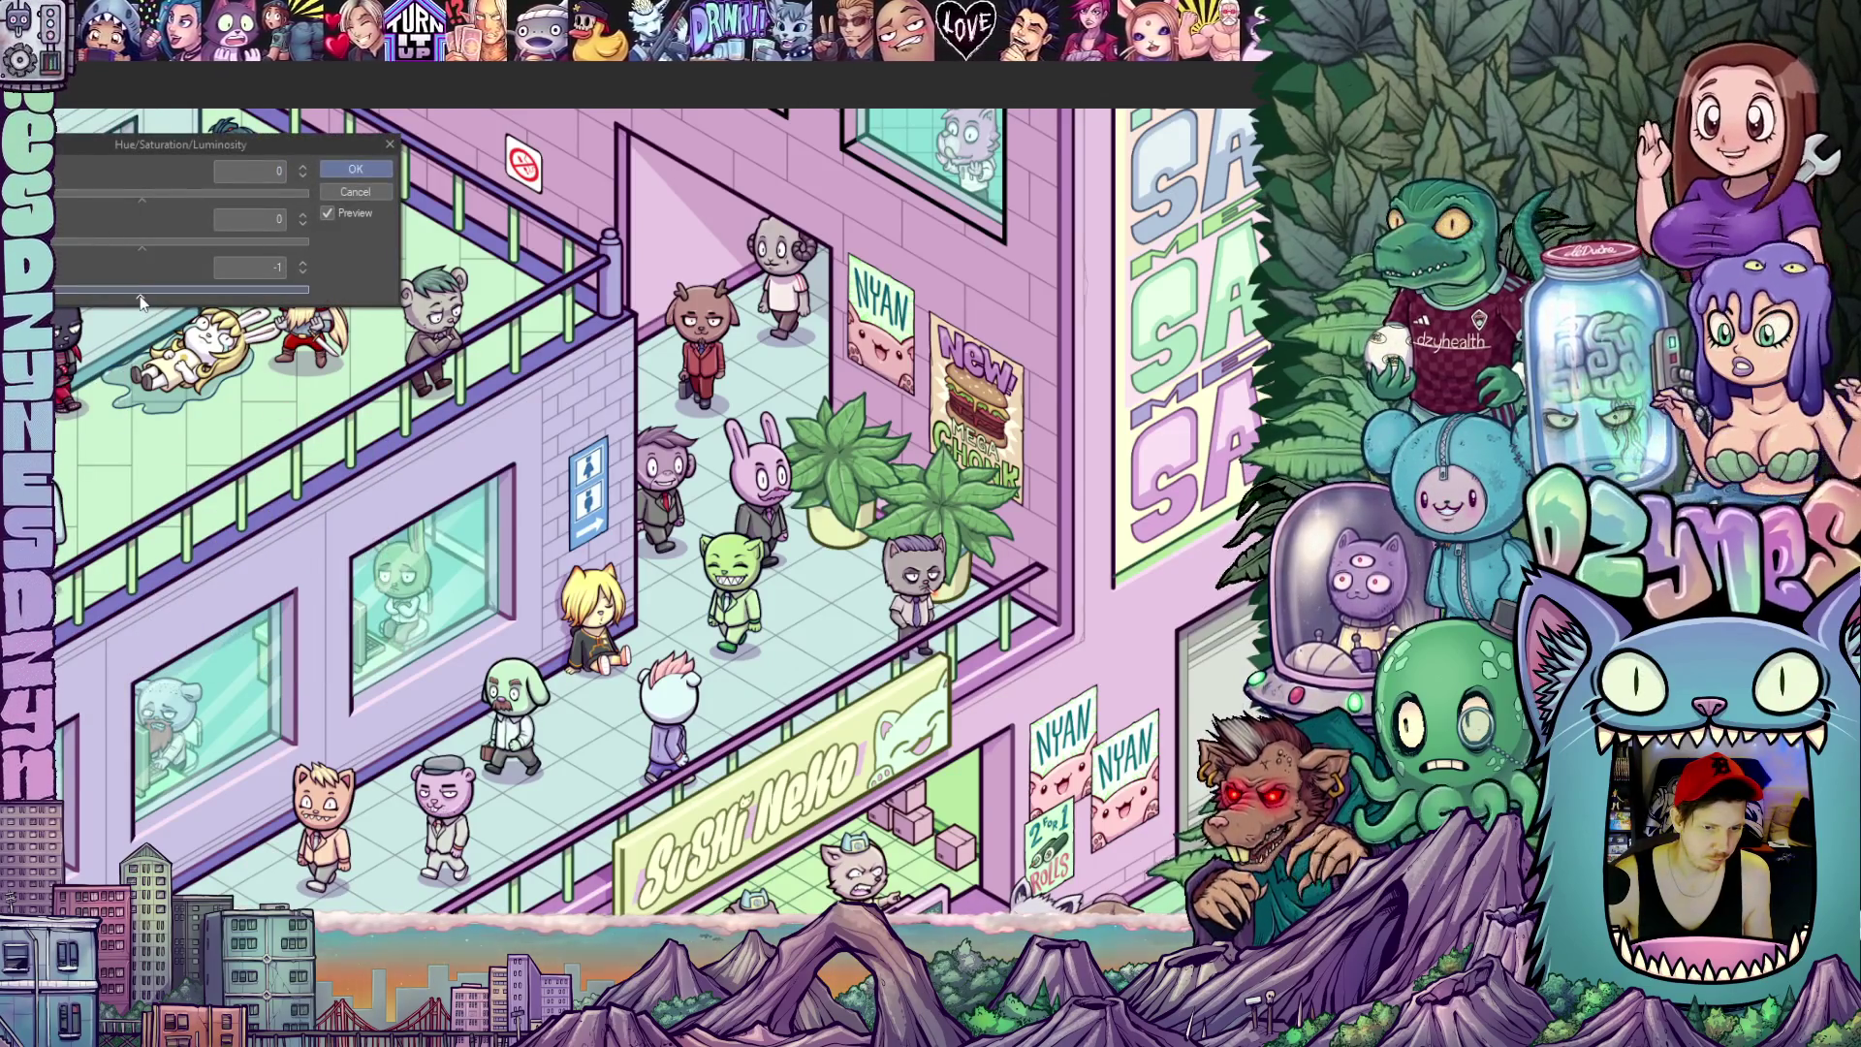
{"action": "left_click_drag", "start_coordinate": [124, 303], "coordinate": [114, 302]}
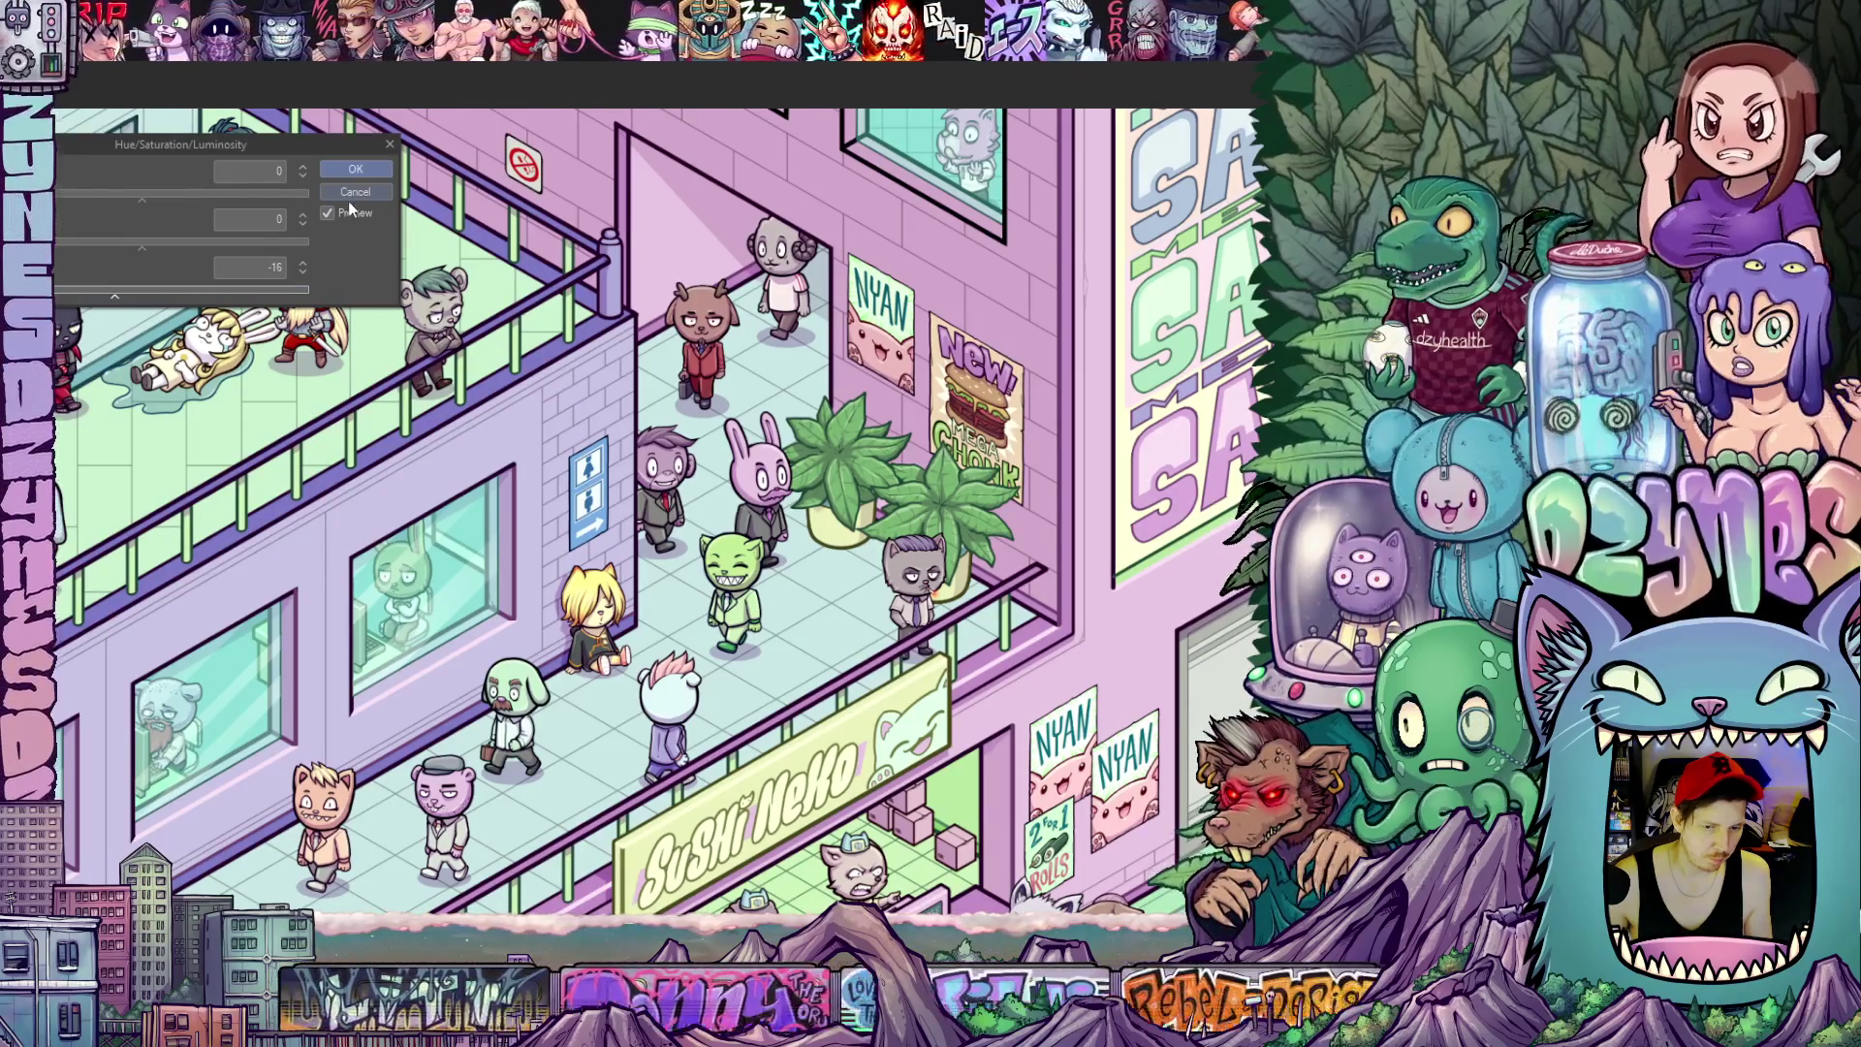
{"action": "left_click", "coordinate": [356, 169]}
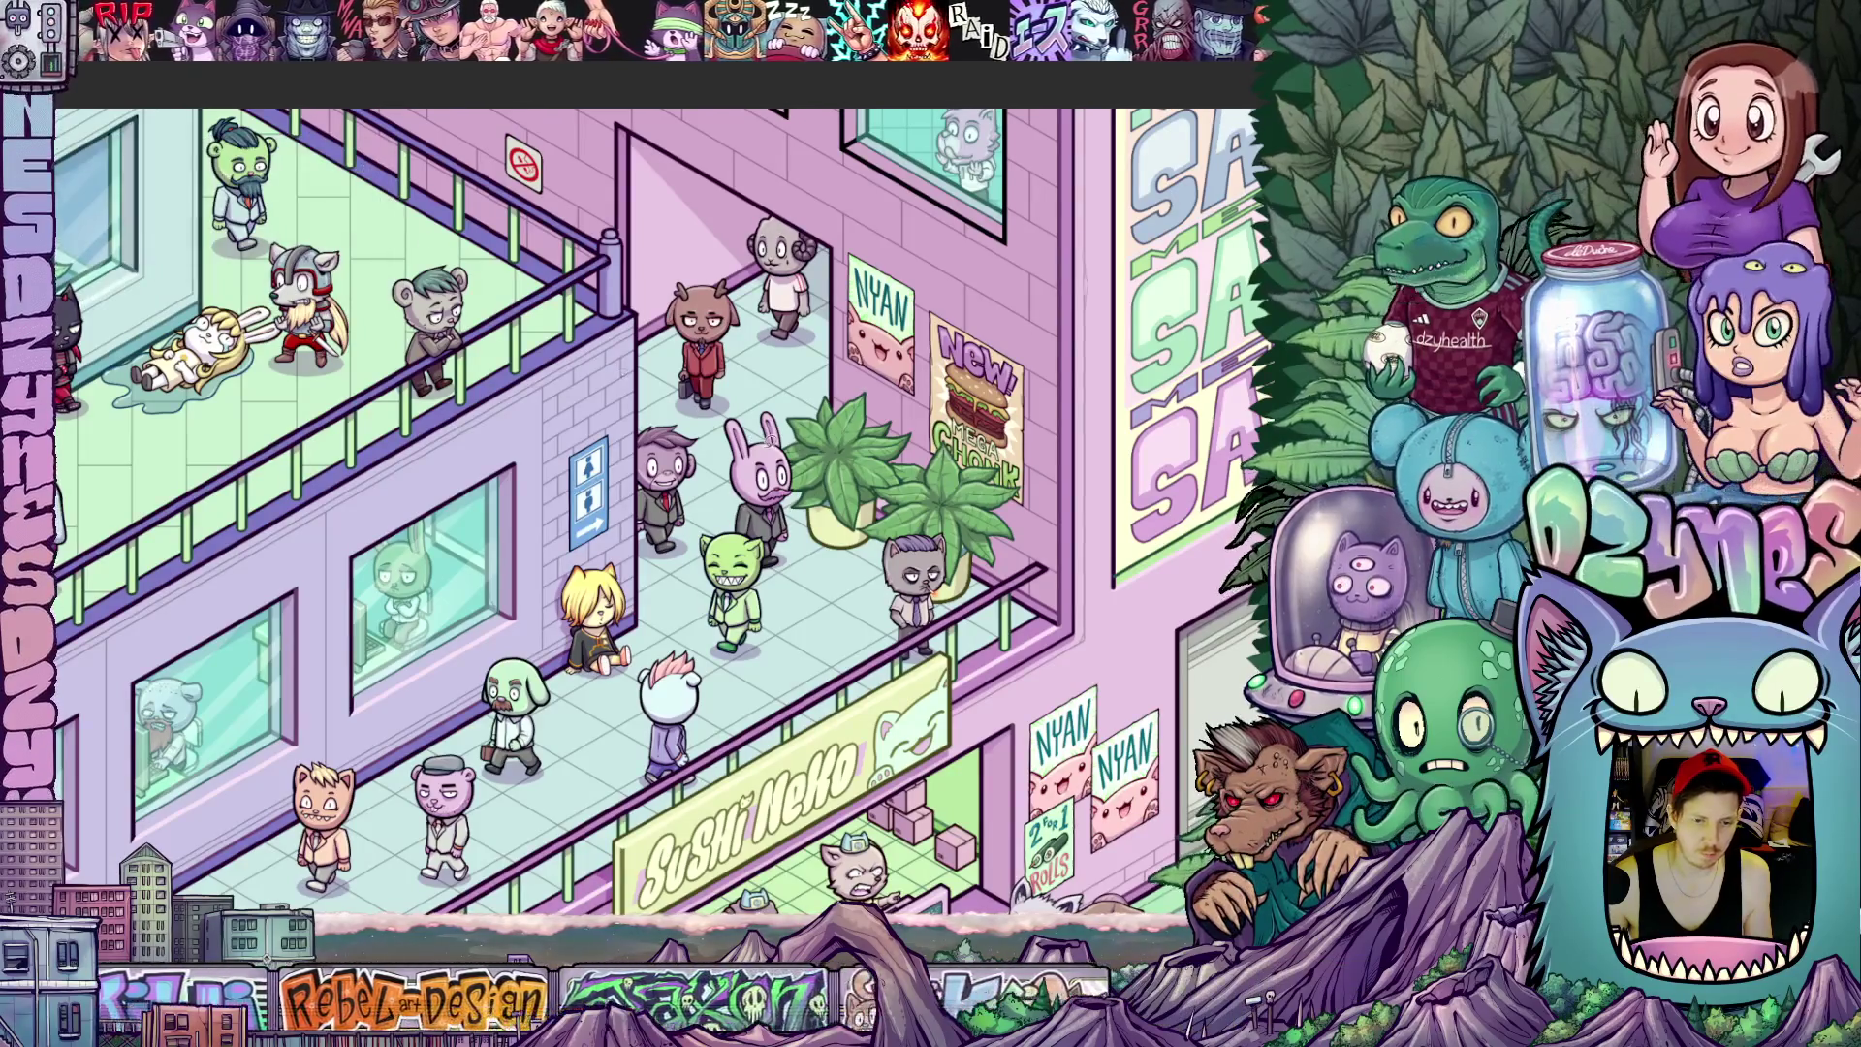
{"action": "key", "text": "ctrl+minus"}
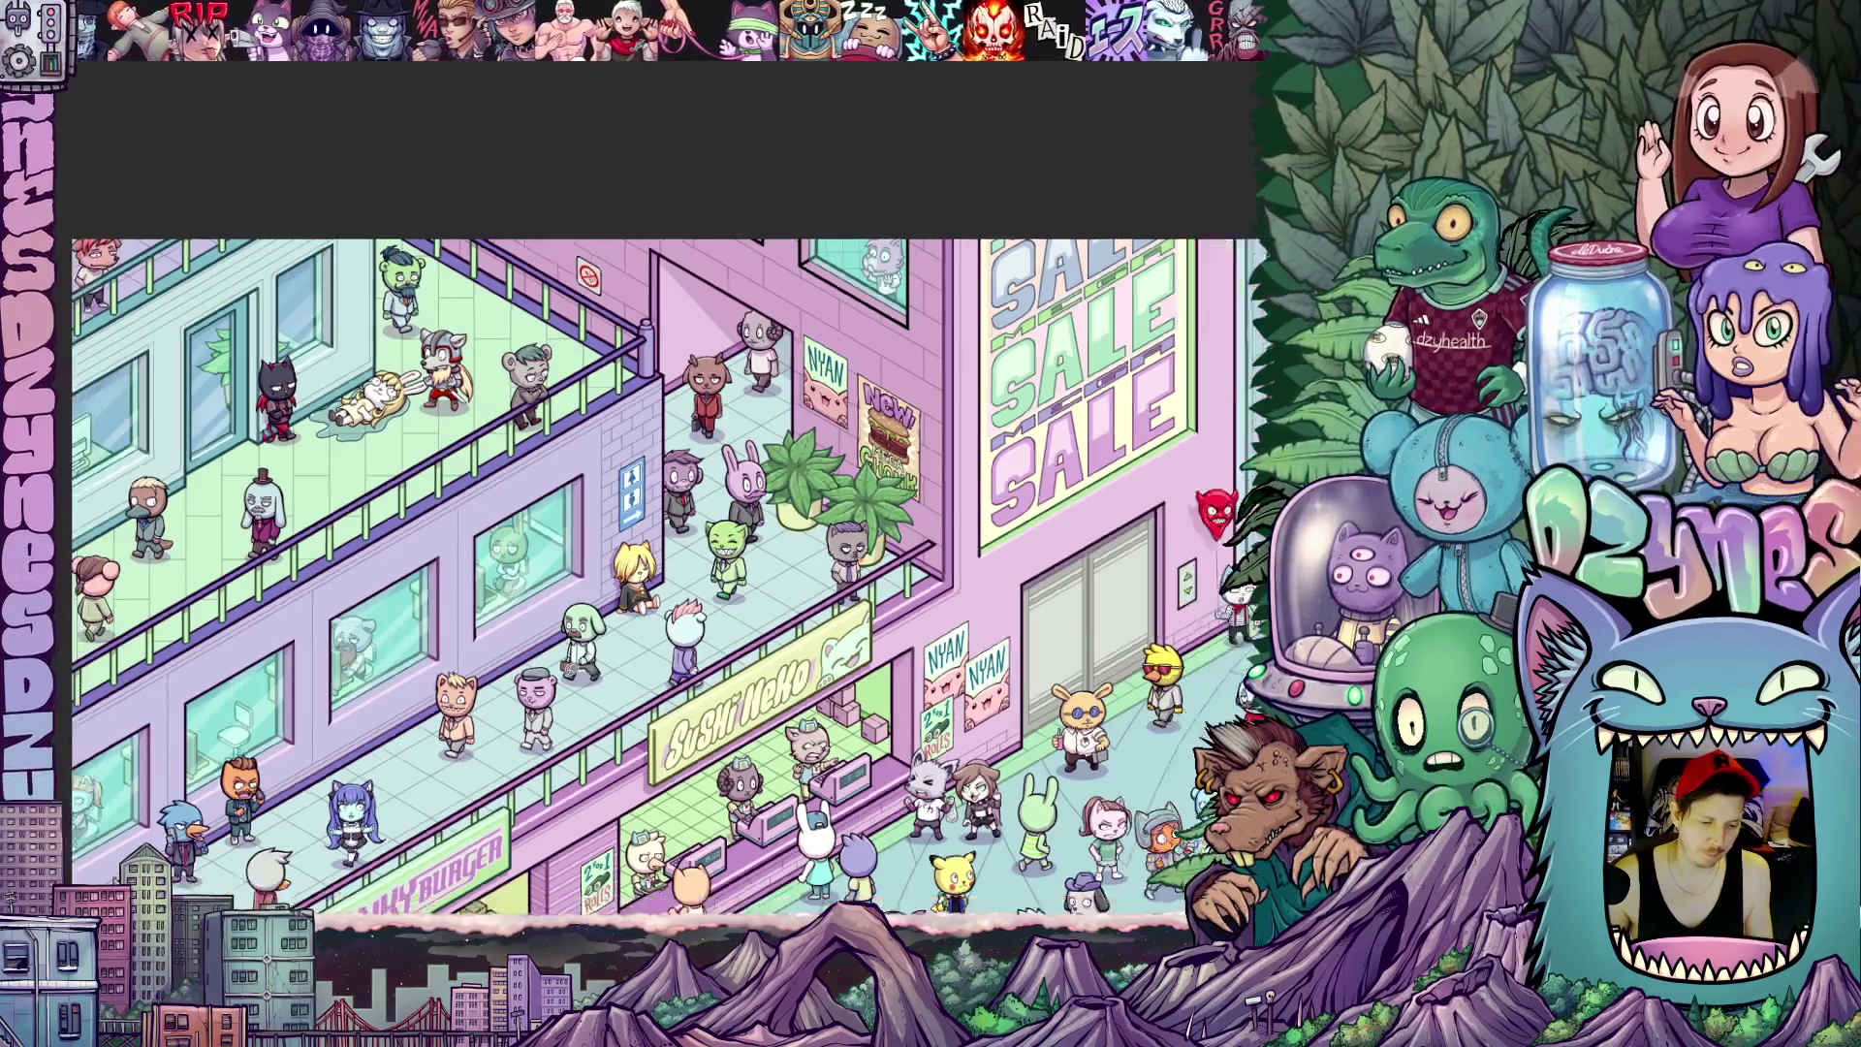
{"action": "scroll", "coordinate": [654, 561], "scroll_direction": "down", "scroll_amount": 2}
{"action": "scroll", "coordinate": [792, 757], "scroll_direction": "up", "scroll_amount": 2}
{"action": "scroll", "coordinate": [793, 756], "scroll_direction": "up", "scroll_amount": 1}
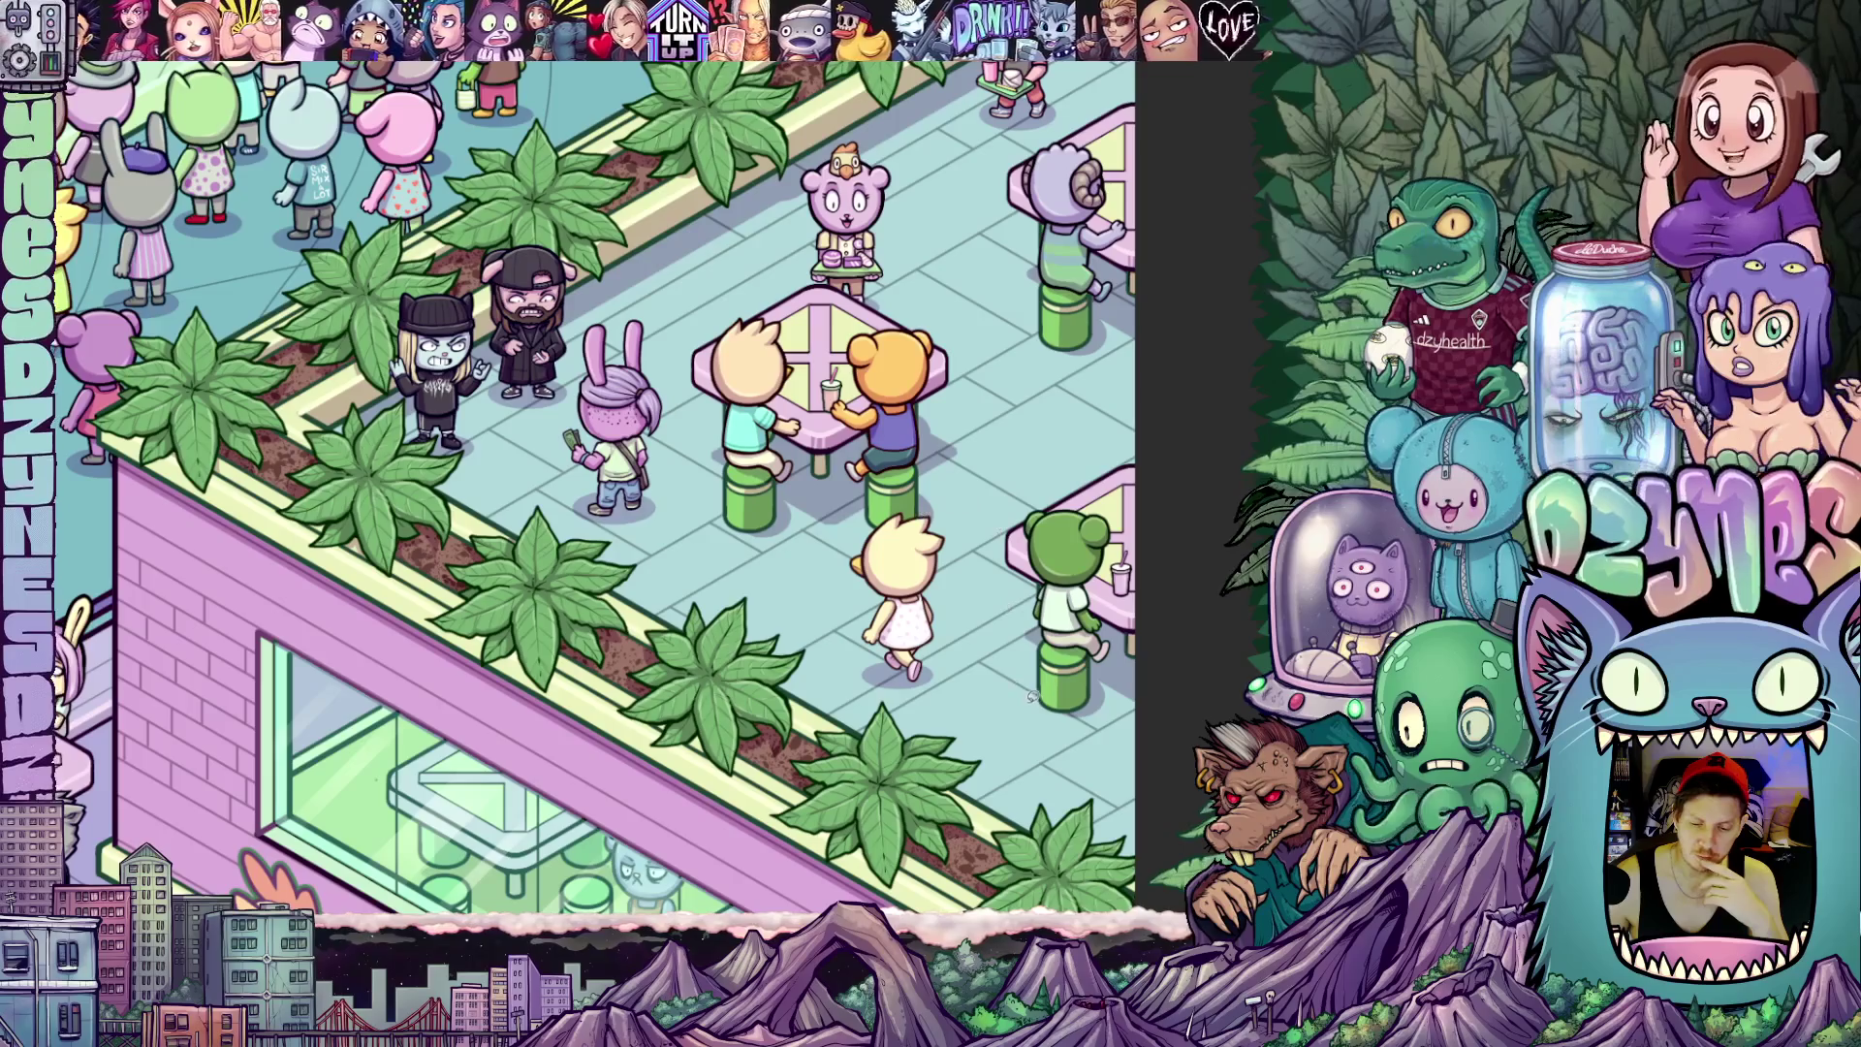
{"action": "scroll", "coordinate": [716, 529], "scroll_direction": "down", "scroll_amount": 3}
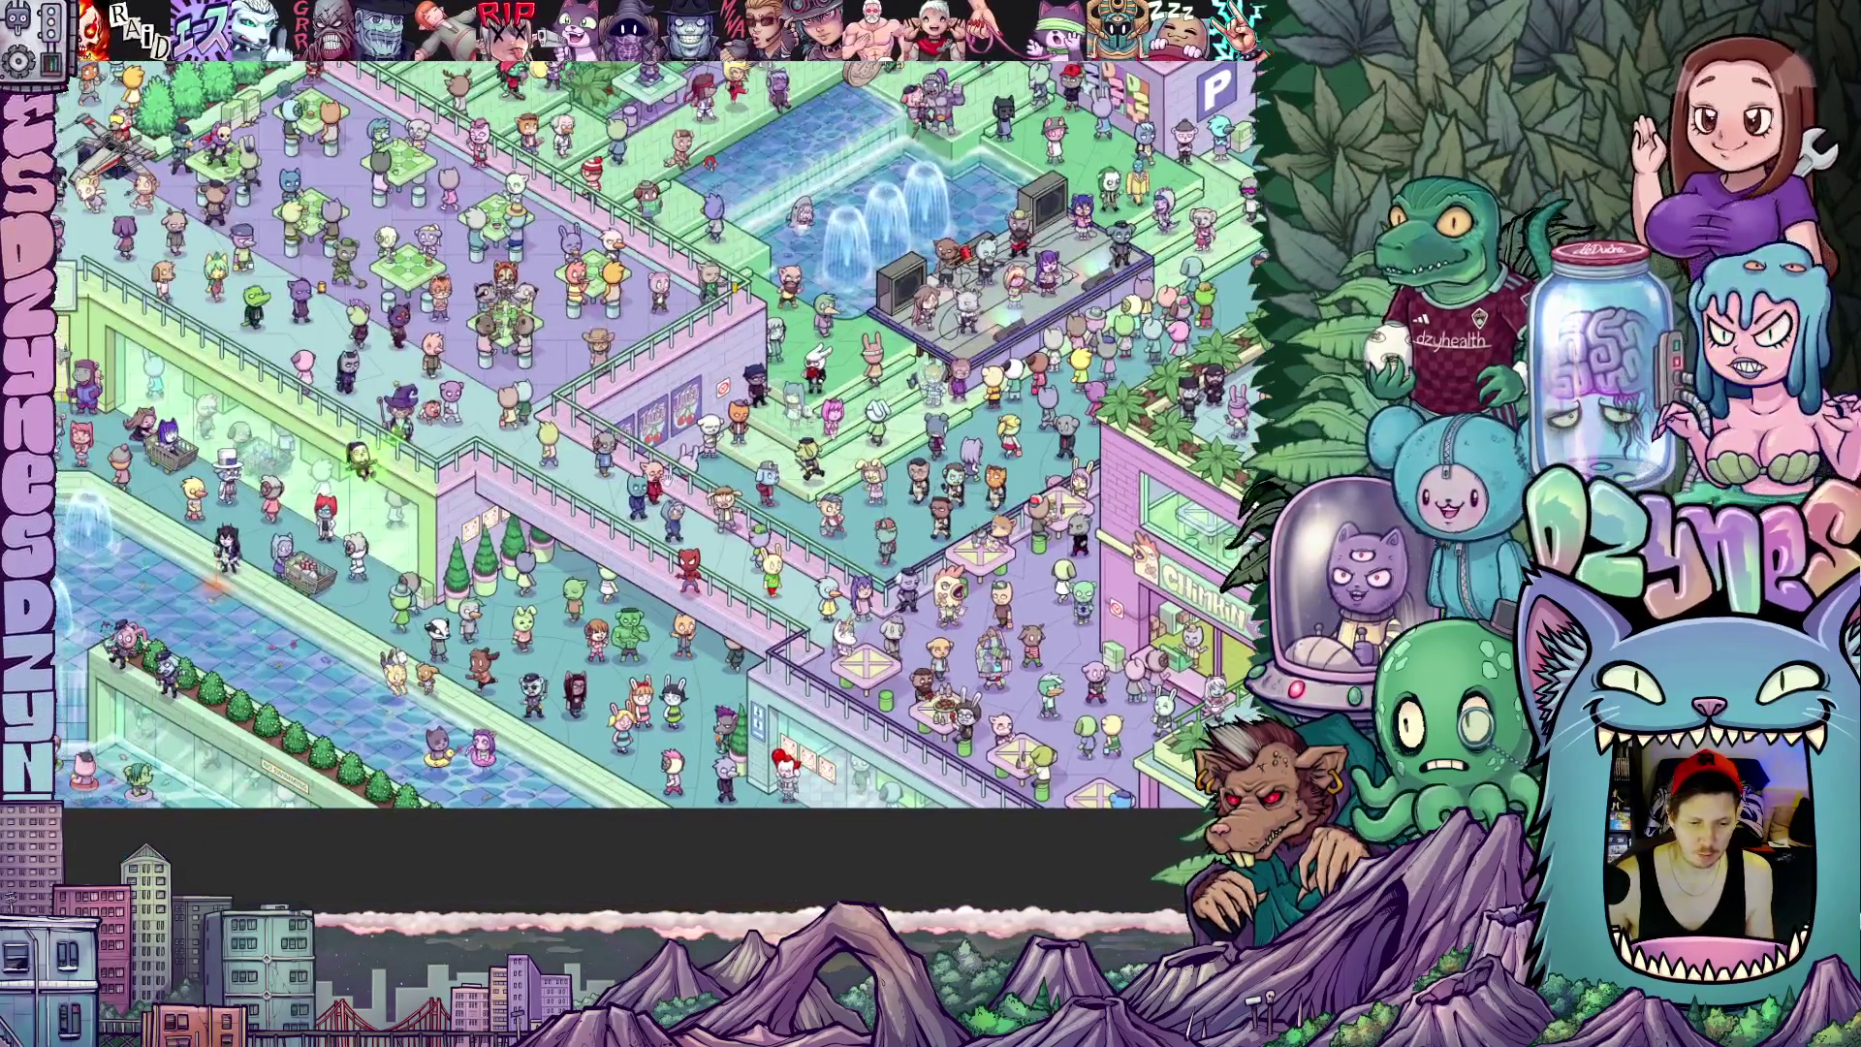
{"action": "left_click_drag", "start_coordinate": [665, 471], "coordinate": [1088, 561]}
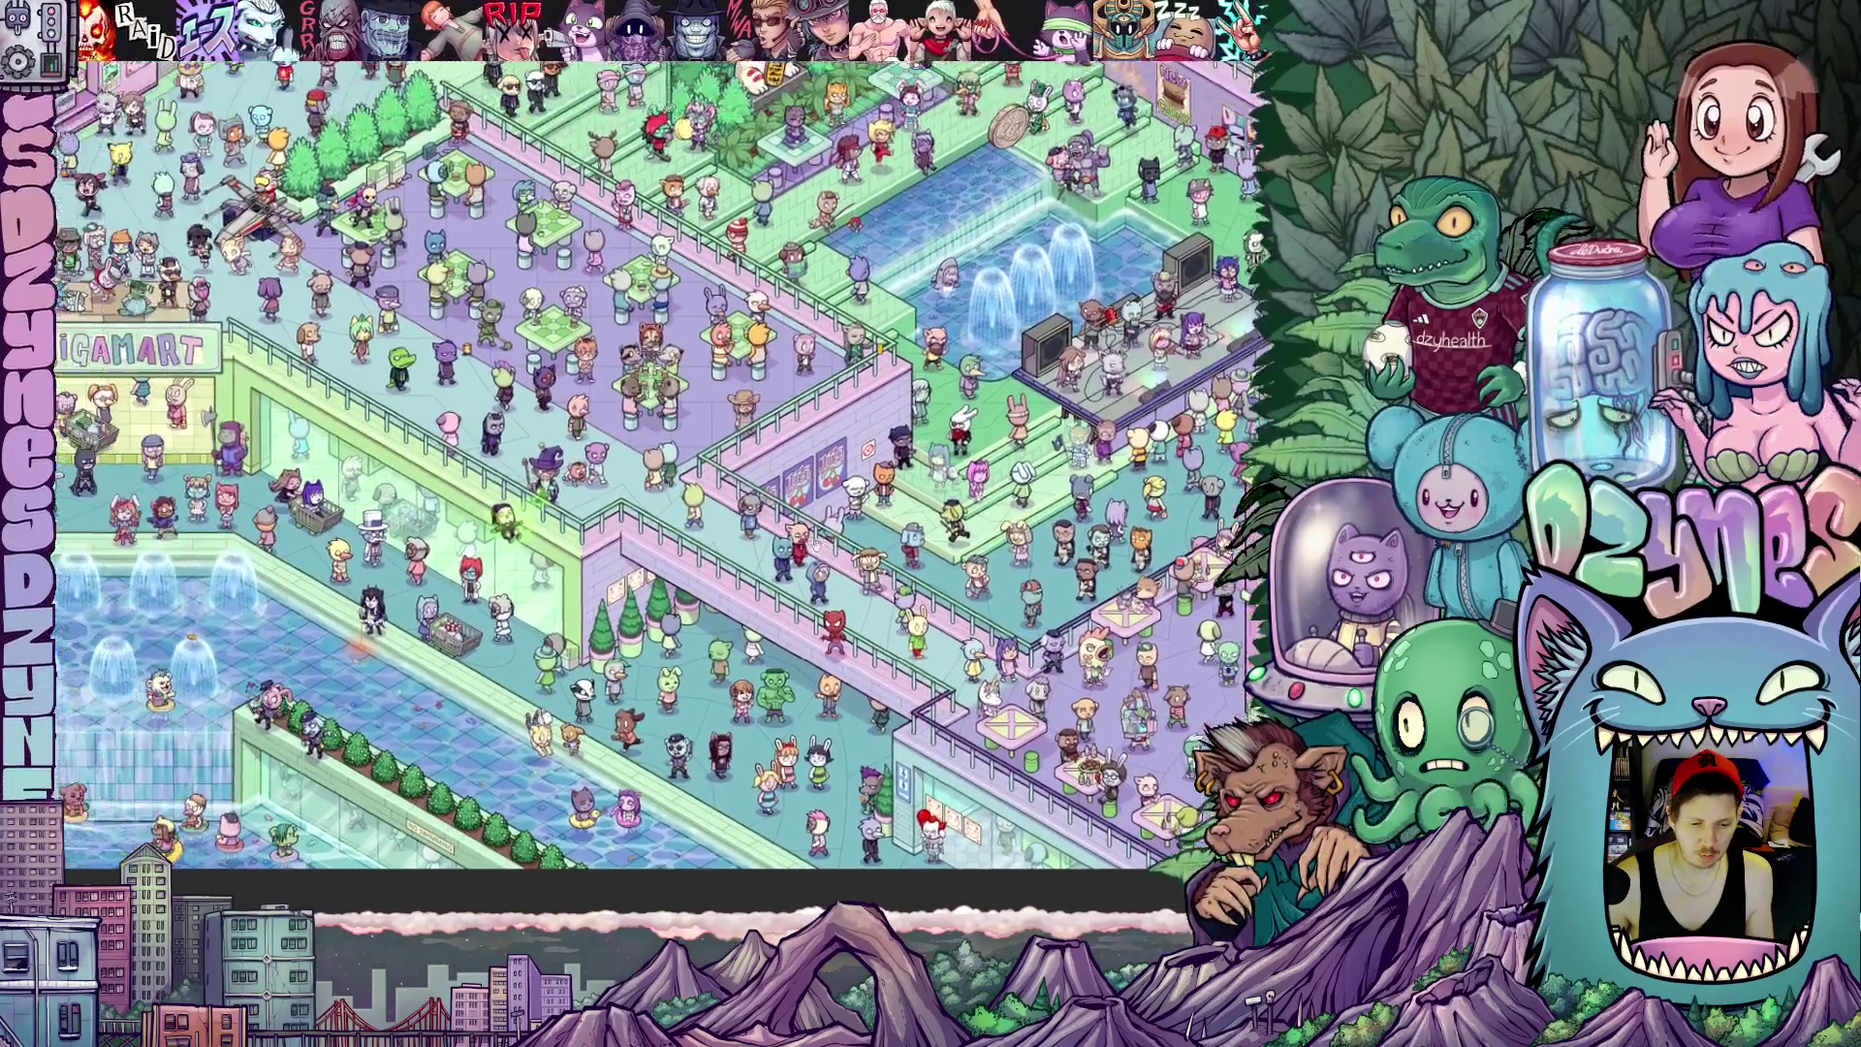
{"action": "left_click_drag", "start_coordinate": [830, 560], "coordinate": [1018, 520]}
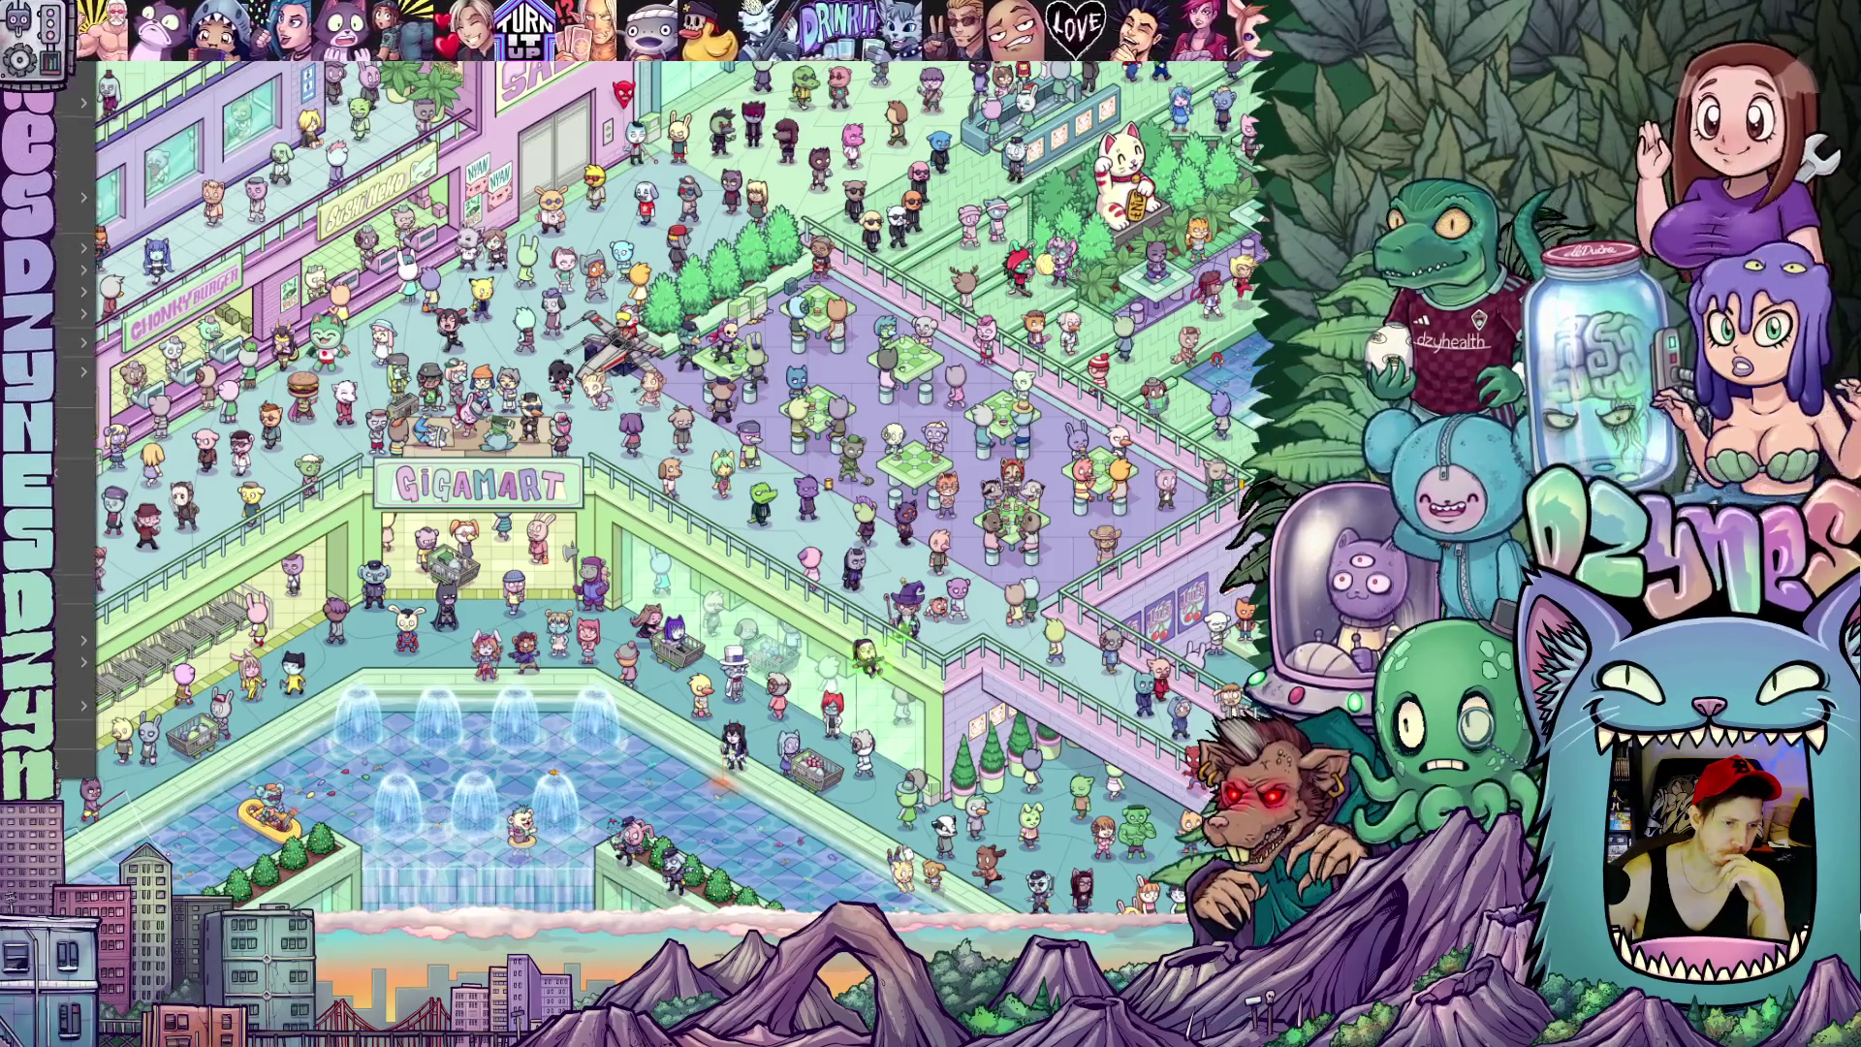
{"action": "key", "text": "ctrl+n"}
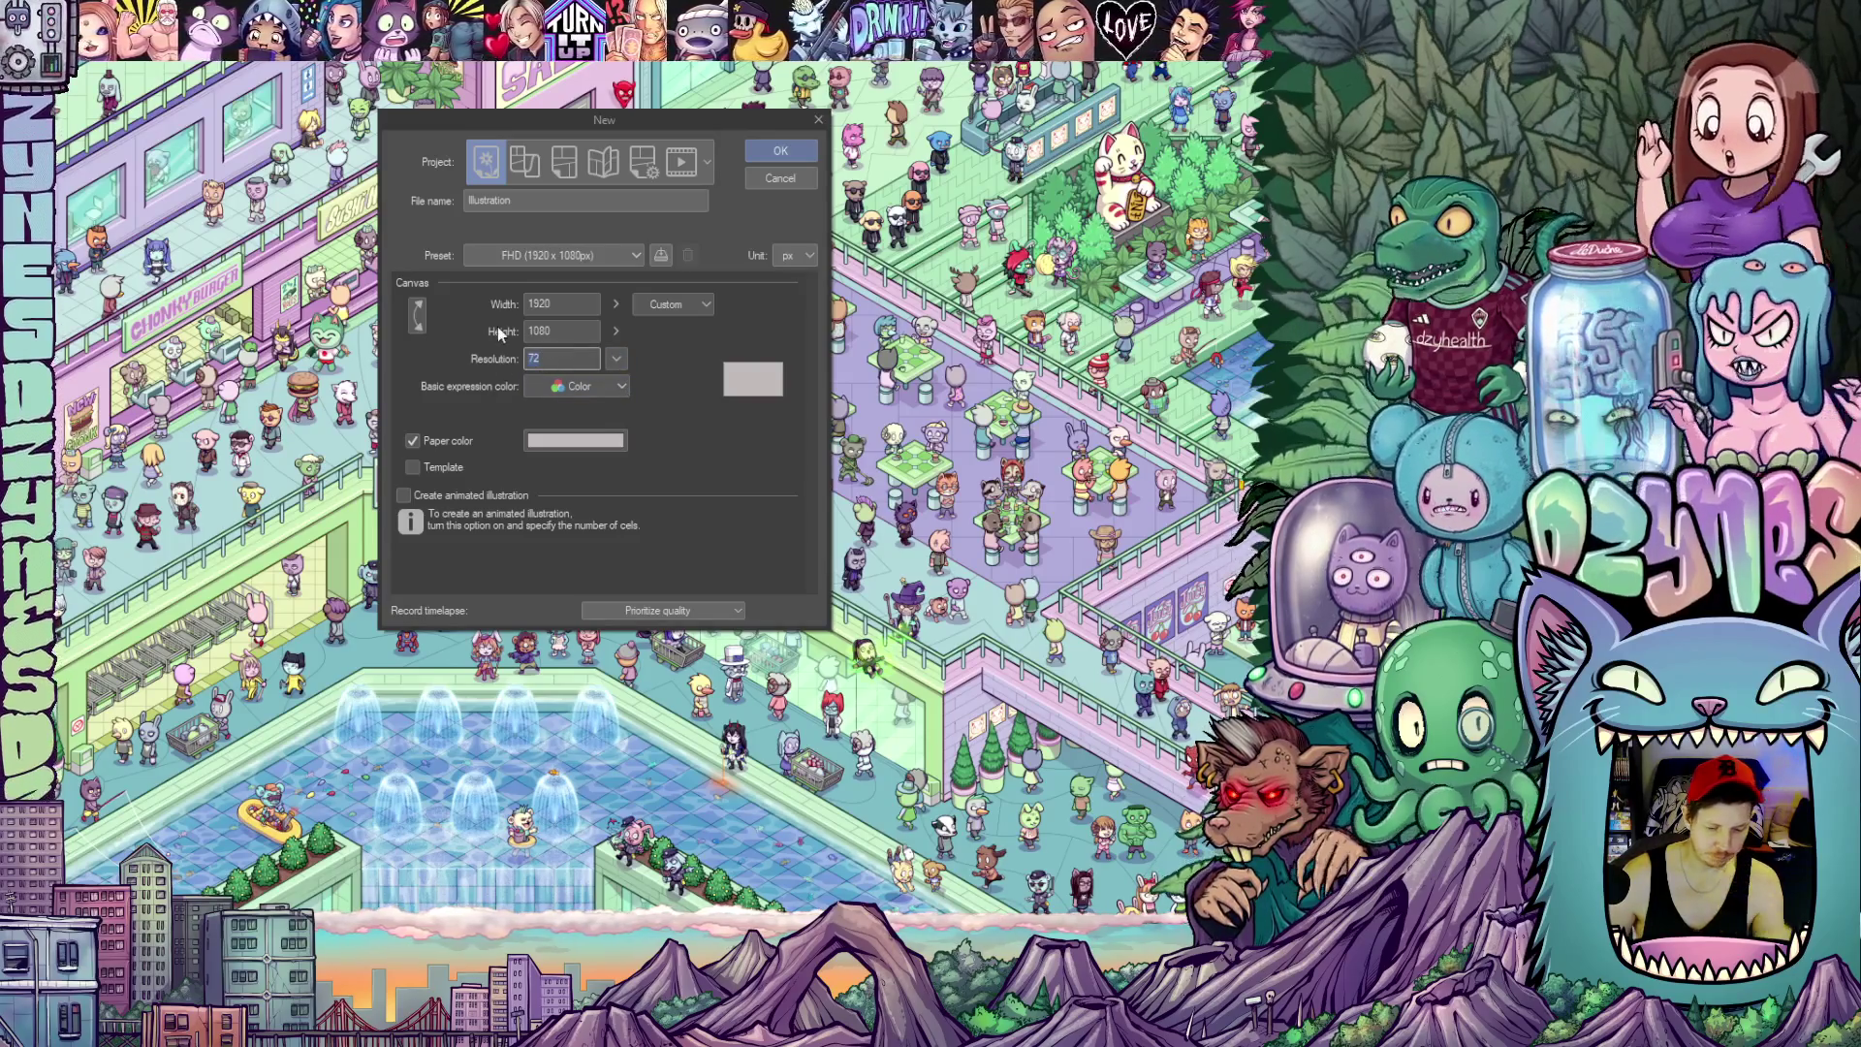
{"action": "type", "text": "00"}
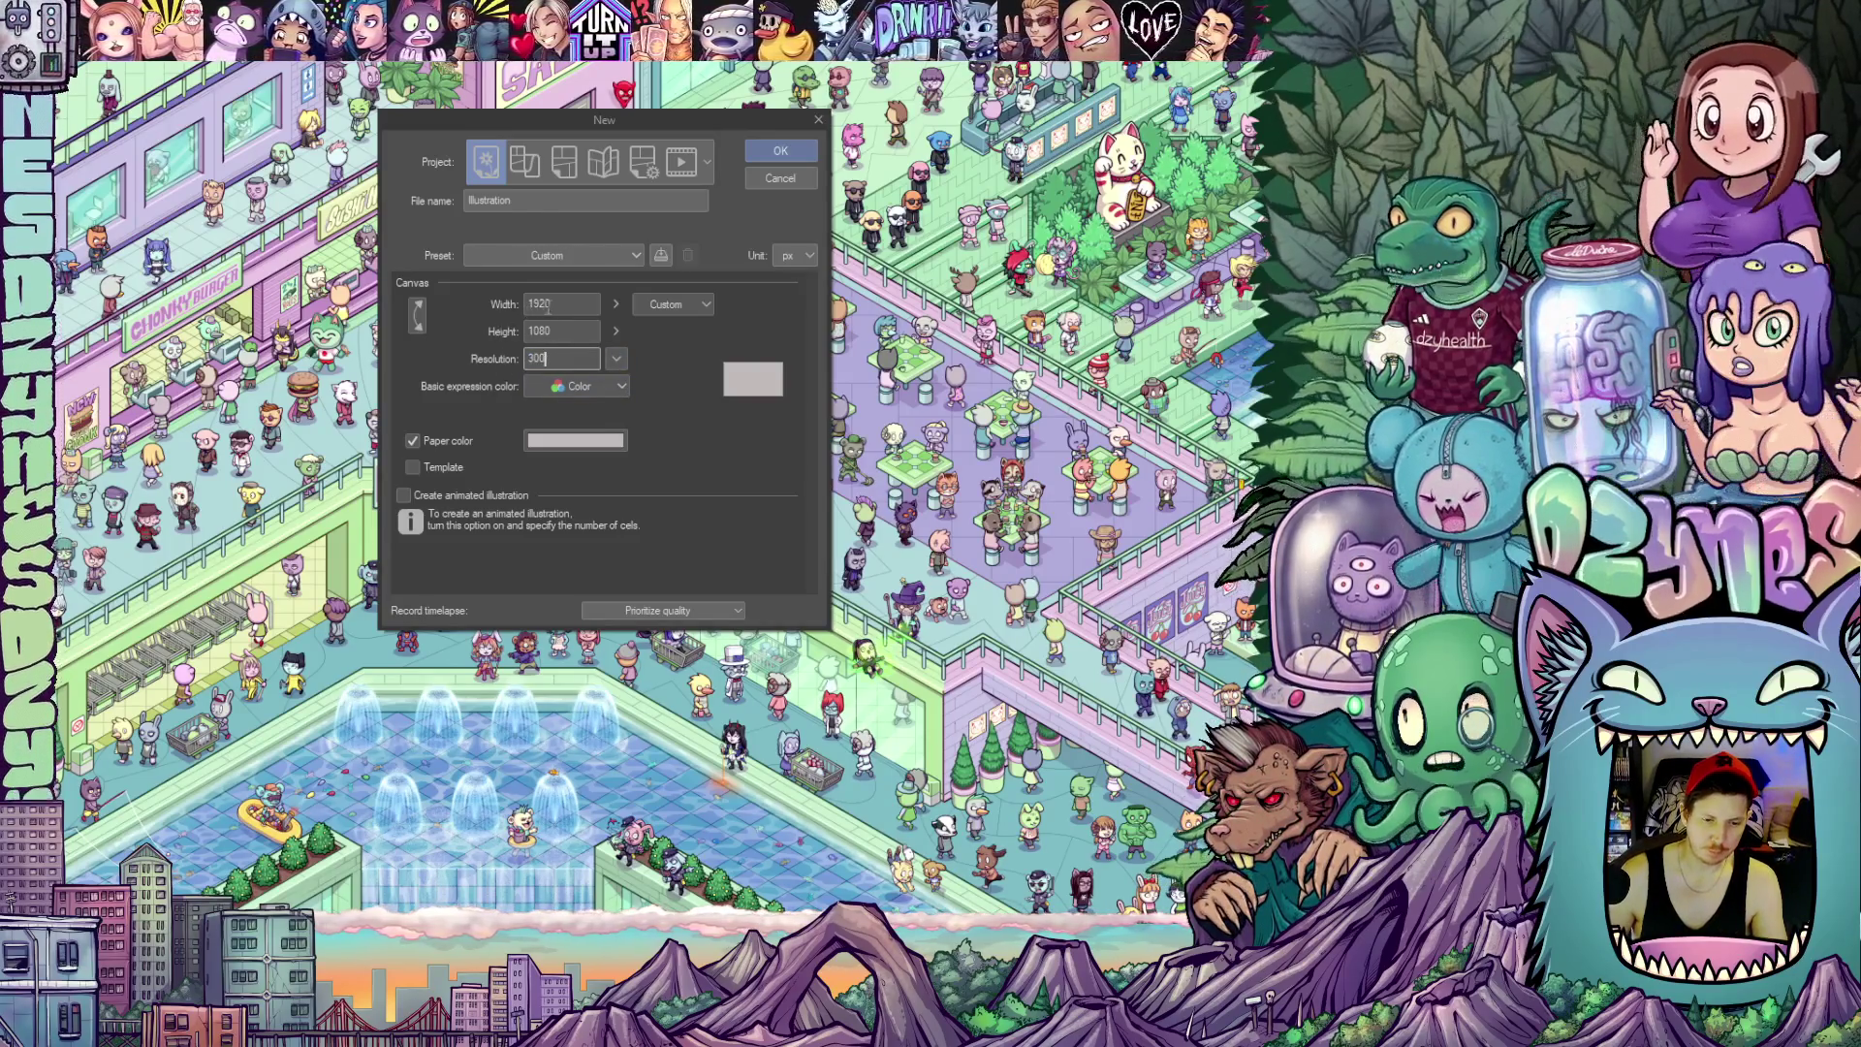
Review the new Illustration canvas presets, keeping the custom 1920 × 1080 px, 300 resolution size
{"action": "left_click", "coordinate": [631, 260]}
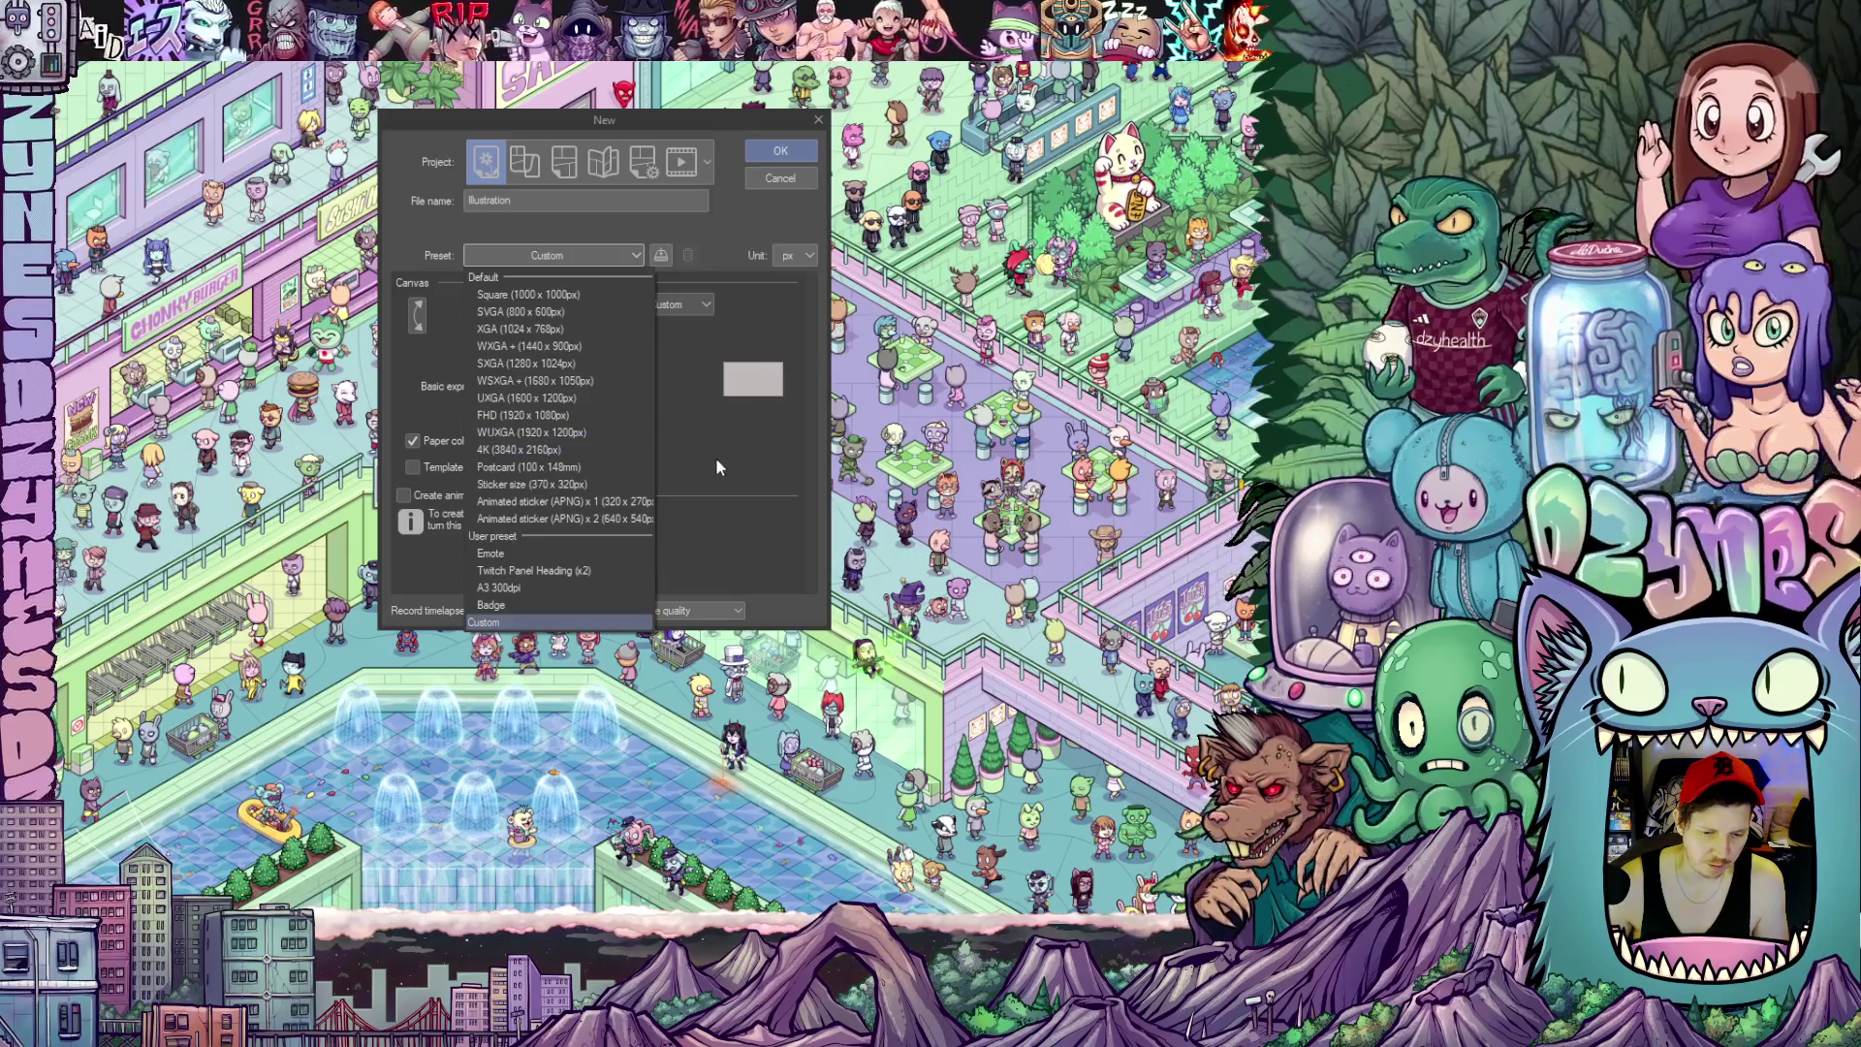
{"action": "left_click", "coordinate": [715, 456]}
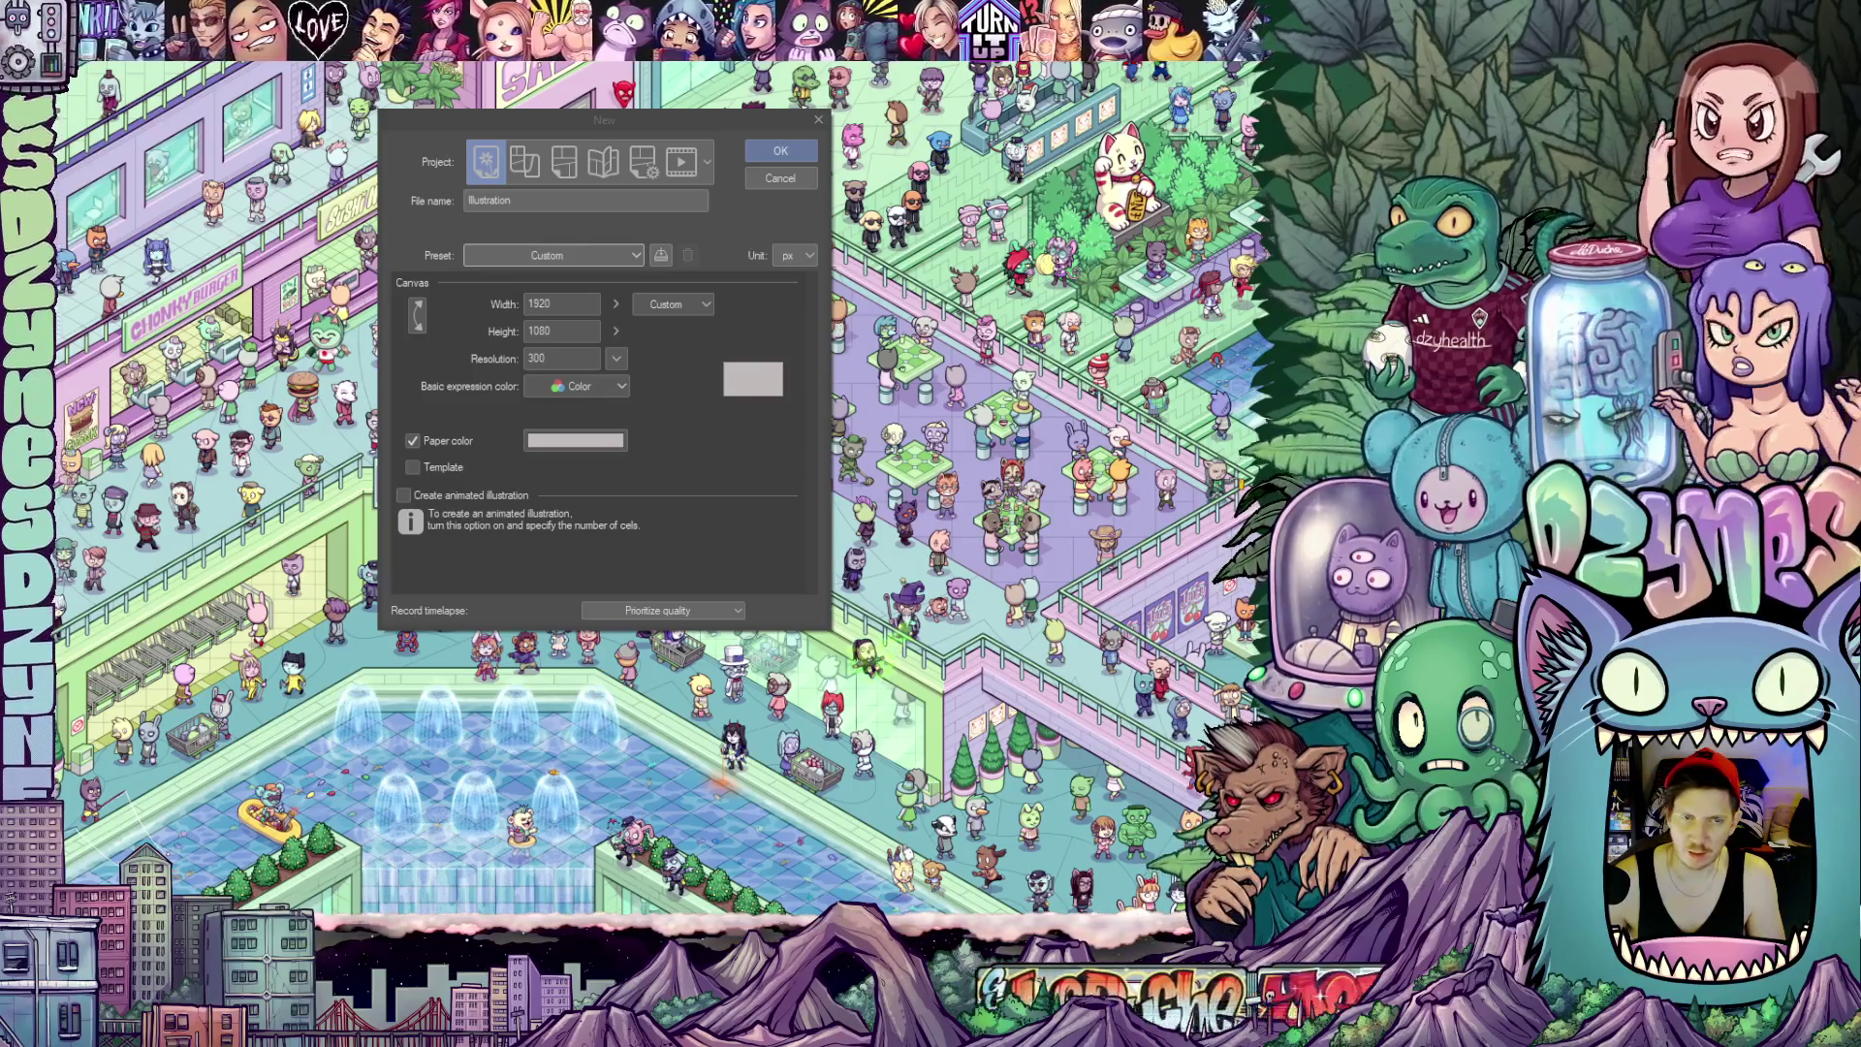
{"action": "left_click_drag", "start_coordinate": [716, 117], "coordinate": [784, 164]}
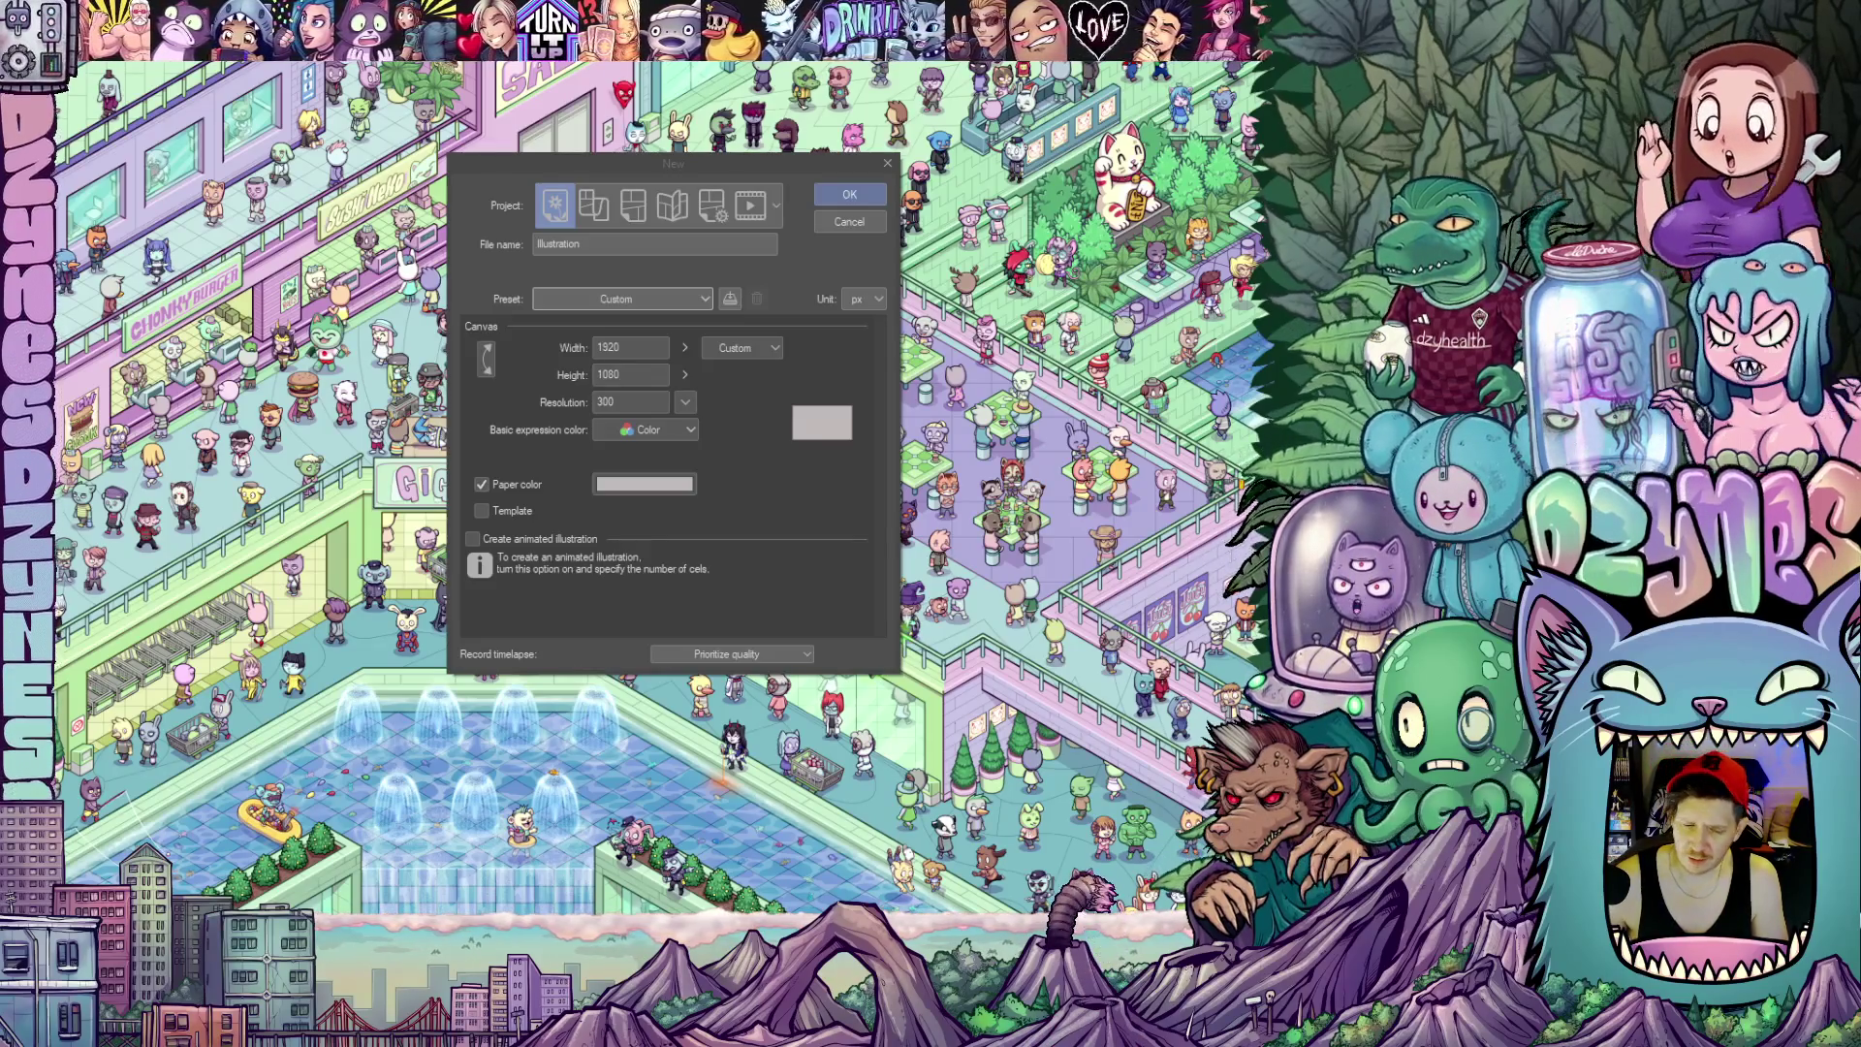
{"action": "left_click_drag", "start_coordinate": [785, 162], "coordinate": [744, 172]}
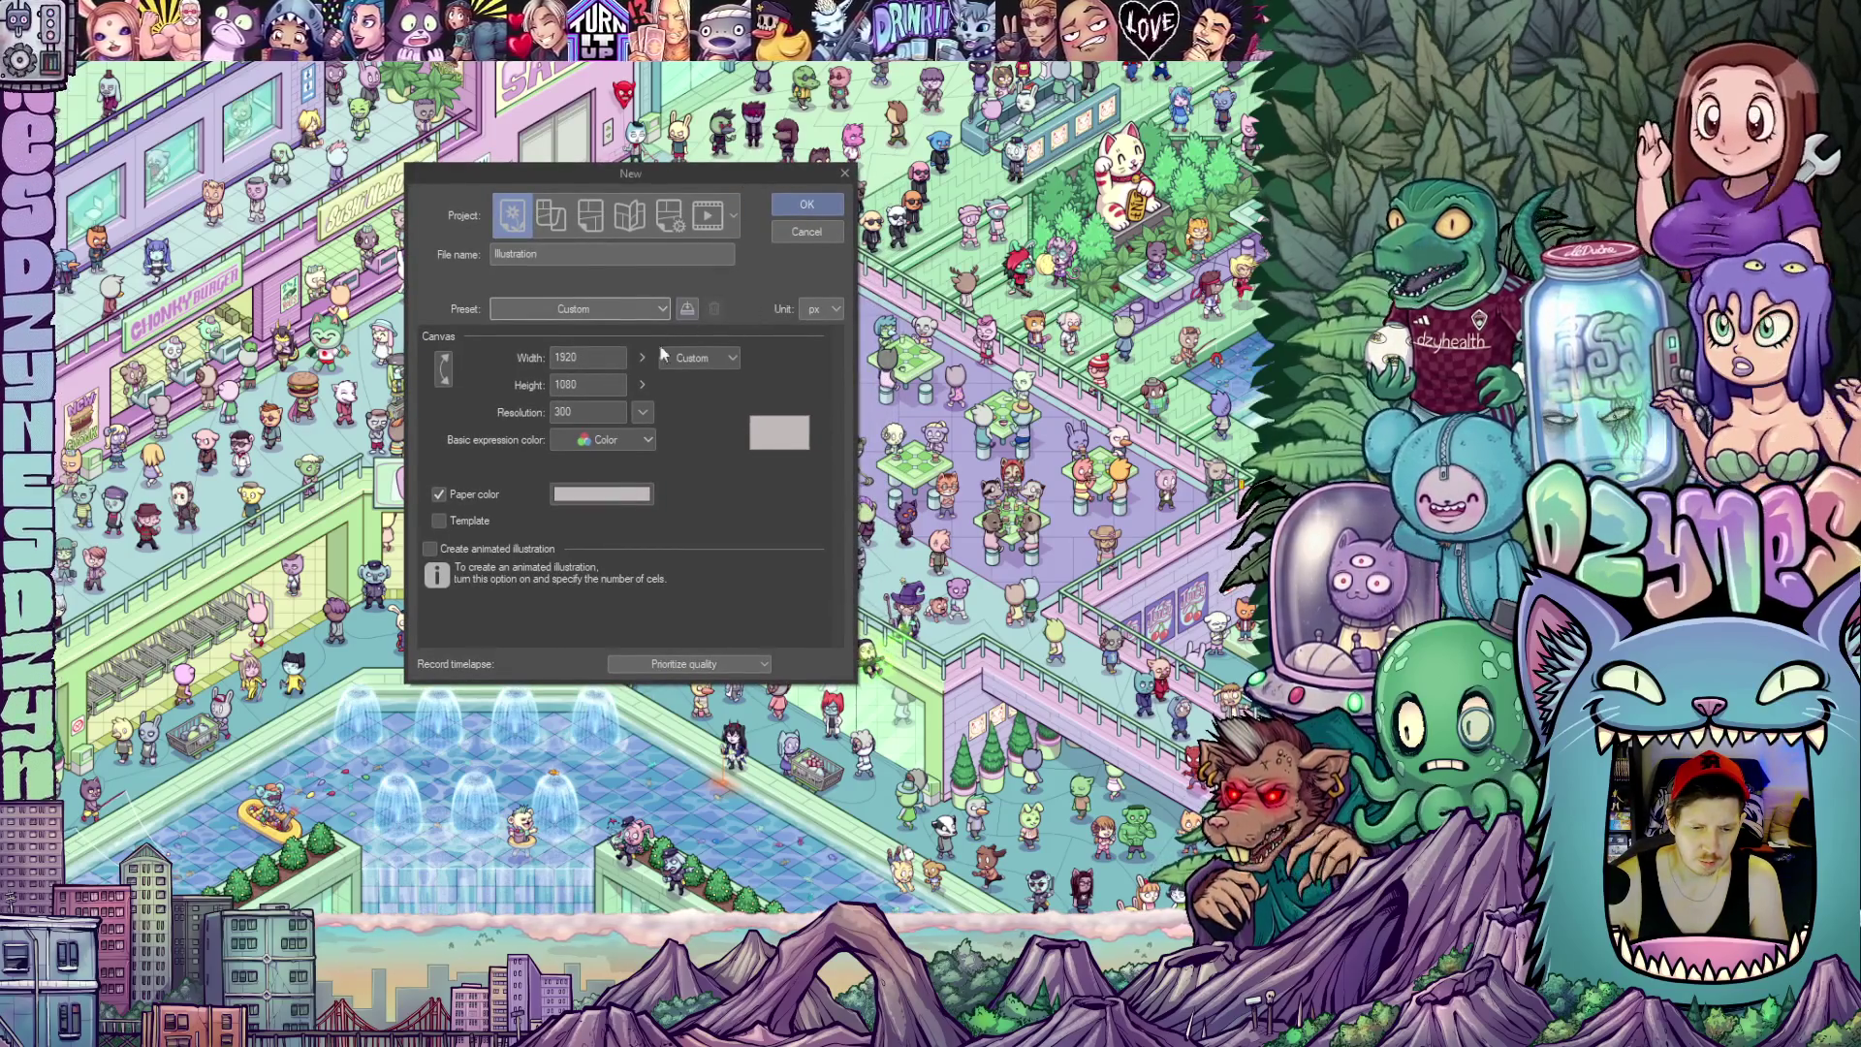
Set the new canvas unit to inches at 8.5 wide by 11 tall and create it
{"action": "left_click", "coordinate": [834, 313]}
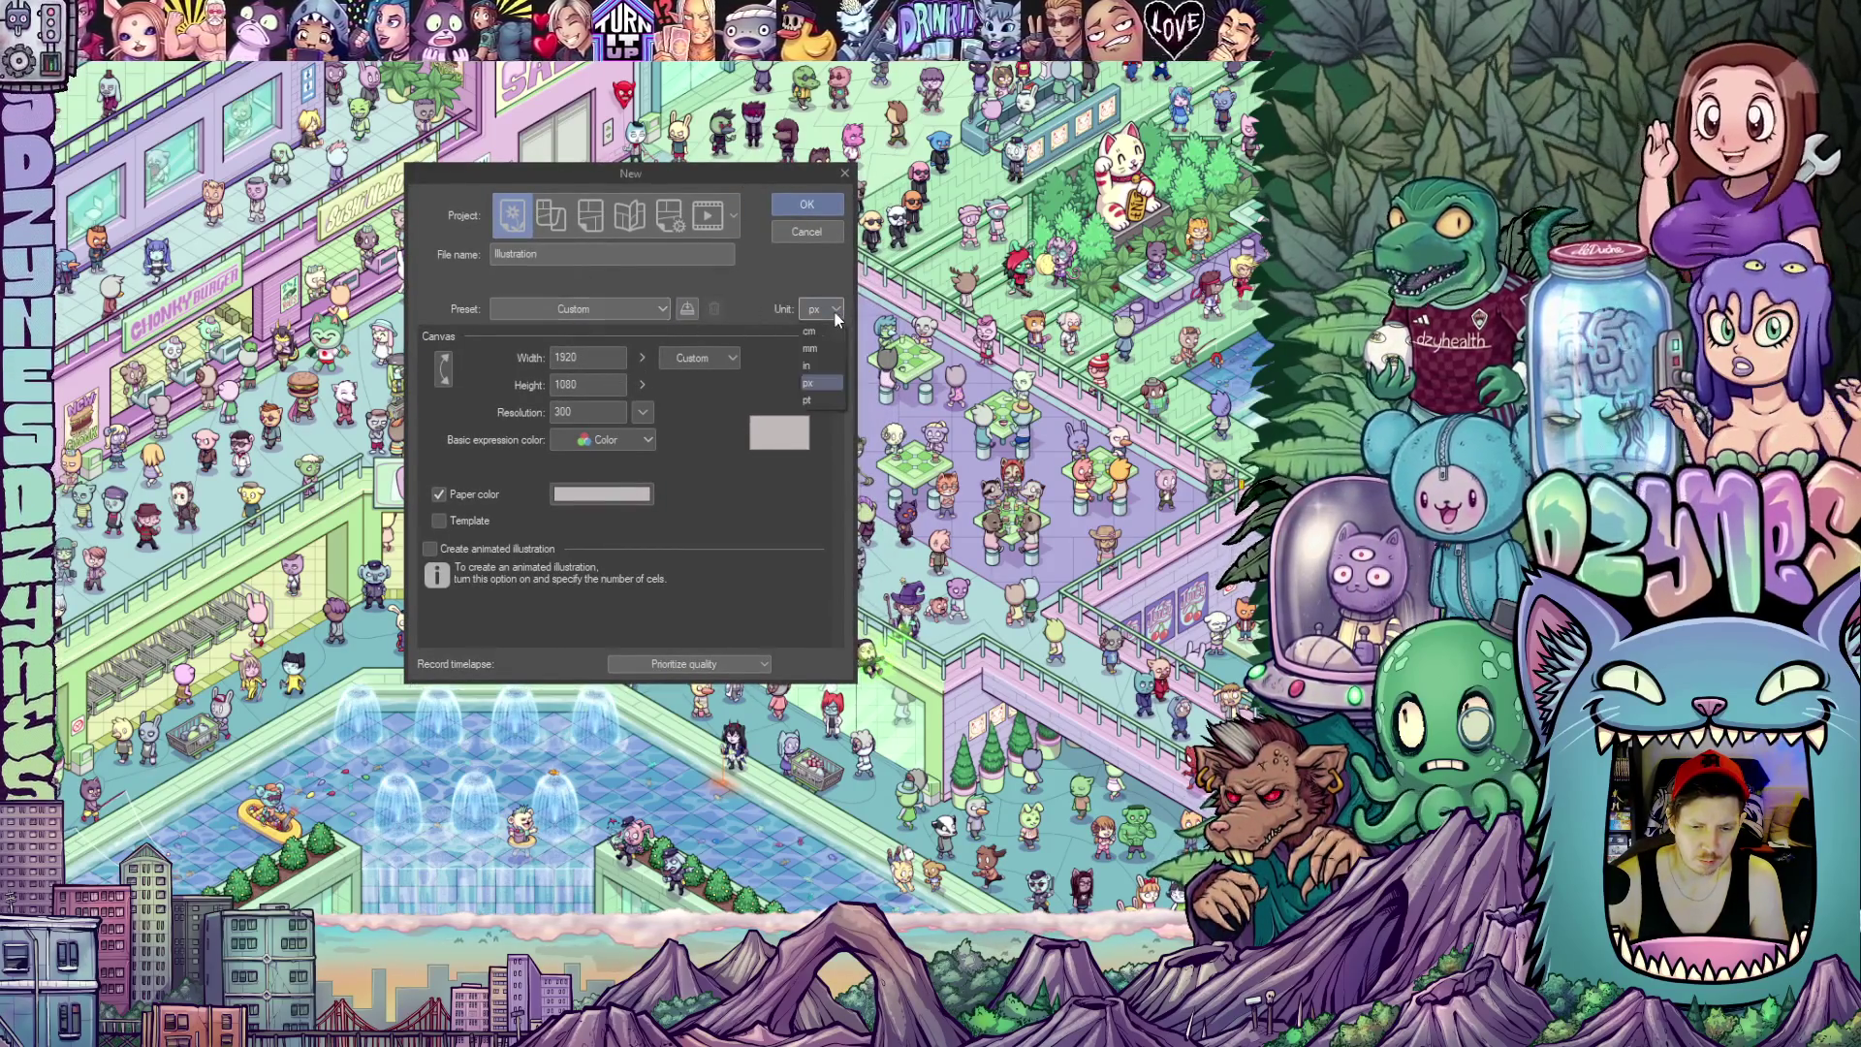
{"action": "left_click", "coordinate": [816, 355]}
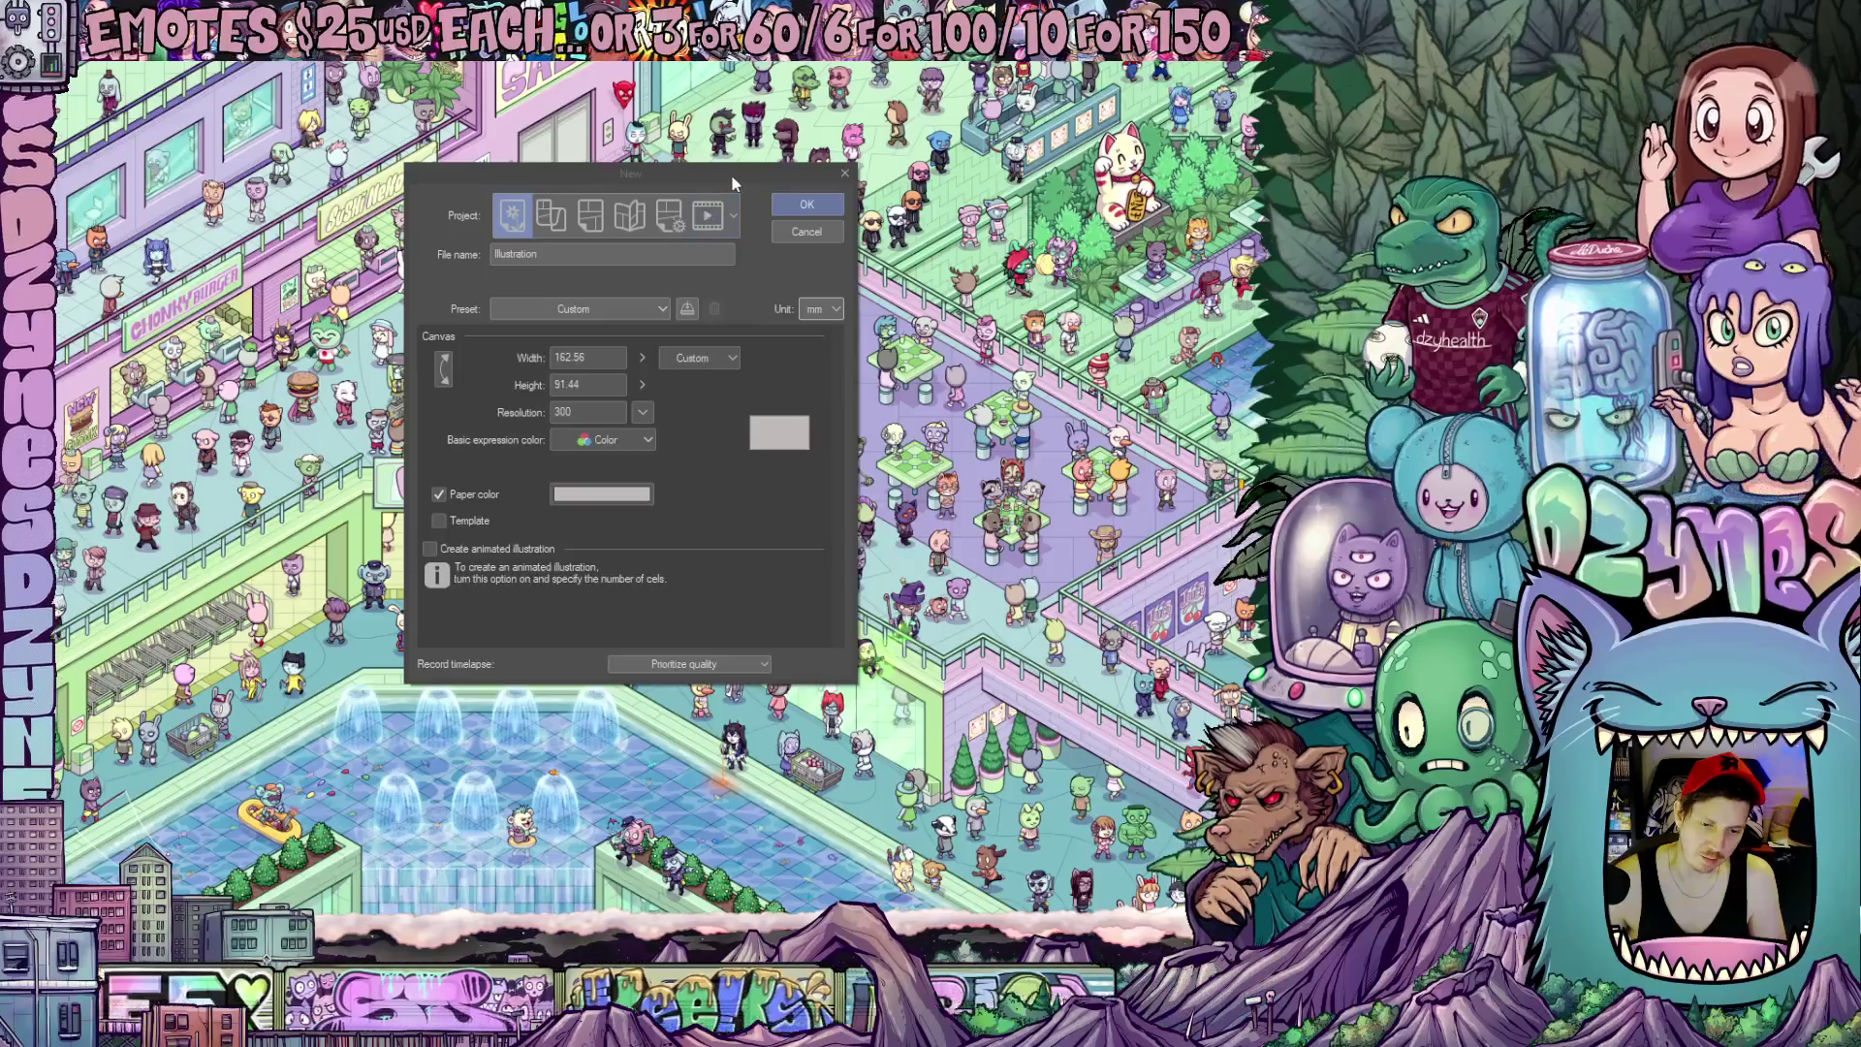
{"action": "left_click_drag", "start_coordinate": [732, 174], "coordinate": [737, 179]}
{"action": "left_click", "coordinate": [823, 312]}
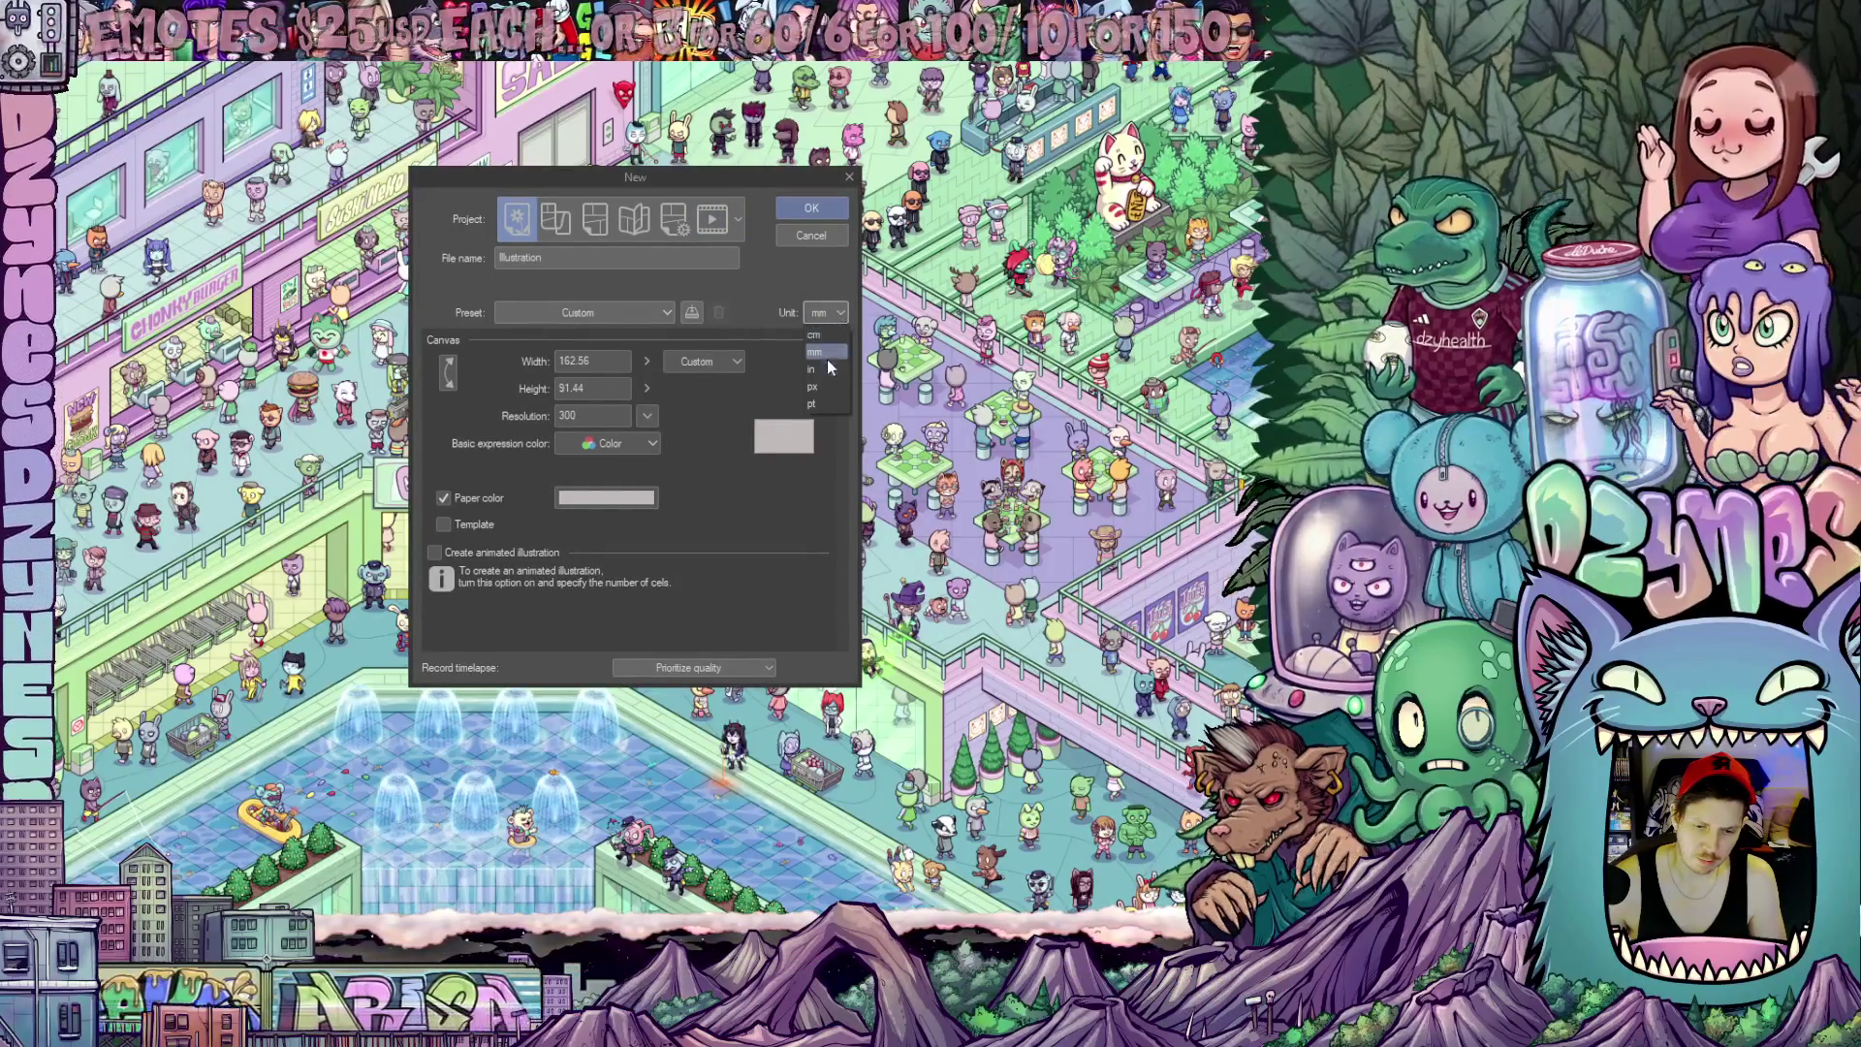
{"action": "left_click", "coordinate": [825, 369]}
{"action": "type", "text": "8.5"}
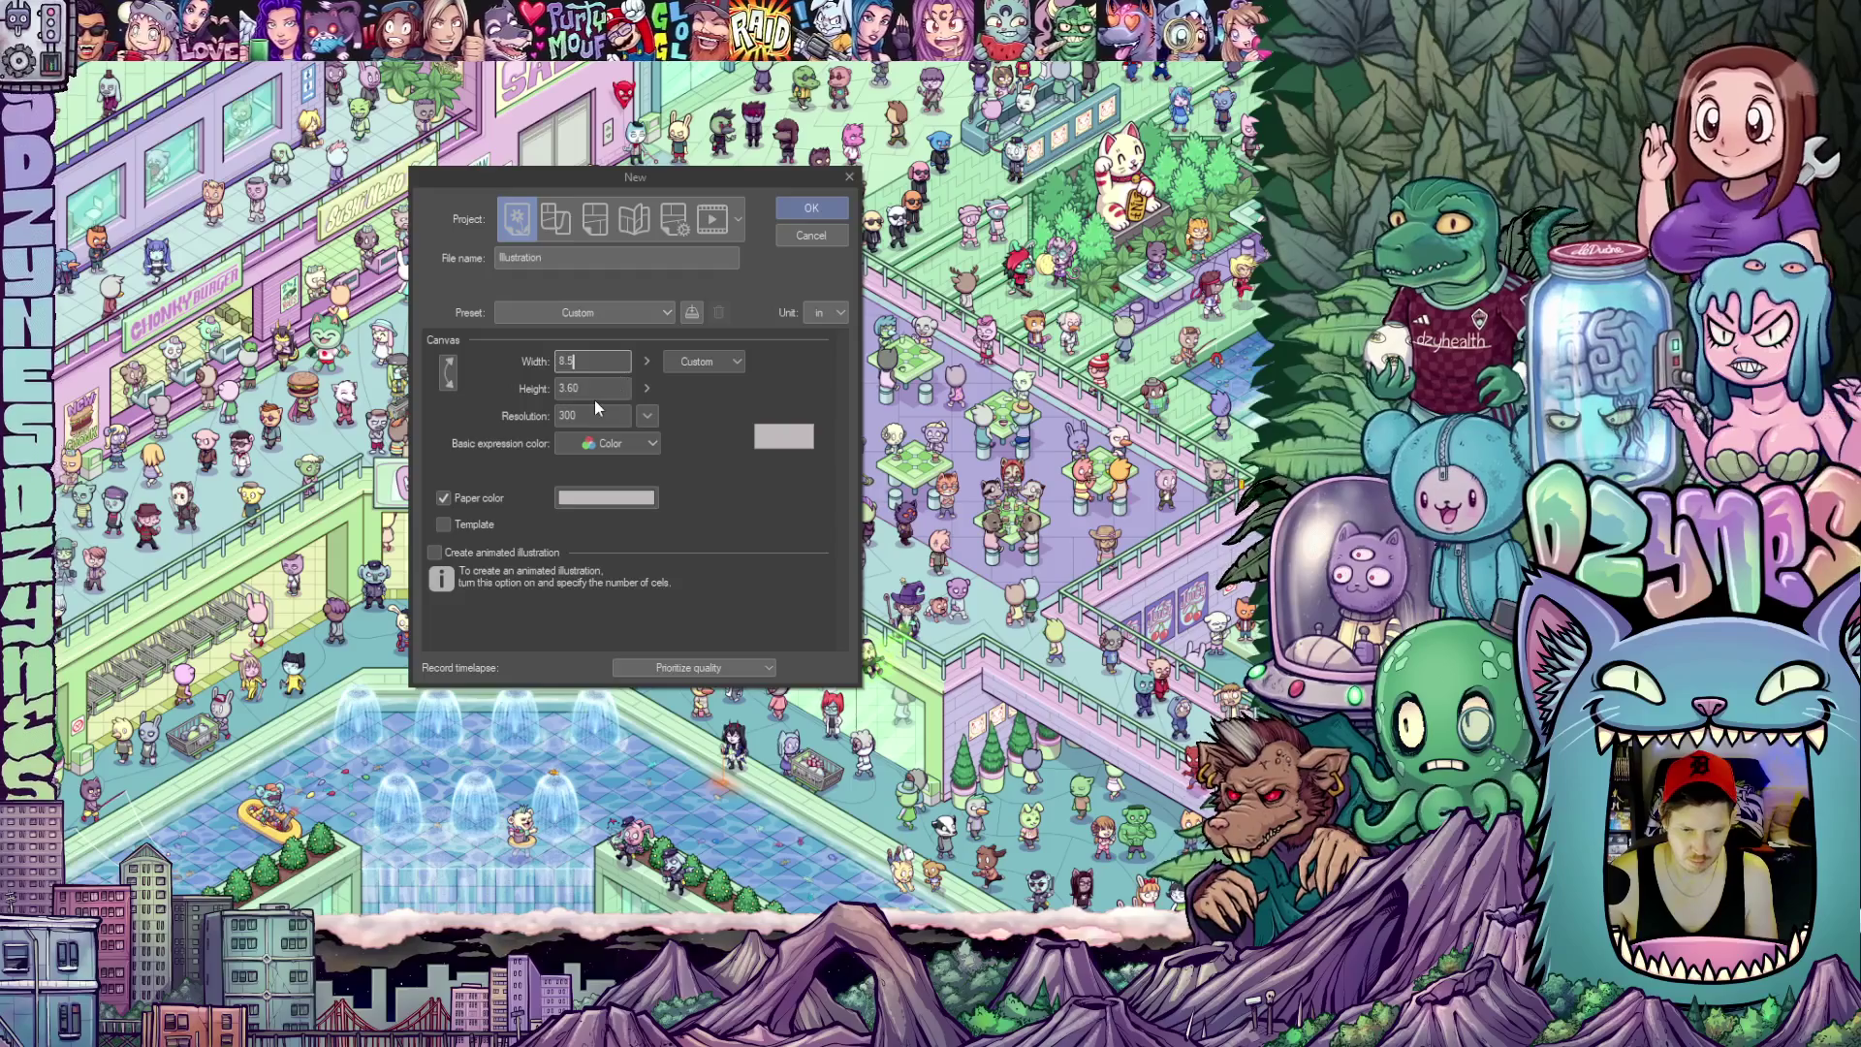
{"action": "key", "text": "Tab"}
{"action": "type", "text": "11"}
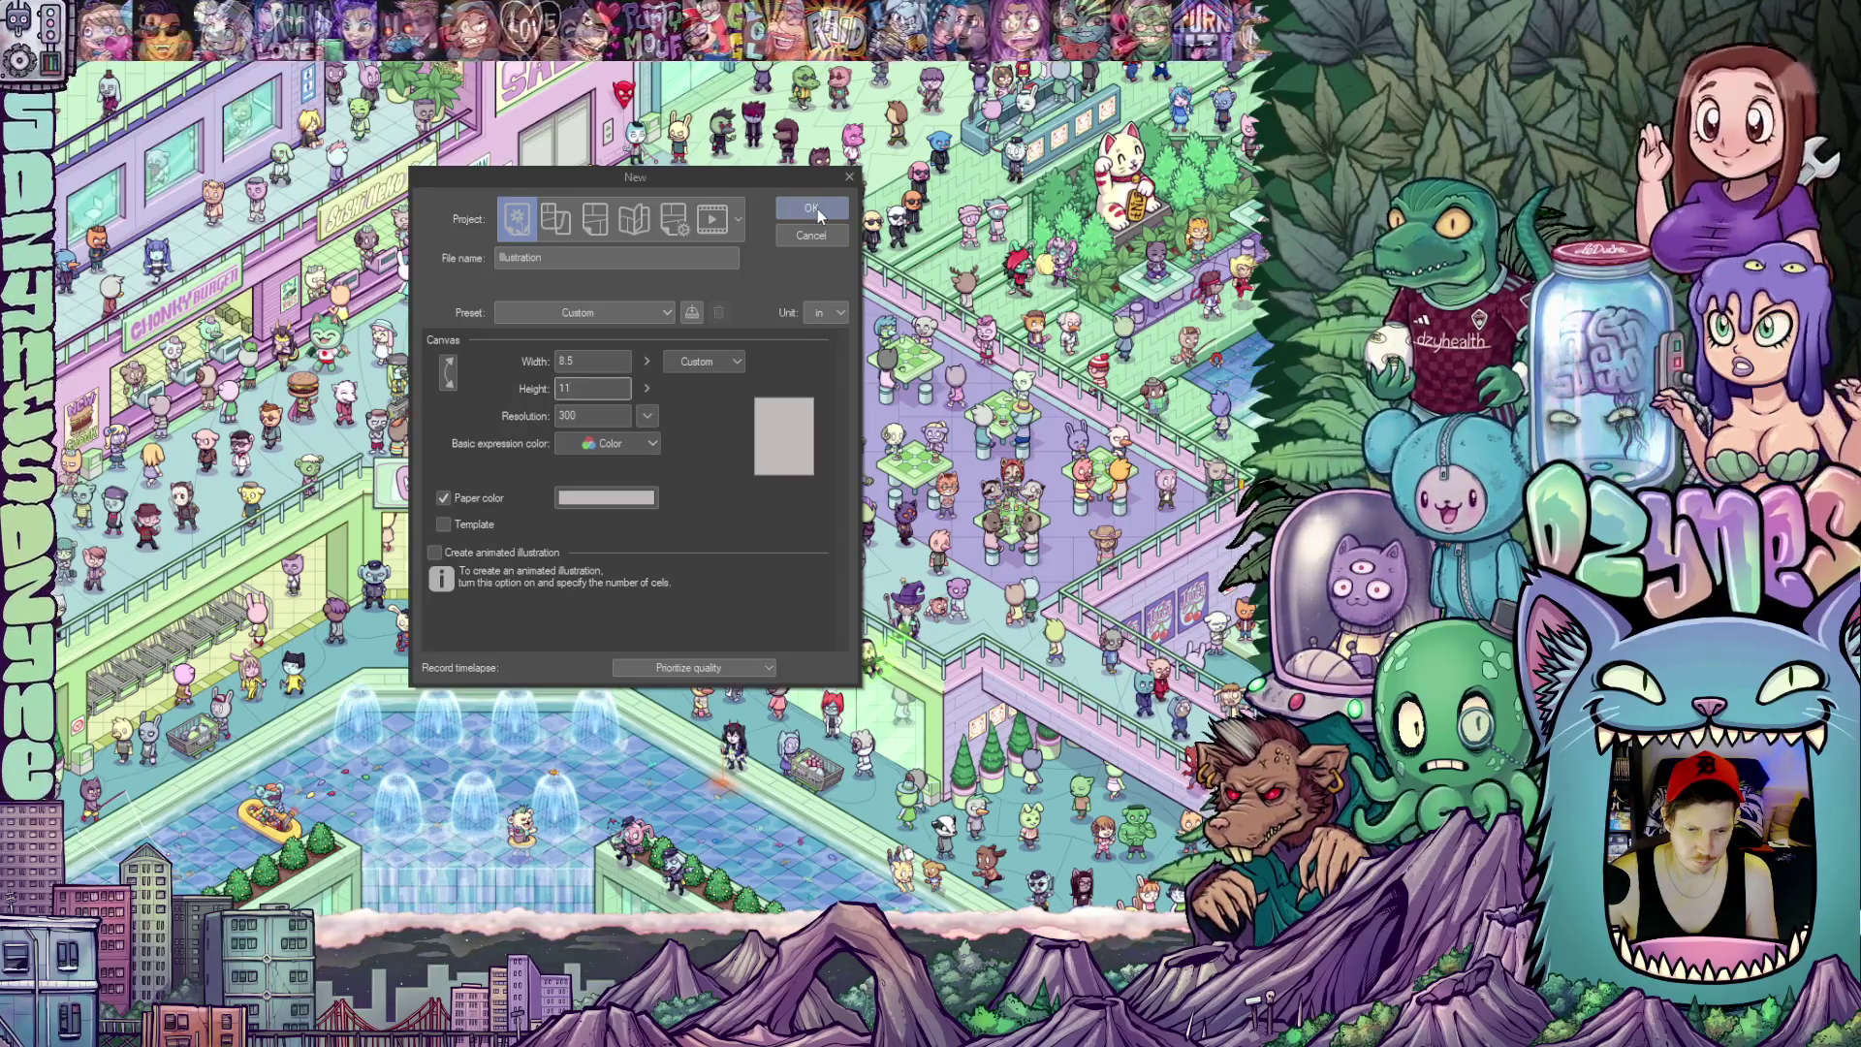
{"action": "left_click", "coordinate": [817, 209]}
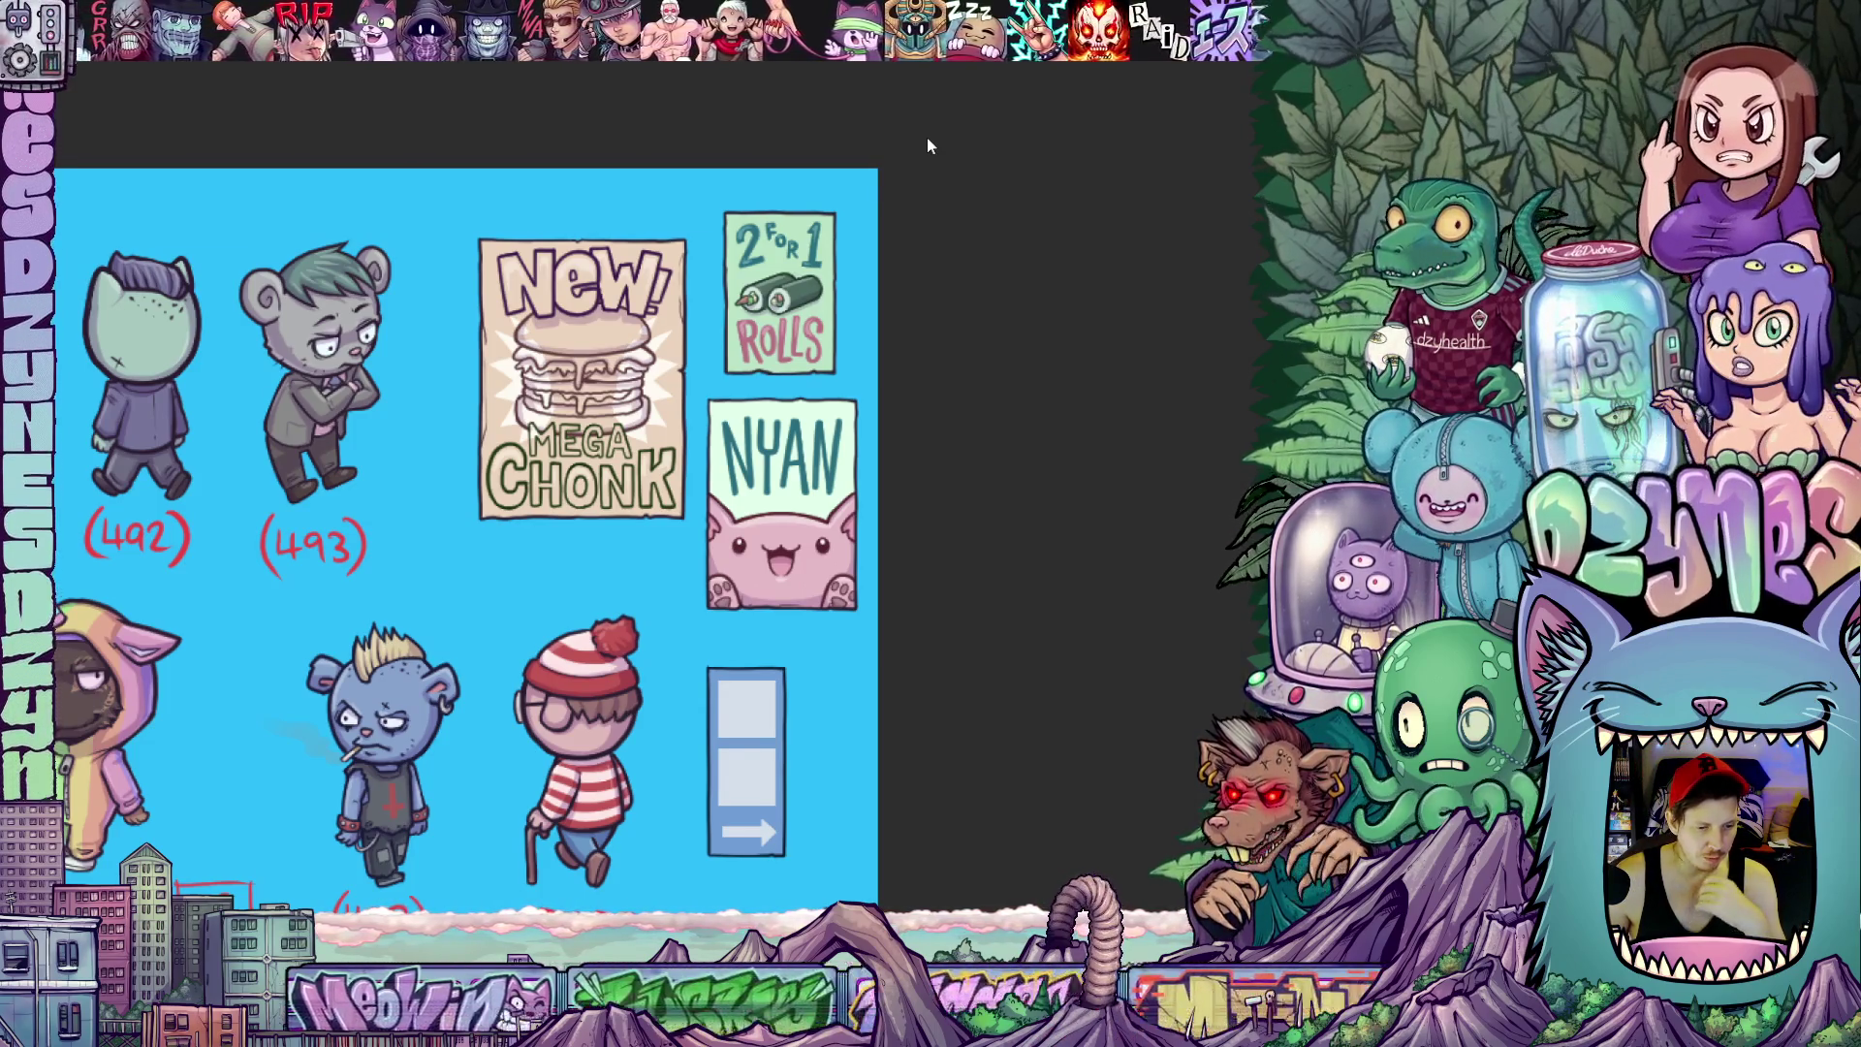
Switch to the freehand lasso selection on the character sheet artwork
{"action": "key", "text": "l"}
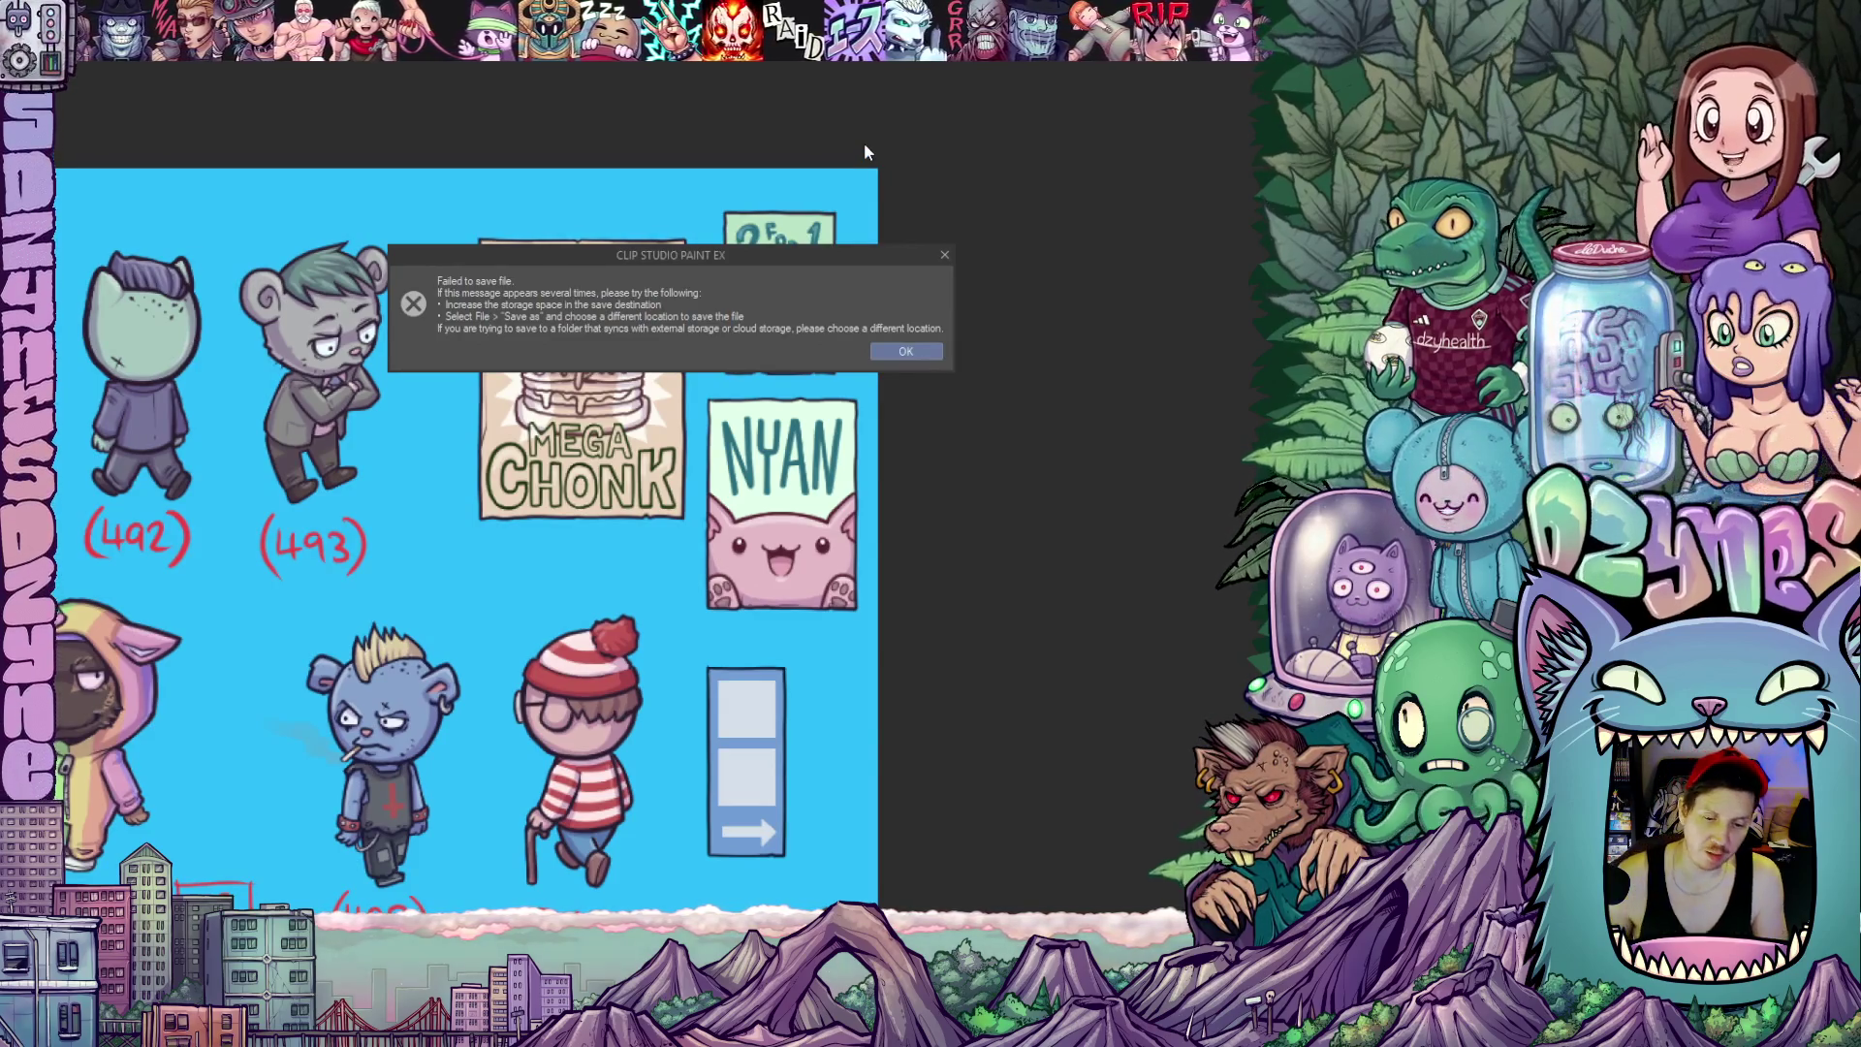
Dismiss the 'Failed to save file' error over the character artwork
{"action": "left_click", "coordinate": [902, 350]}
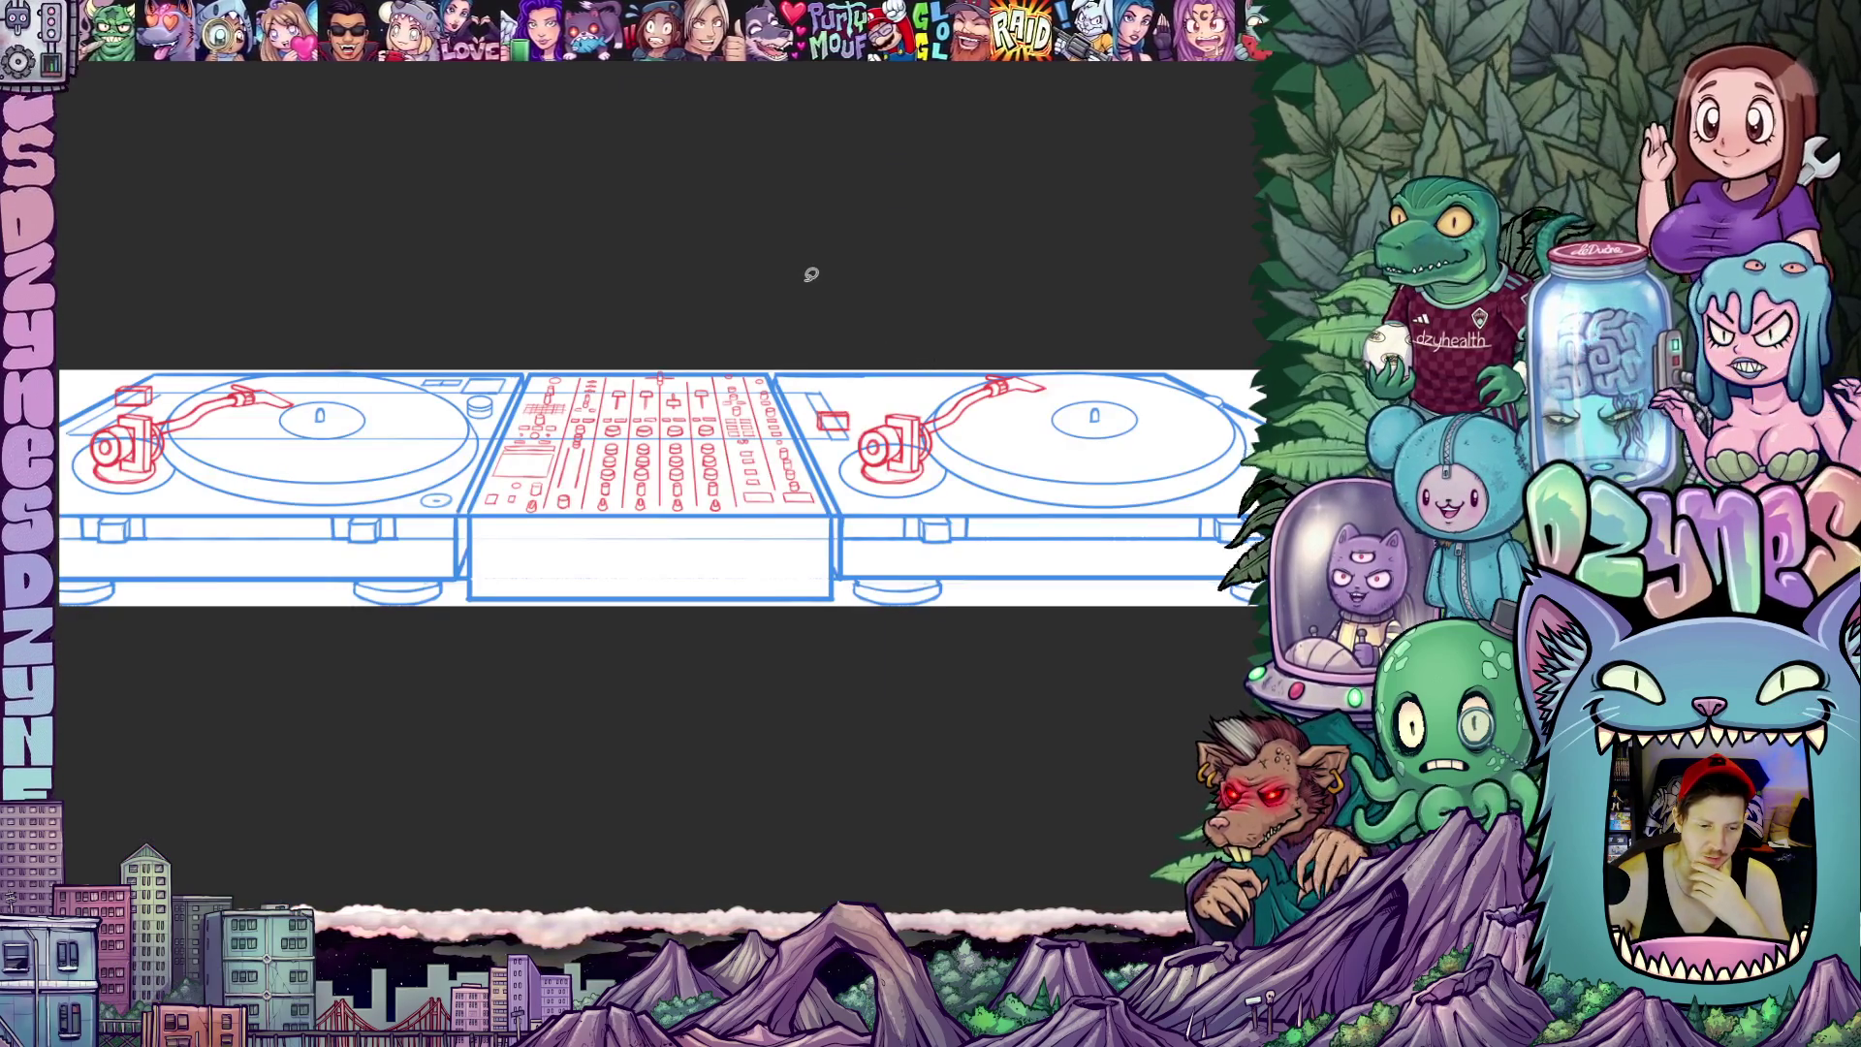
{"action": "scroll", "coordinate": [812, 274], "scroll_direction": "down", "scroll_amount": 2}
{"action": "scroll", "coordinate": [814, 239], "scroll_direction": "up", "scroll_amount": 1}
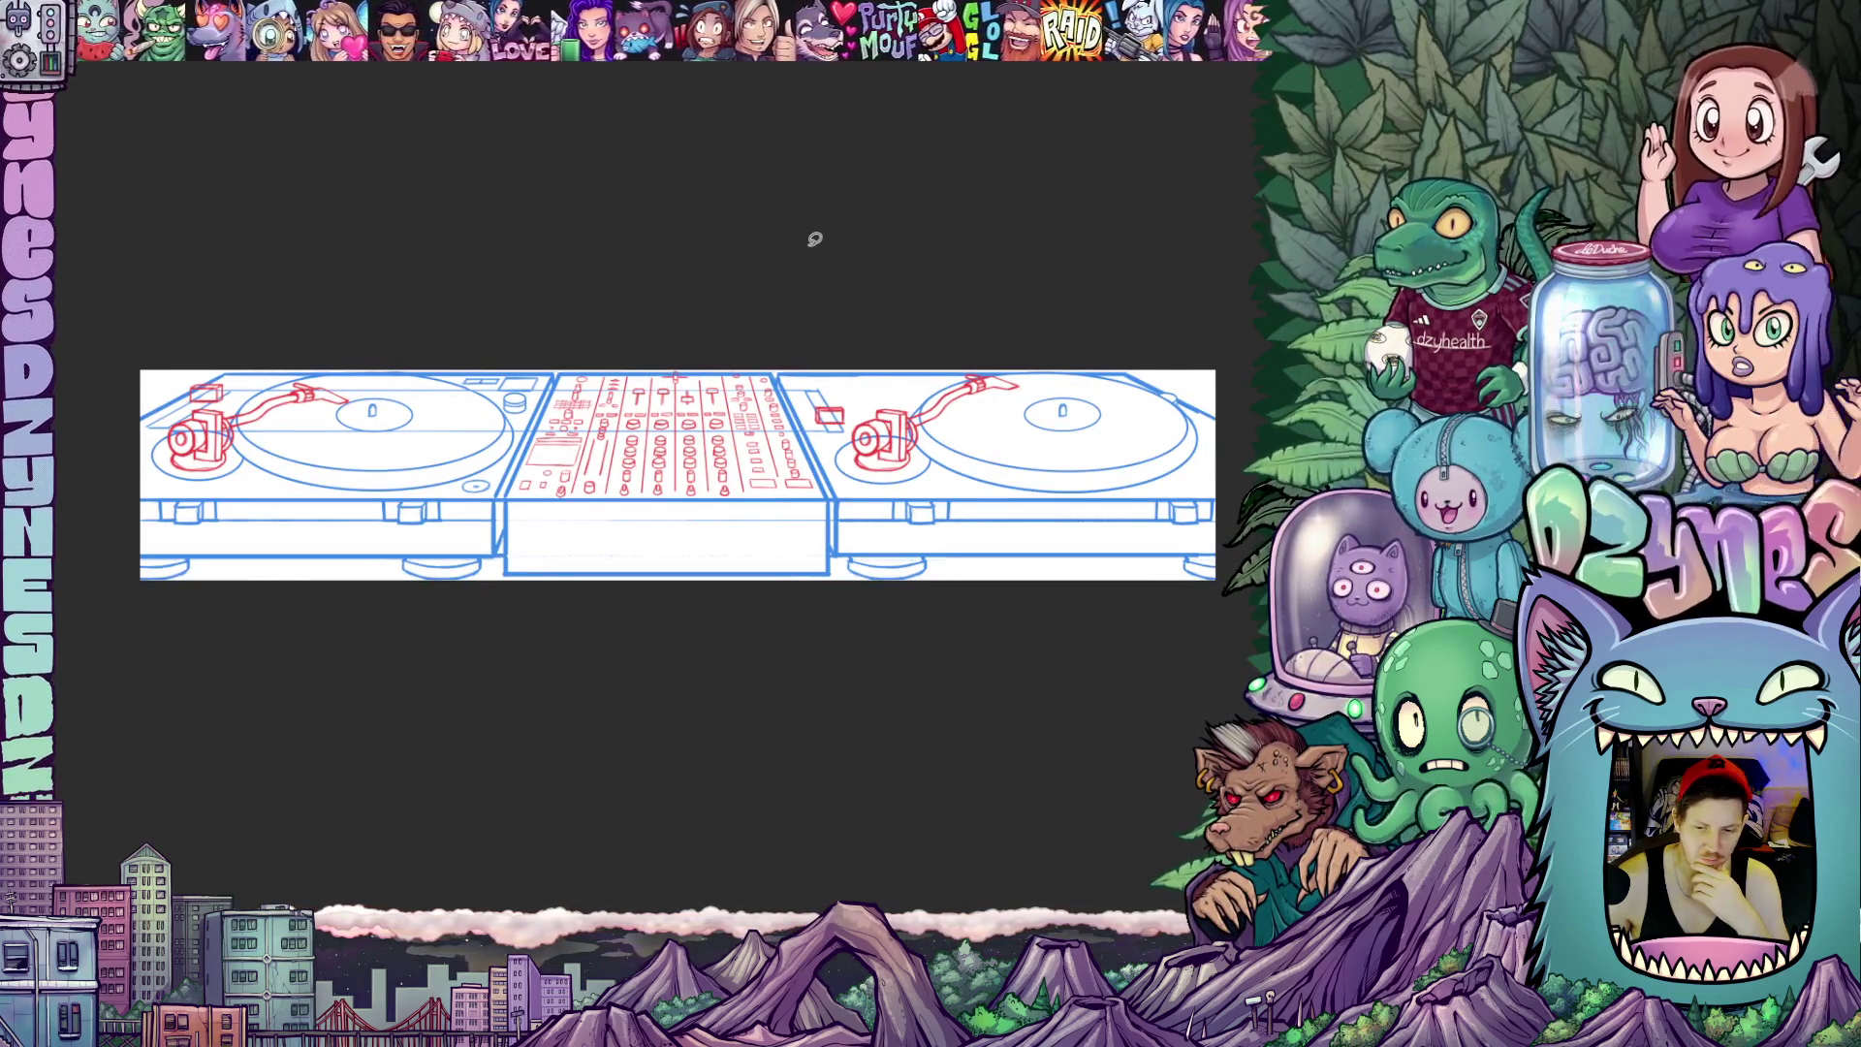
{"action": "scroll", "coordinate": [815, 238], "scroll_direction": "down", "scroll_amount": 1}
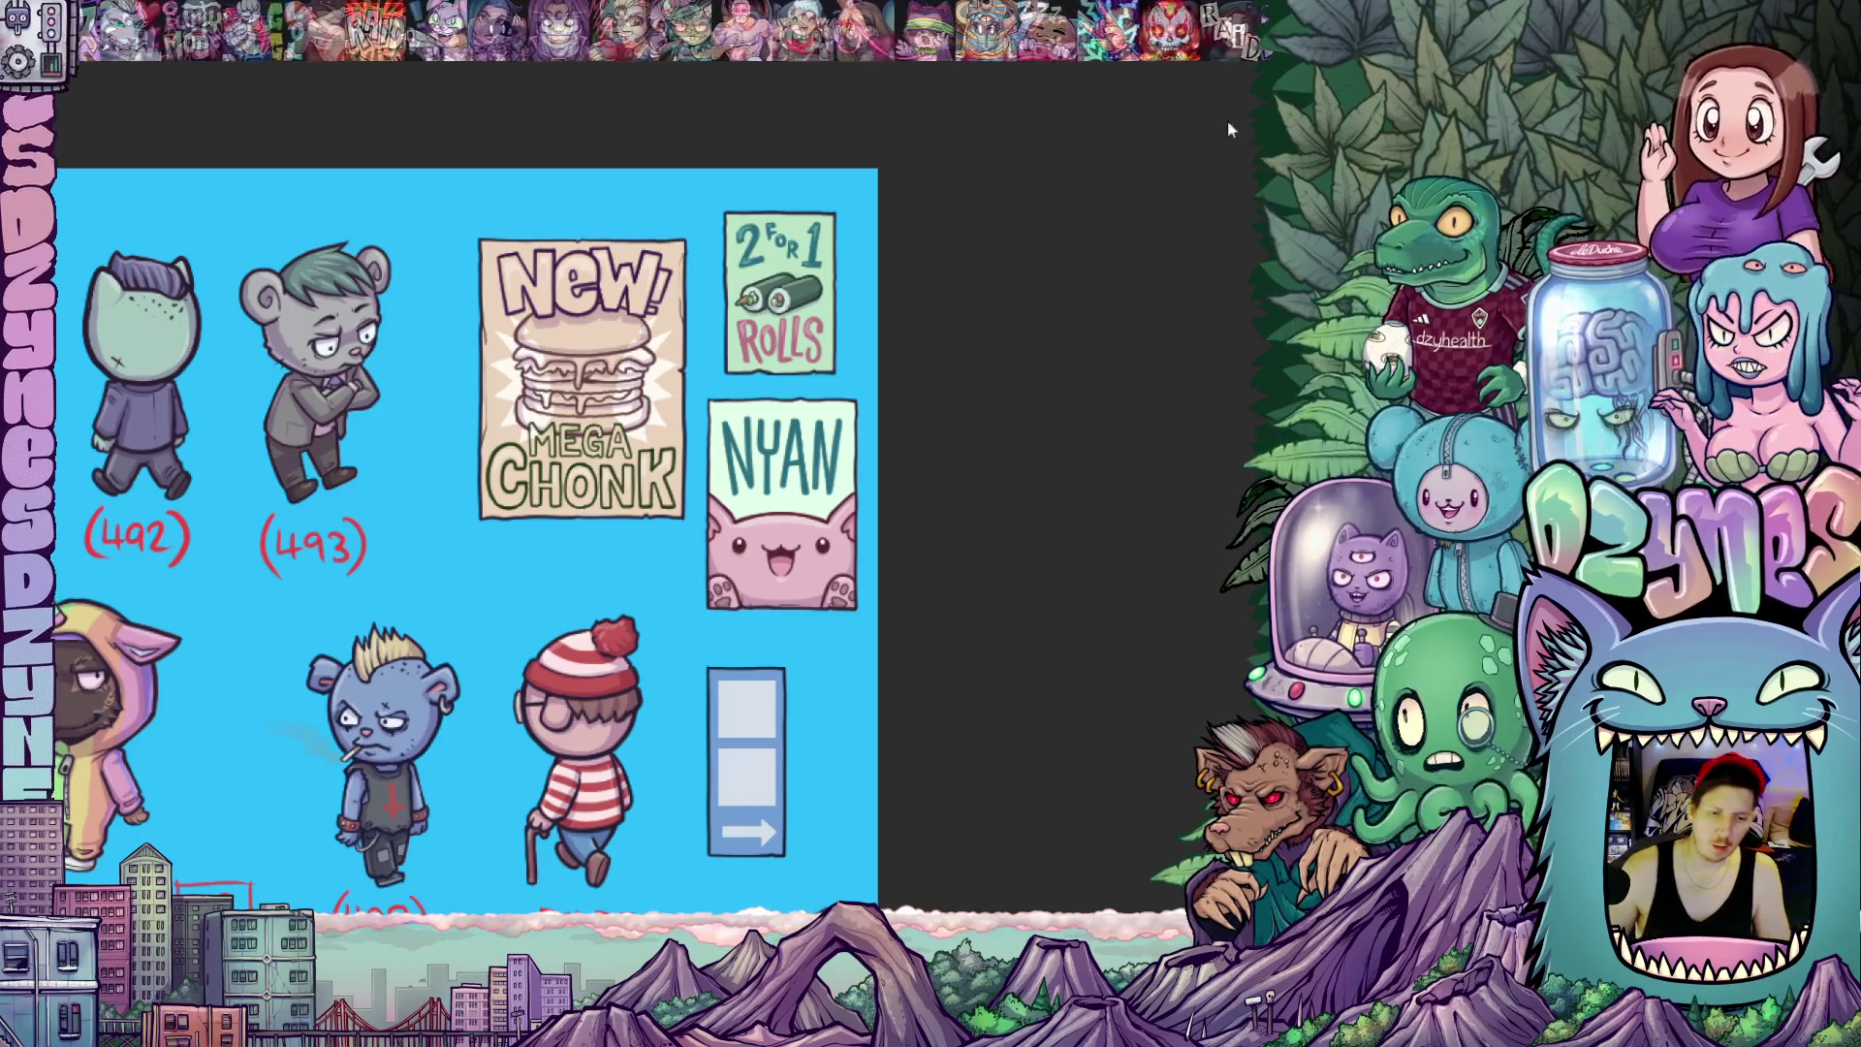
Switch away from the character sheet to the many-eyed creature artwork
{"action": "key", "text": "ctrl+0"}
Bring up the blank portrait canvas beside the monster reference
{"action": "key", "text": "ctrl+Tab"}
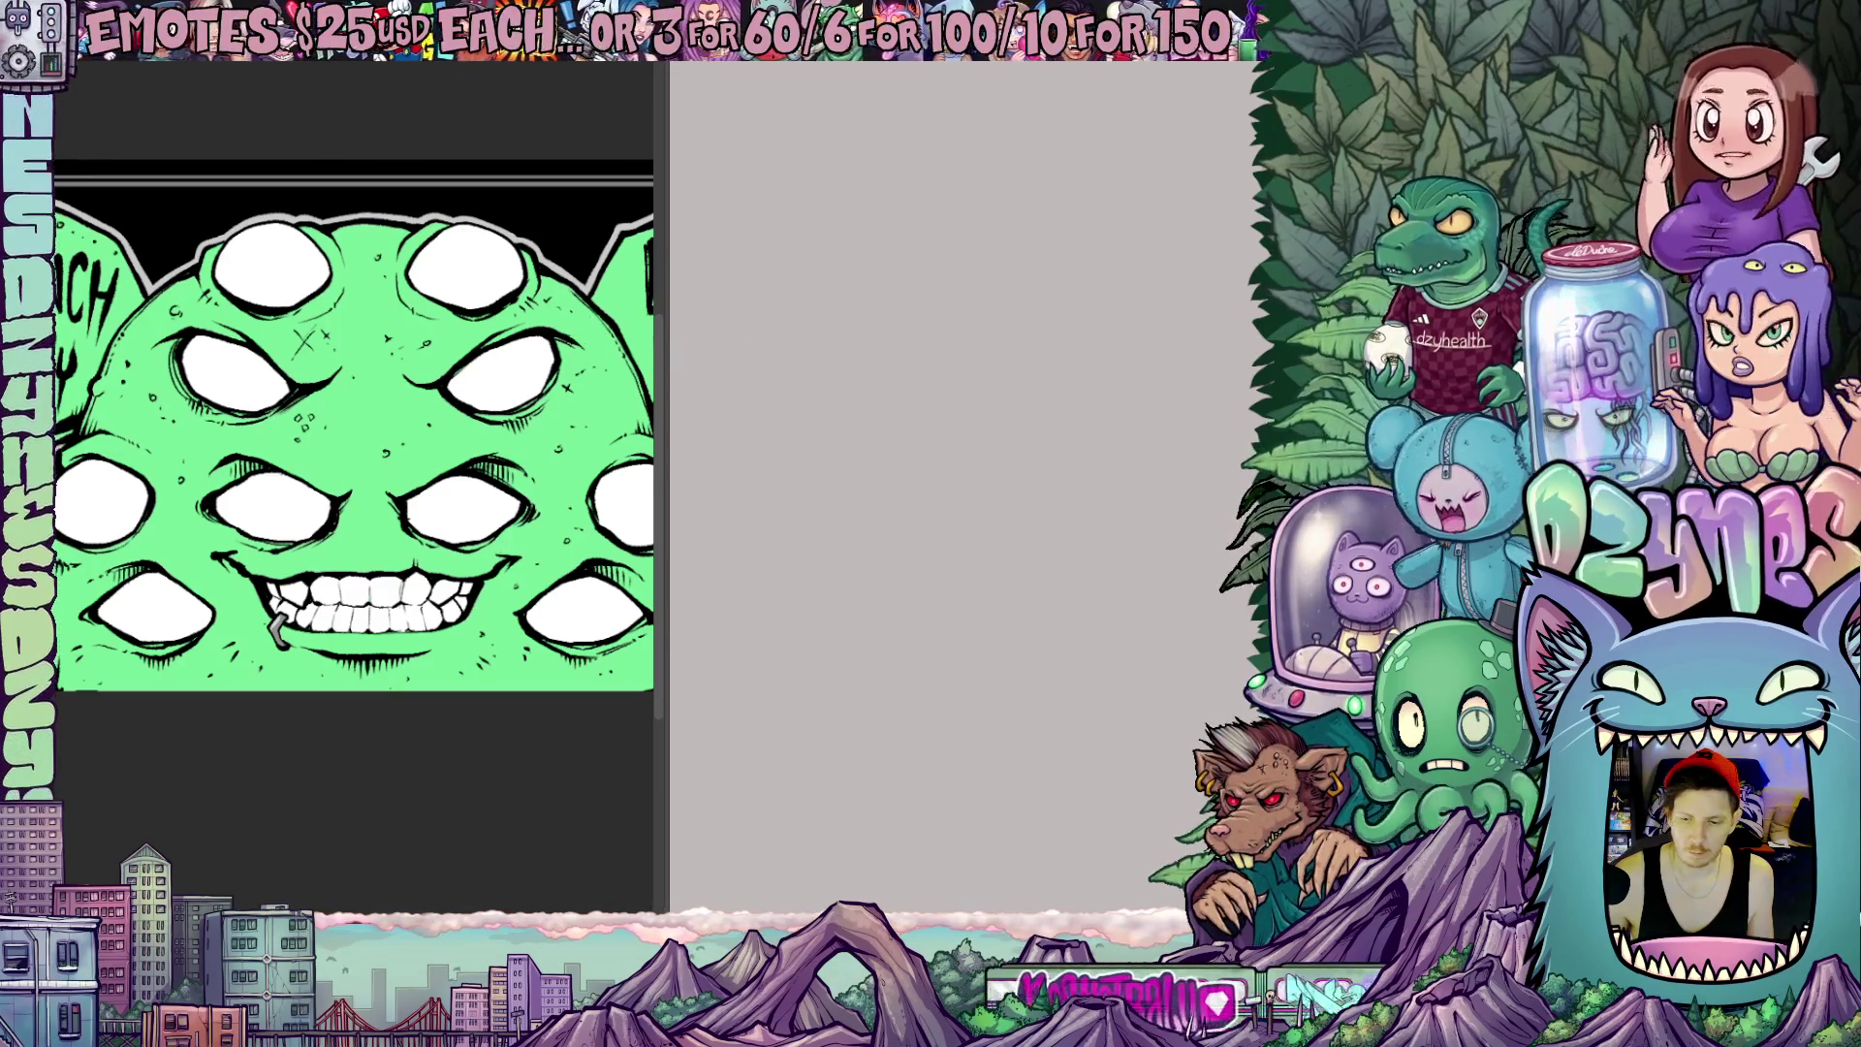
{"action": "scroll", "coordinate": [356, 436], "scroll_direction": "down", "scroll_amount": 3}
Narrow the reference side panel to give the blank canvas more room
{"action": "left_click_drag", "start_coordinate": [666, 291], "coordinate": [344, 298]}
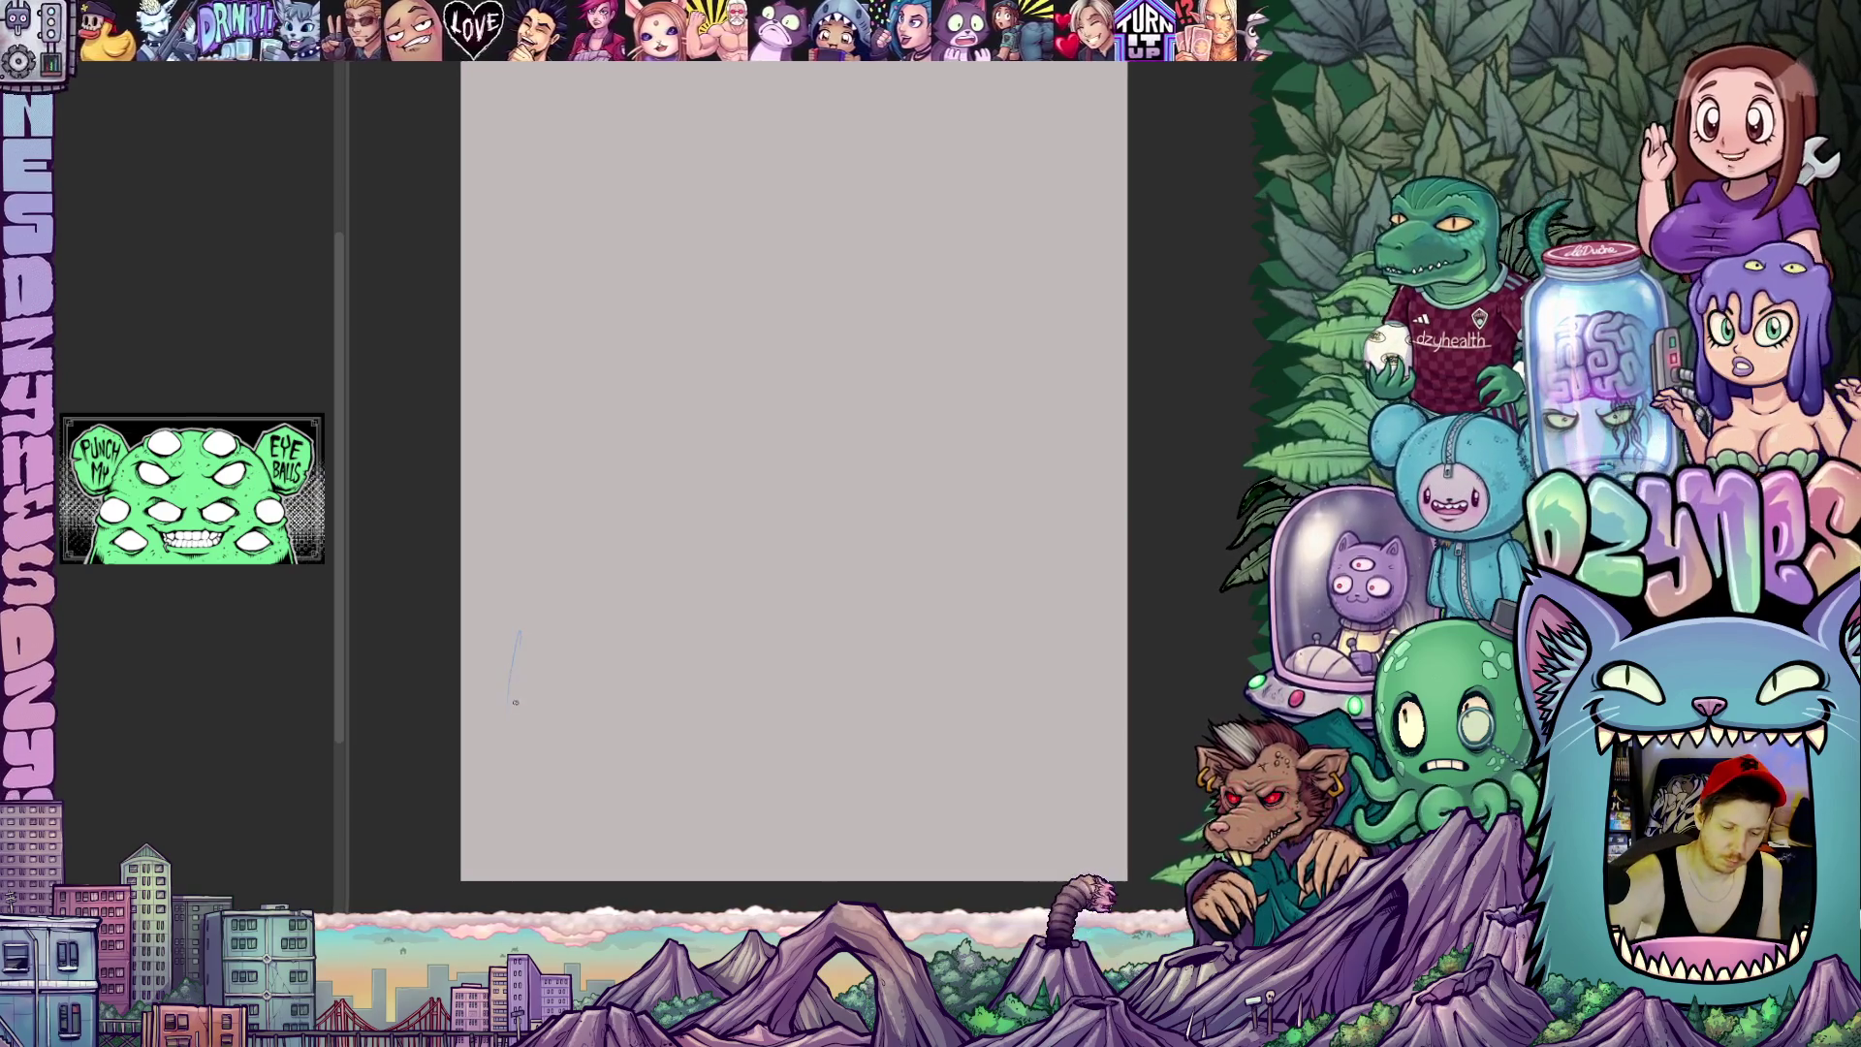
Sketch rough first strokes and a wide curved outline on the blank canvas
{"action": "left_click_drag", "start_coordinate": [491, 685], "coordinate": [521, 613]}
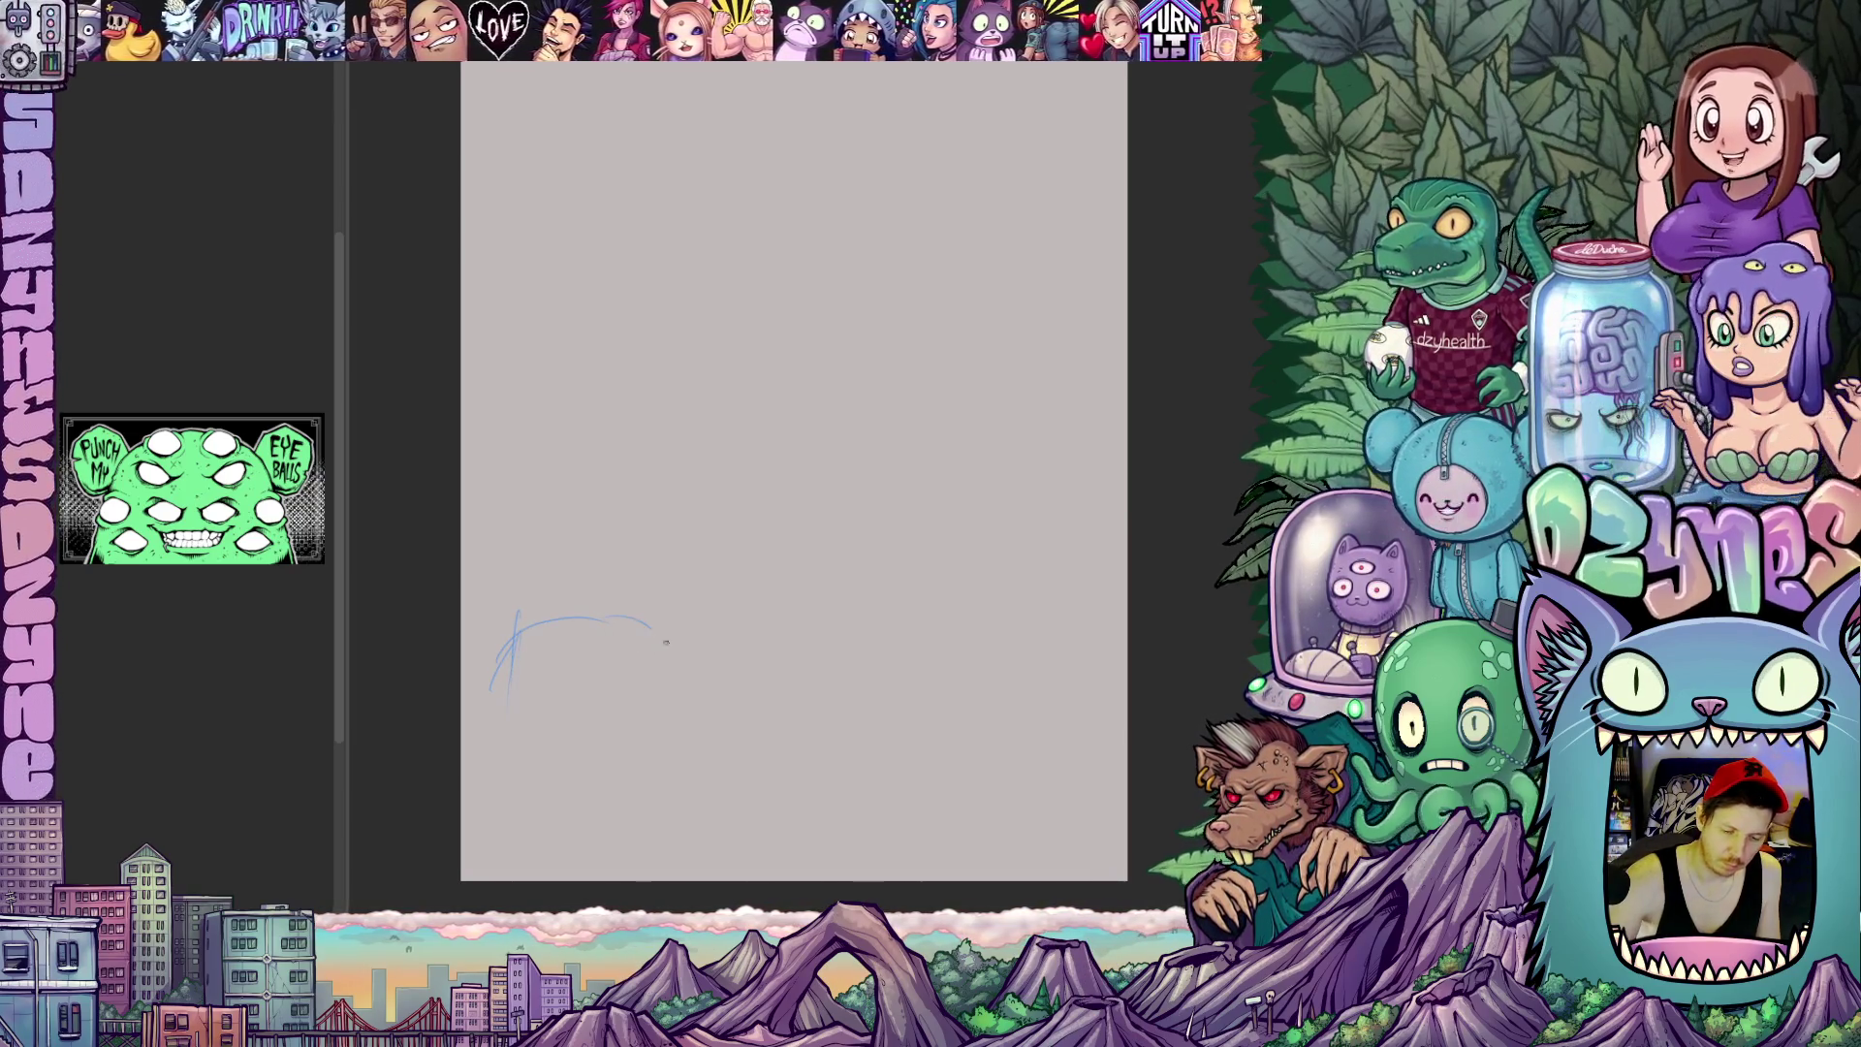
{"action": "mouse_move", "coordinate": [510, 658]}
{"action": "left_mouse_down"}
{"action": "mouse_move", "coordinate": [778, 748]}
{"action": "mouse_move", "coordinate": [785, 822]}
{"action": "left_mouse_up"}
{"action": "left_click_drag", "start_coordinate": [517, 625], "coordinate": [798, 821]}
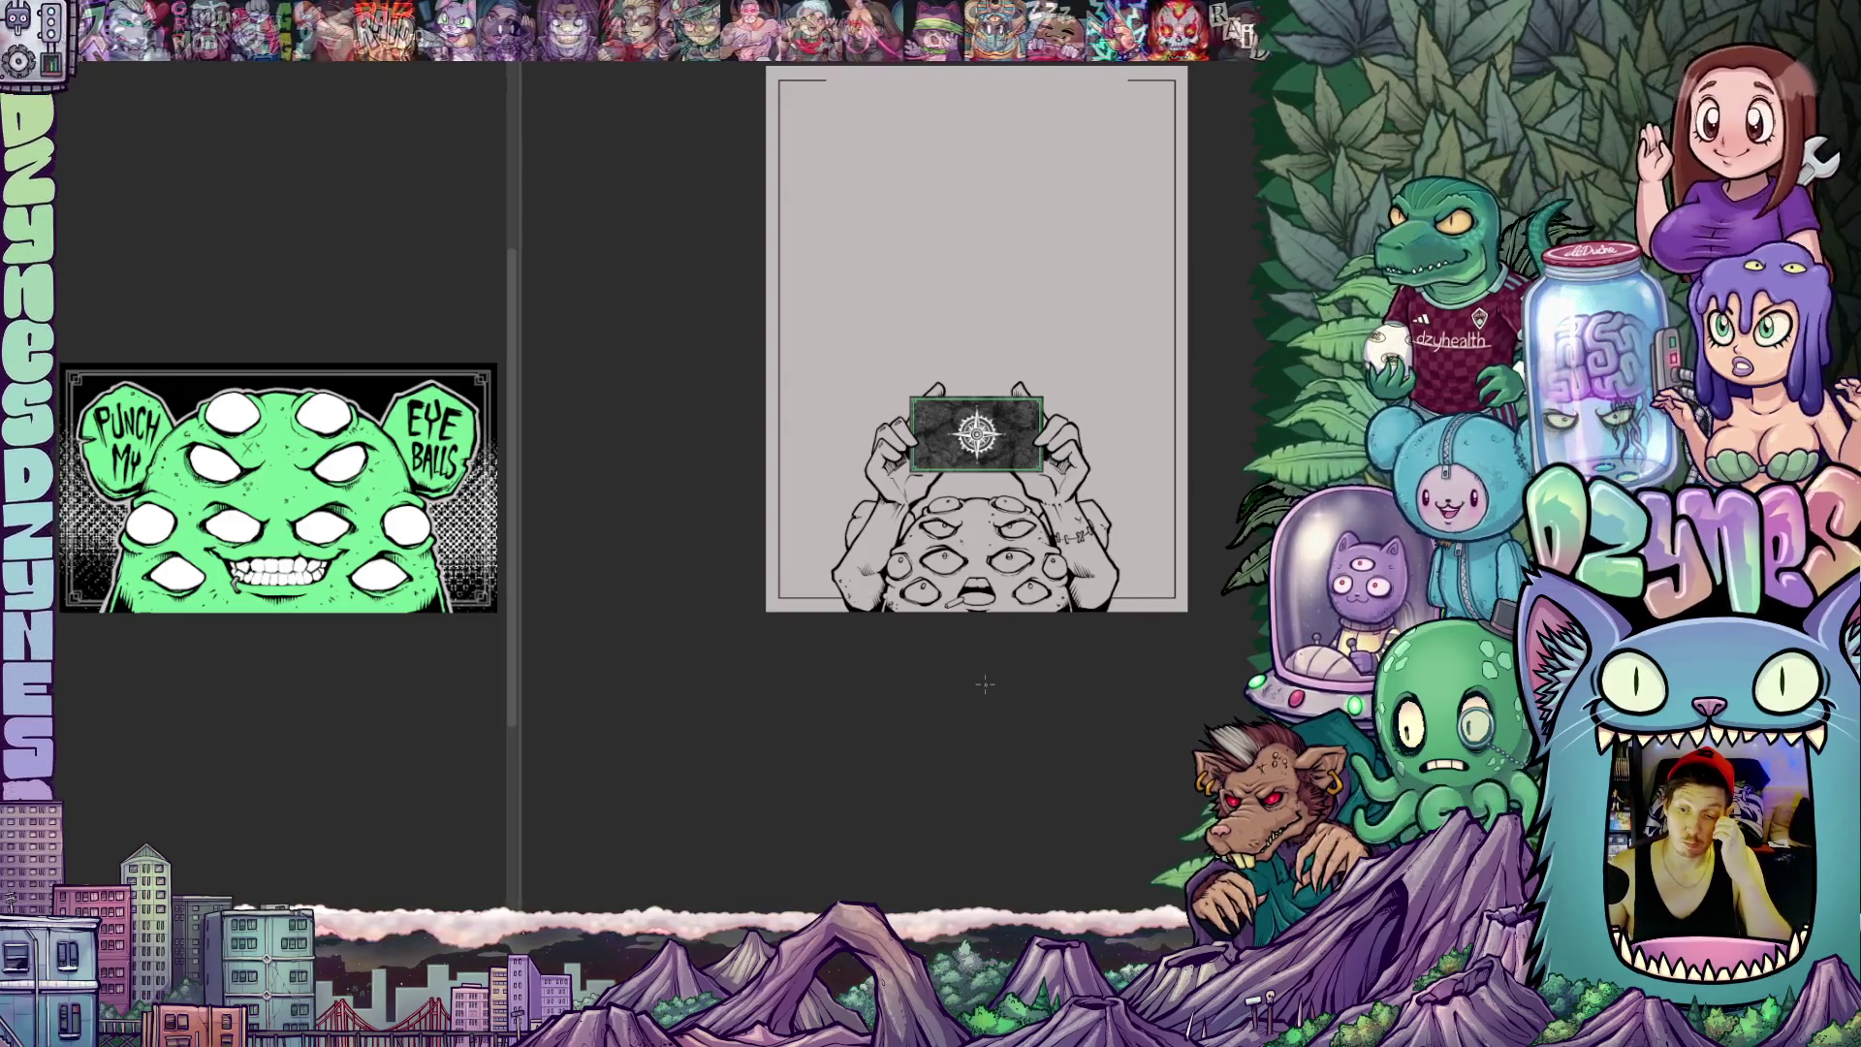
{"action": "scroll", "coordinate": [932, 601], "scroll_direction": "up", "scroll_amount": 2}
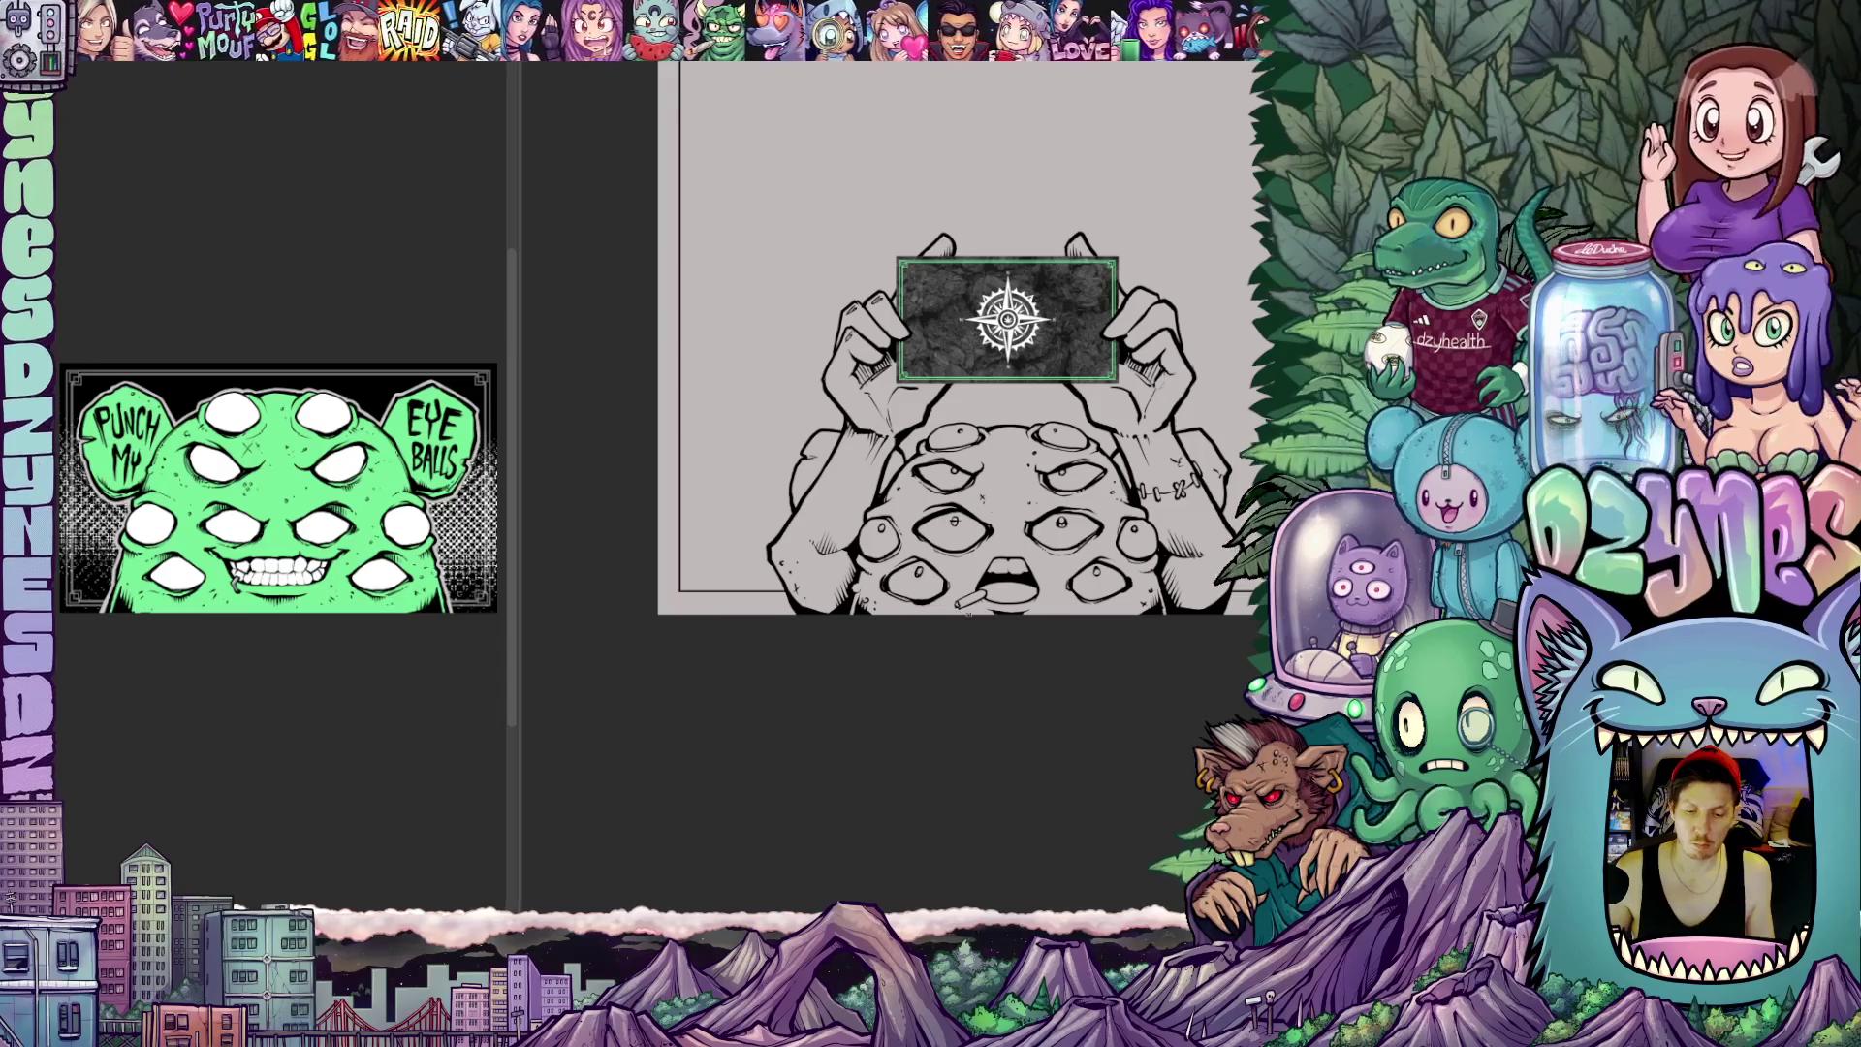
{"action": "scroll", "coordinate": [998, 660], "scroll_direction": "up", "scroll_amount": 2}
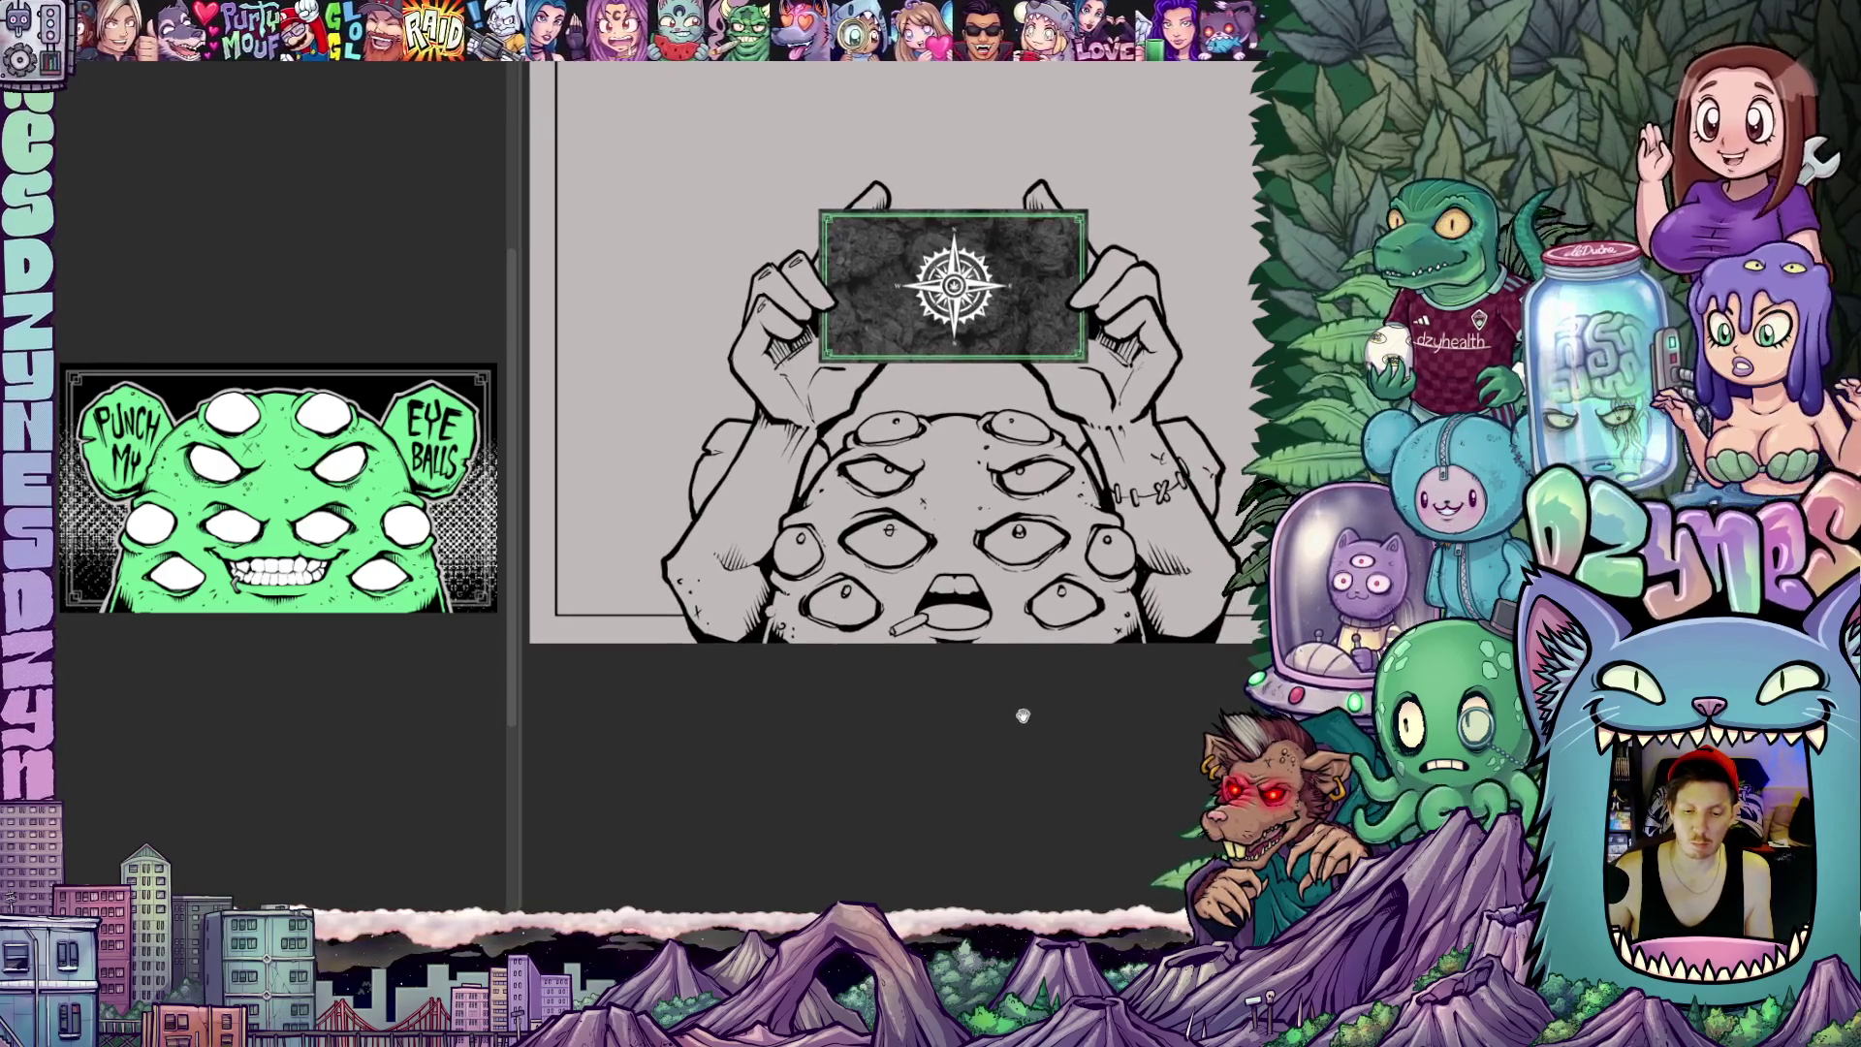
{"action": "scroll", "coordinate": [1028, 703], "scroll_direction": "up", "scroll_amount": 2}
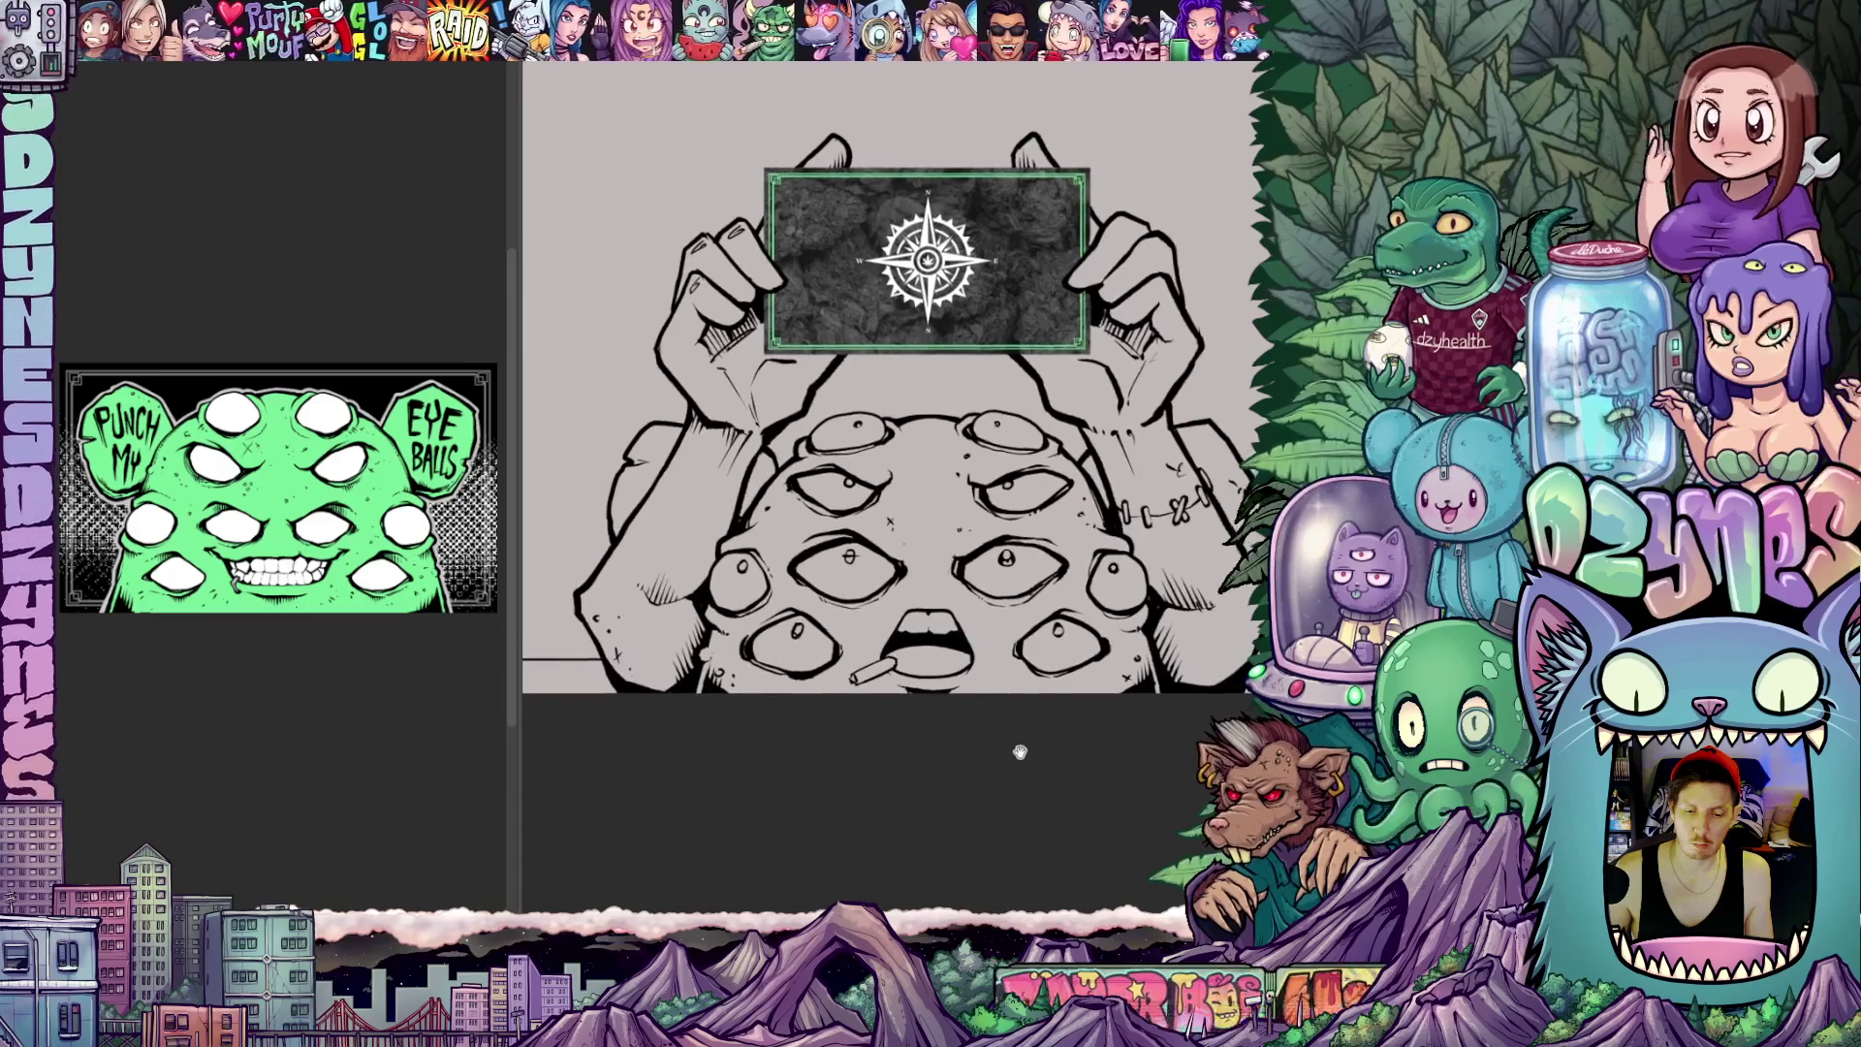
Rotate the view back to upright and zoom out to see the whole page with the monster at the bottom
{"action": "left_click_drag", "start_coordinate": [1012, 763], "coordinate": [1009, 815]}
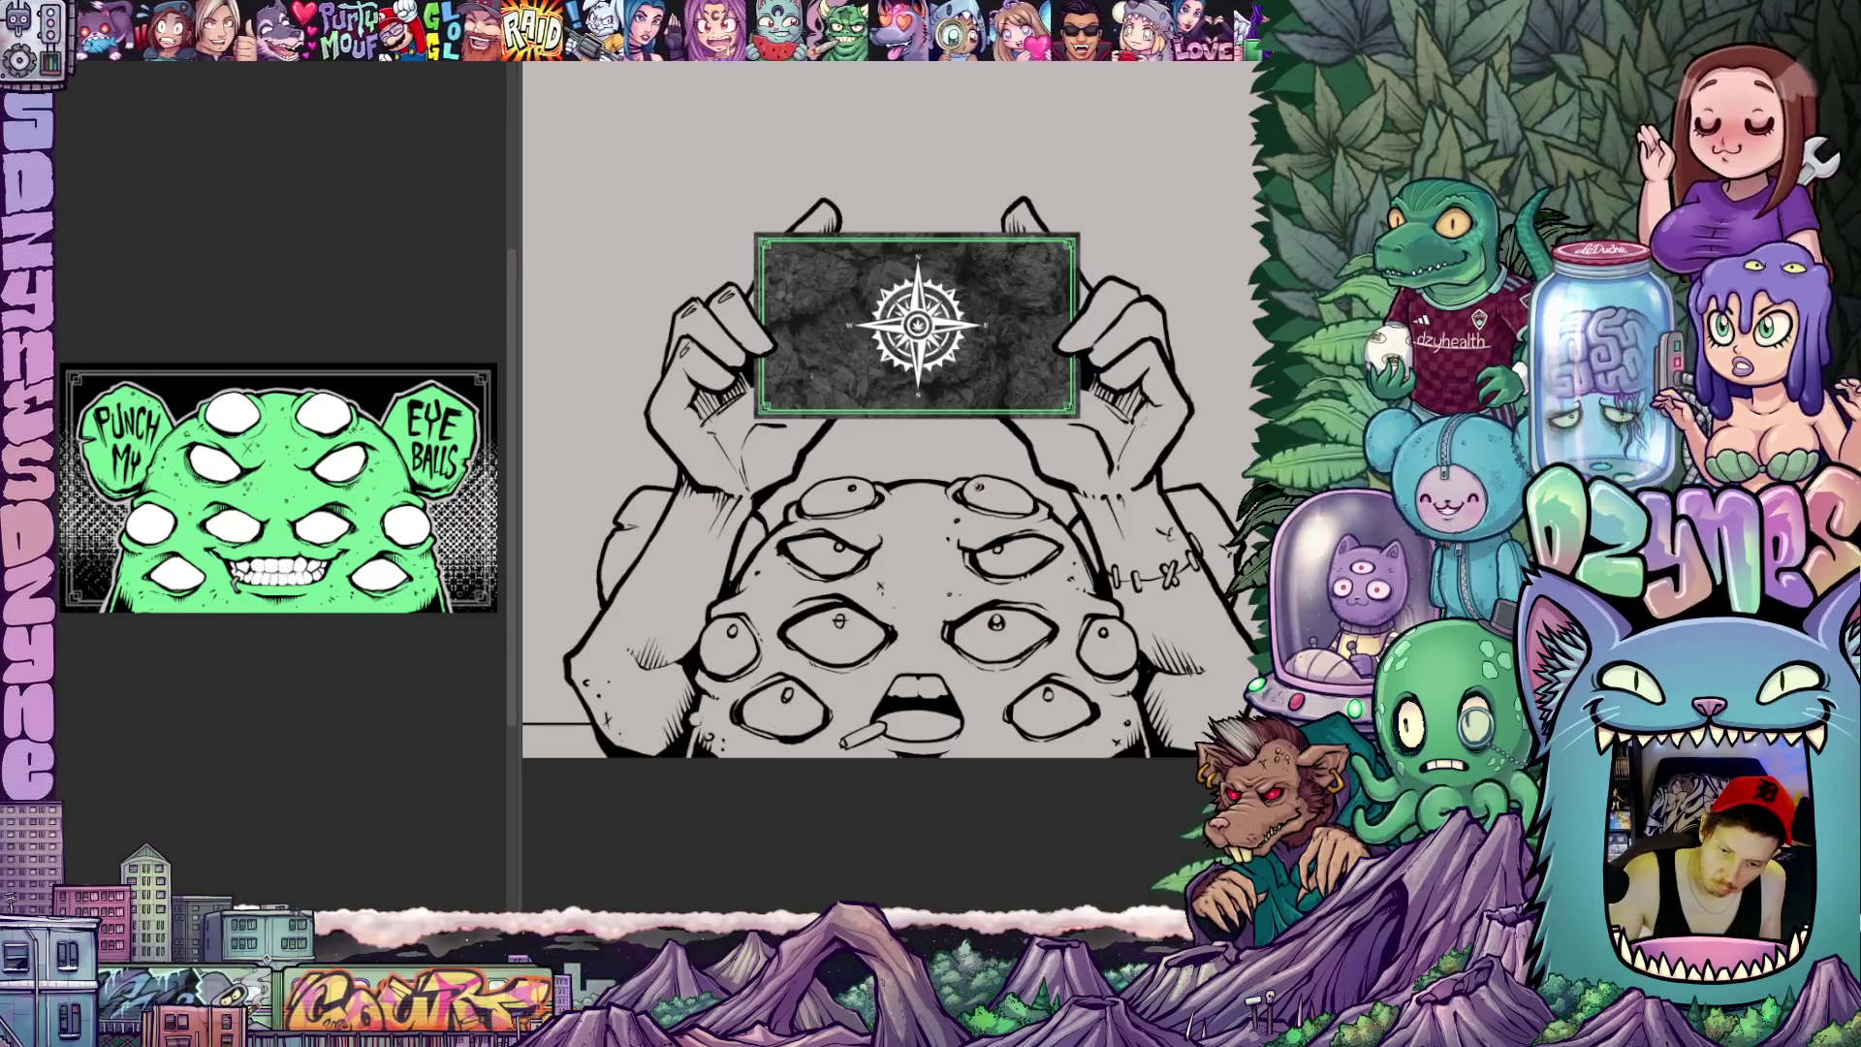
{"action": "mouse_move", "coordinate": [1024, 642]}
{"action": "left_mouse_down"}
{"action": "mouse_move", "coordinate": [1052, 682]}
{"action": "mouse_move", "coordinate": [1083, 687]}
{"action": "mouse_move", "coordinate": [1018, 612]}
{"action": "left_mouse_up"}
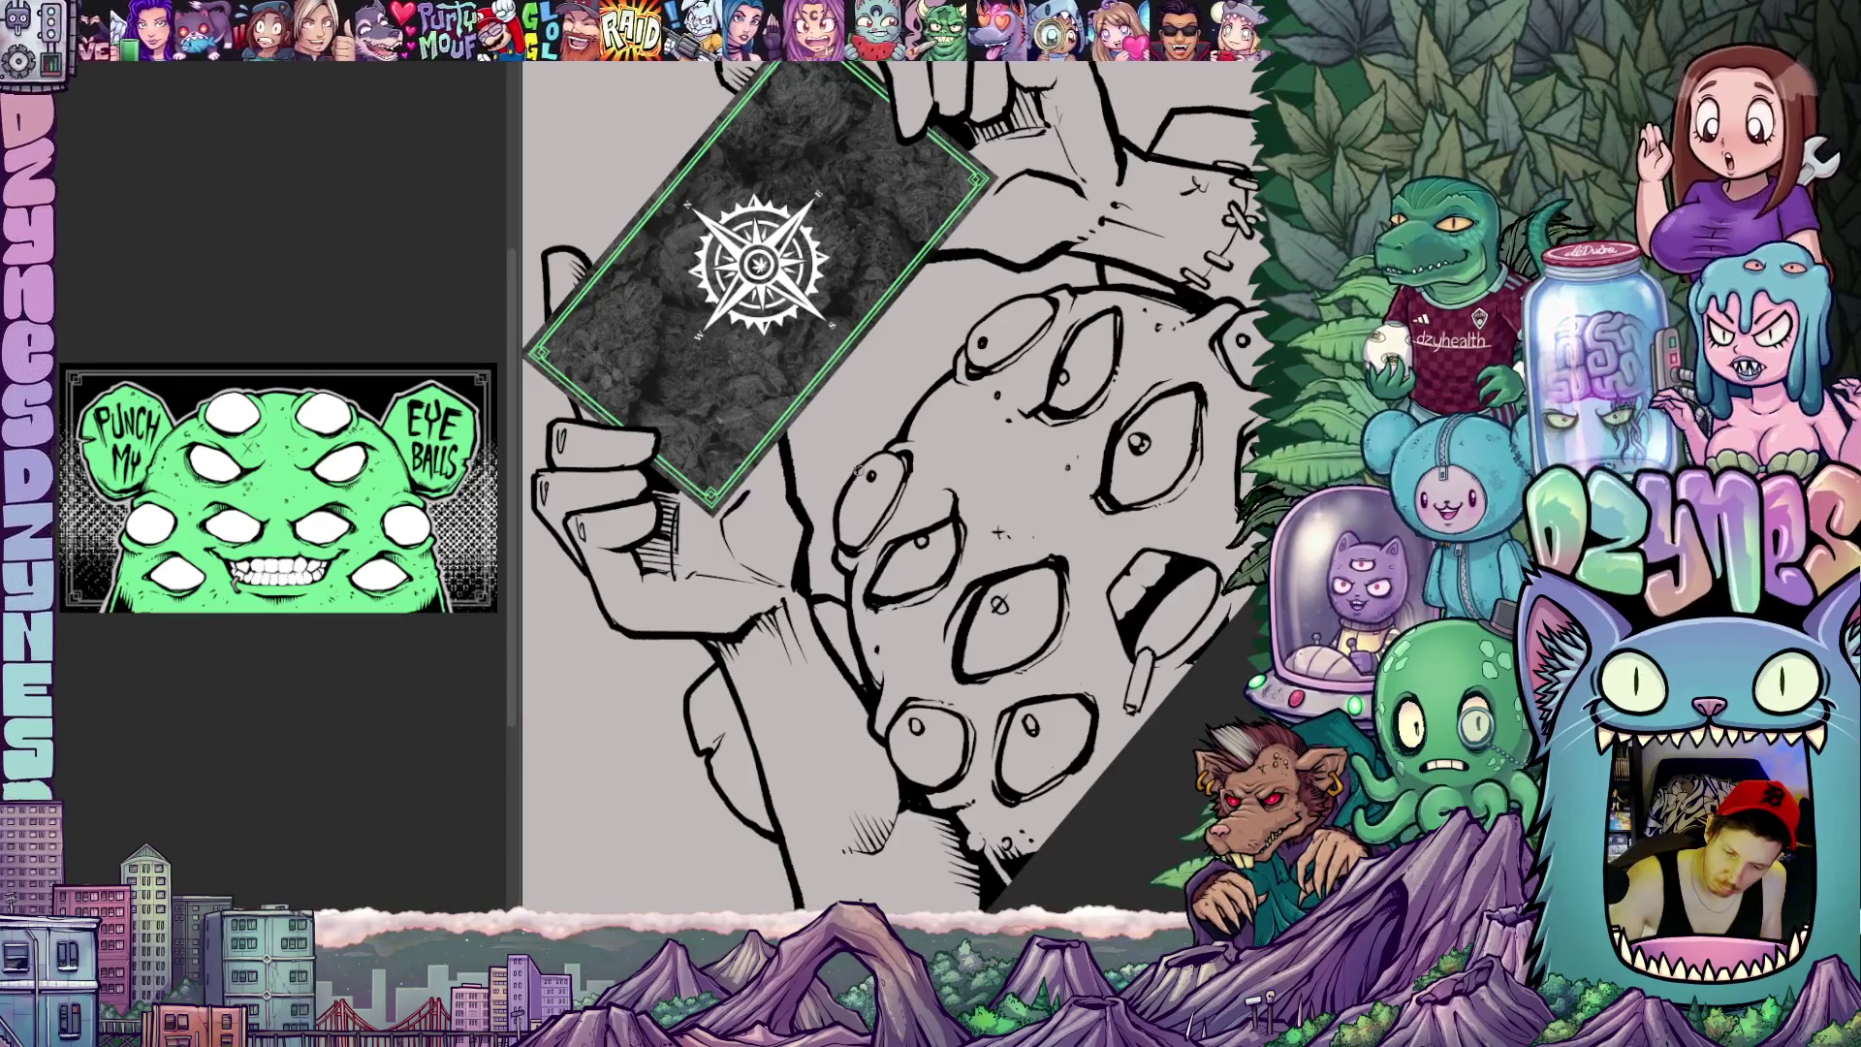
{"action": "left_click_drag", "start_coordinate": [997, 534], "coordinate": [926, 679]}
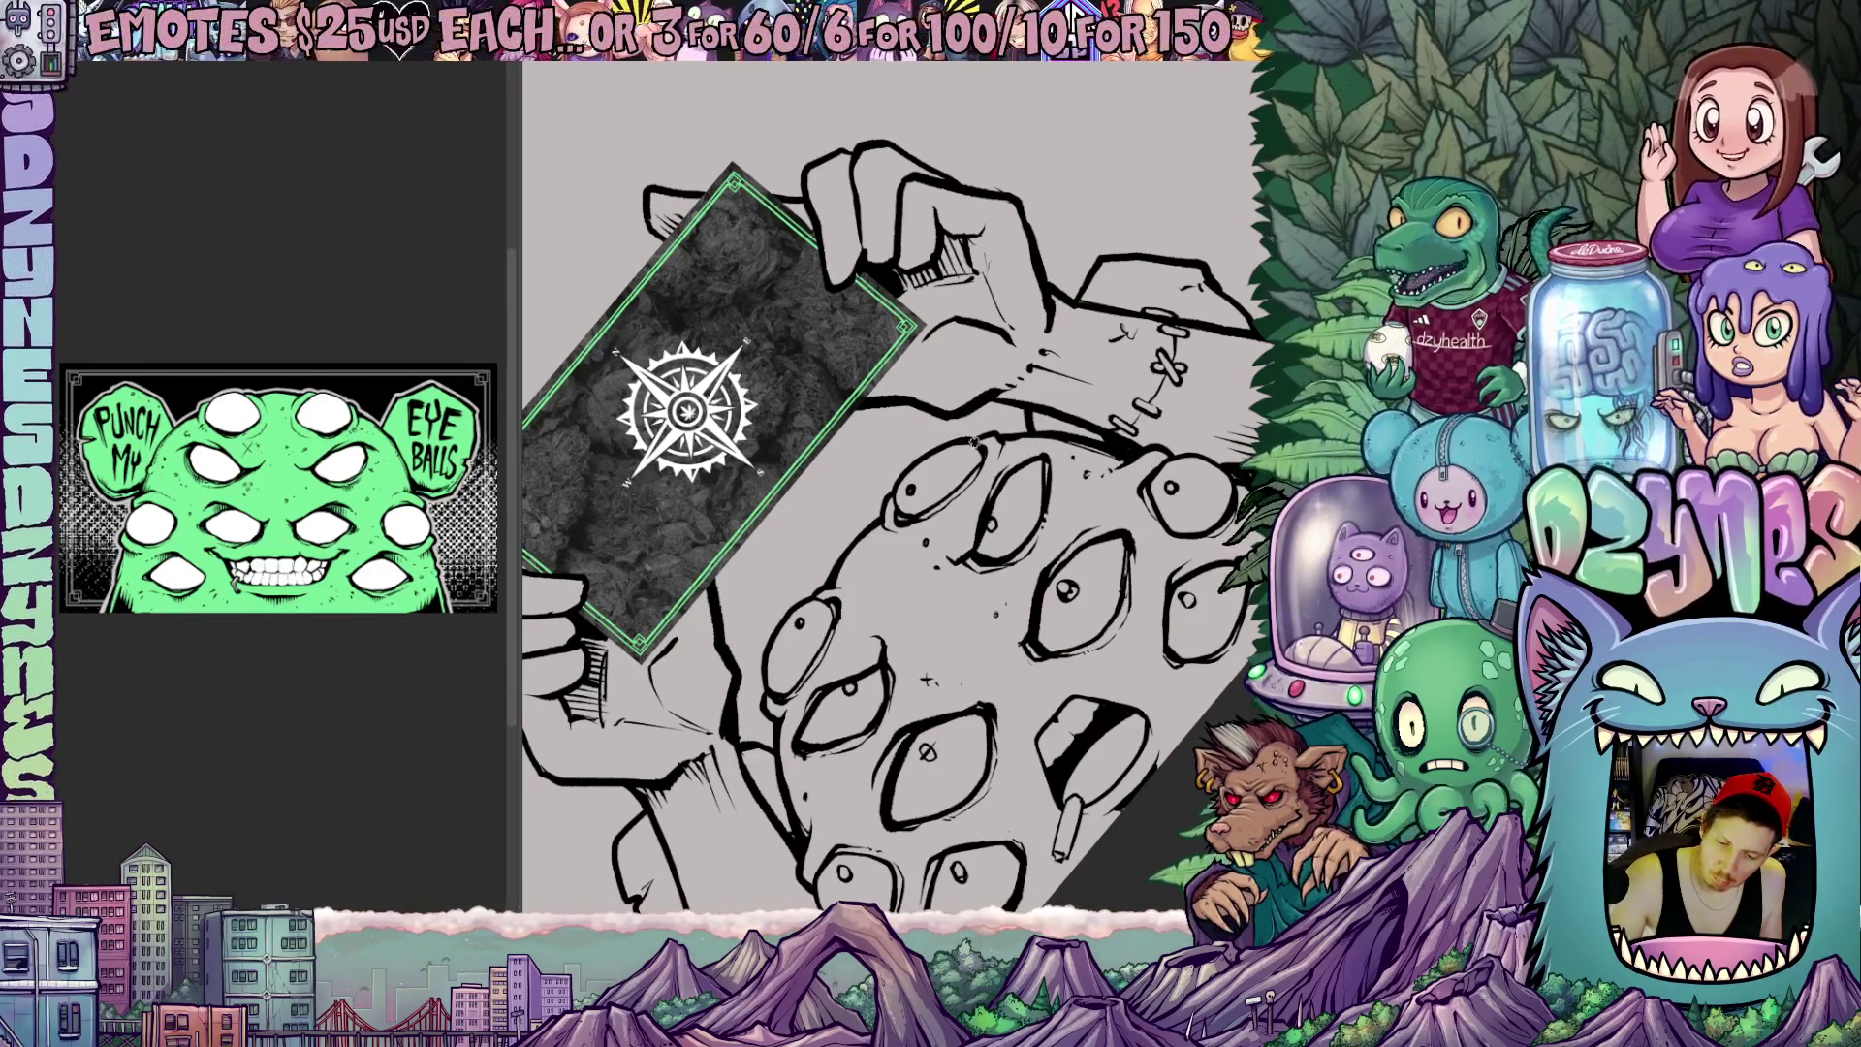
{"action": "left_click_drag", "start_coordinate": [927, 675], "coordinate": [1114, 660]}
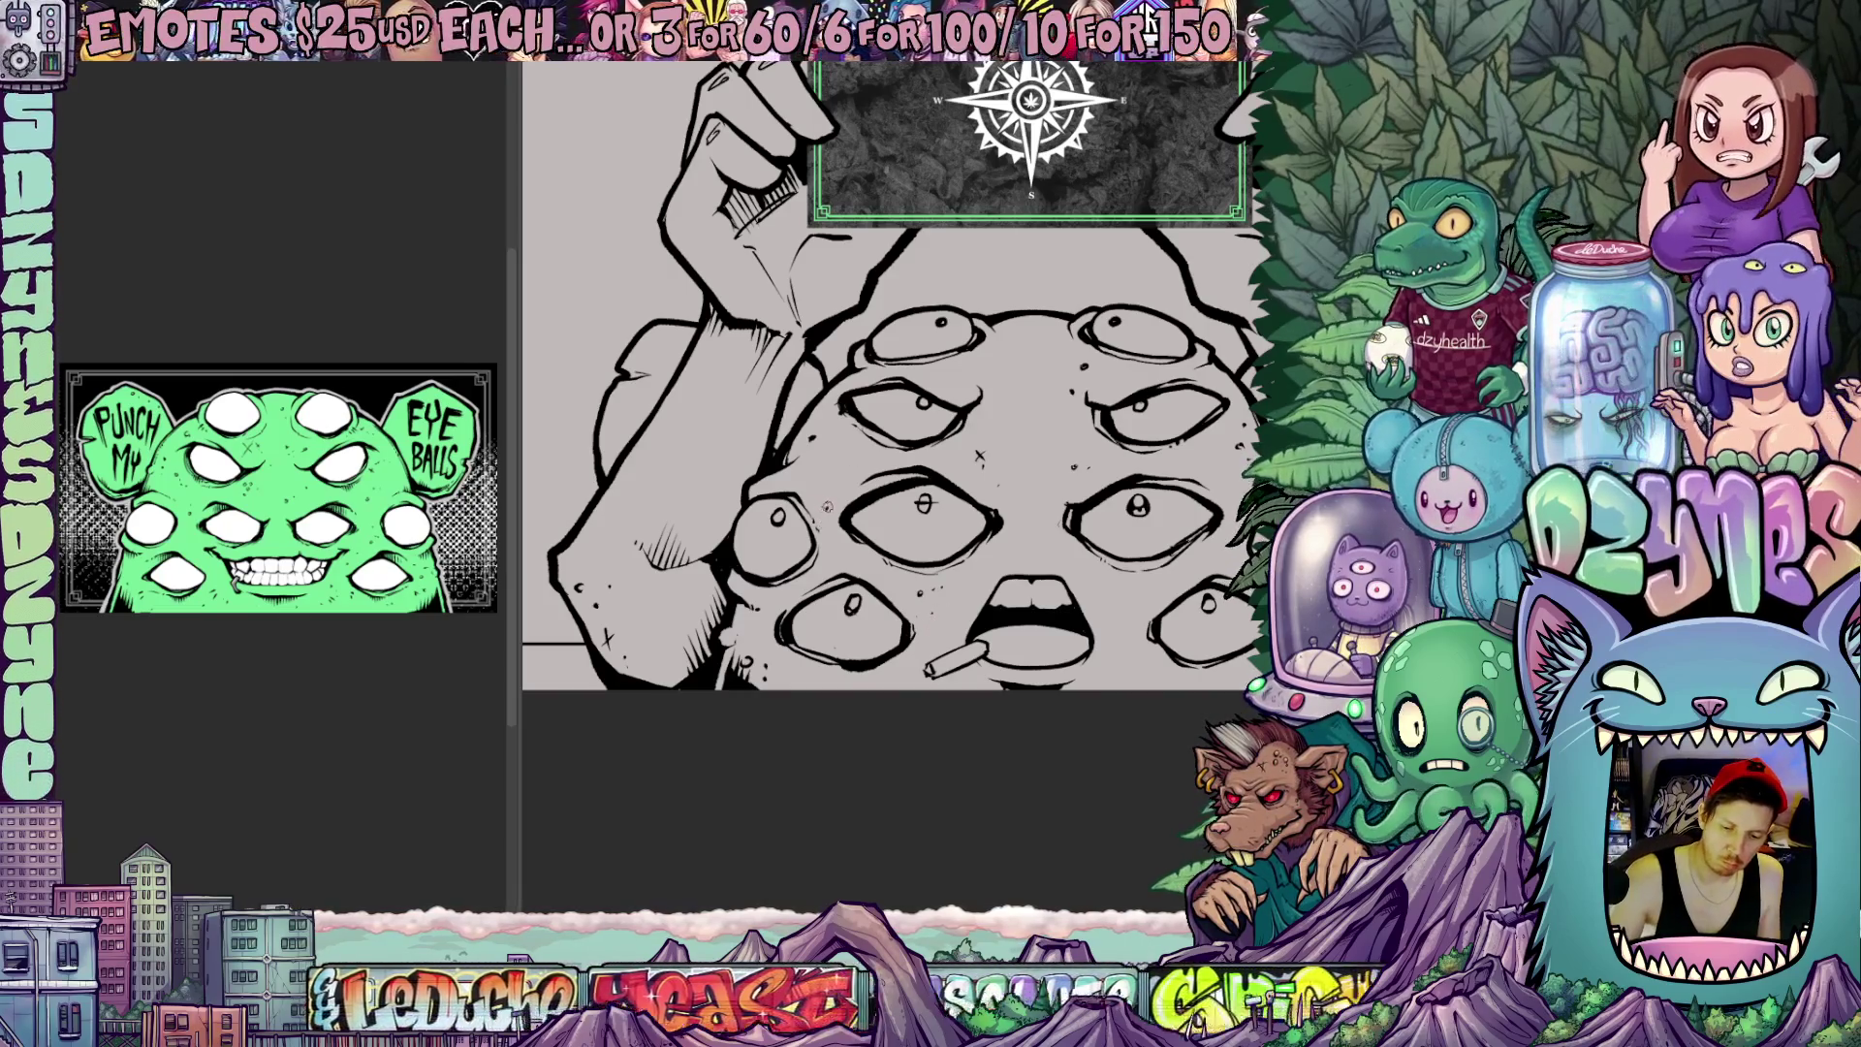
{"action": "scroll", "coordinate": [888, 375], "scroll_direction": "right", "scroll_amount": 5}
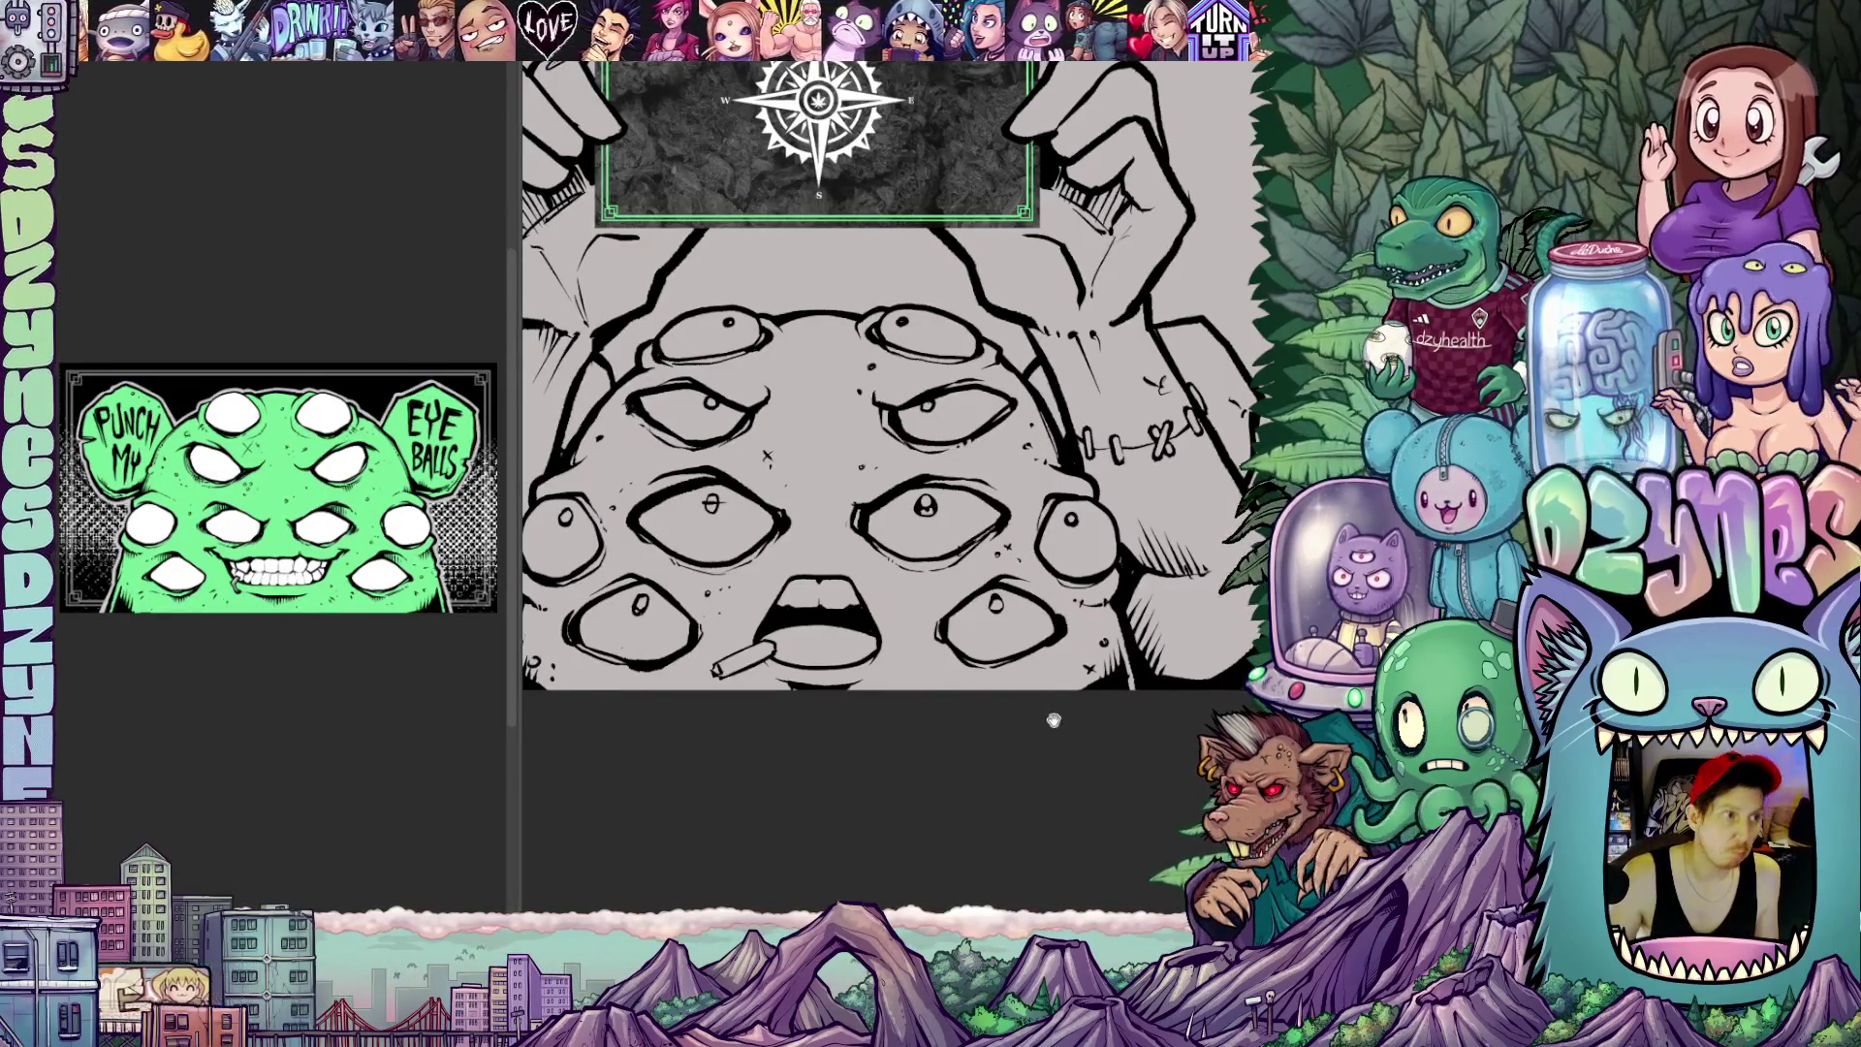
{"action": "mouse_move", "coordinate": [1053, 720]}
{"action": "left_mouse_down"}
{"action": "mouse_move", "coordinate": [1073, 685]}
{"action": "mouse_move", "coordinate": [1095, 700]}
{"action": "left_mouse_up"}
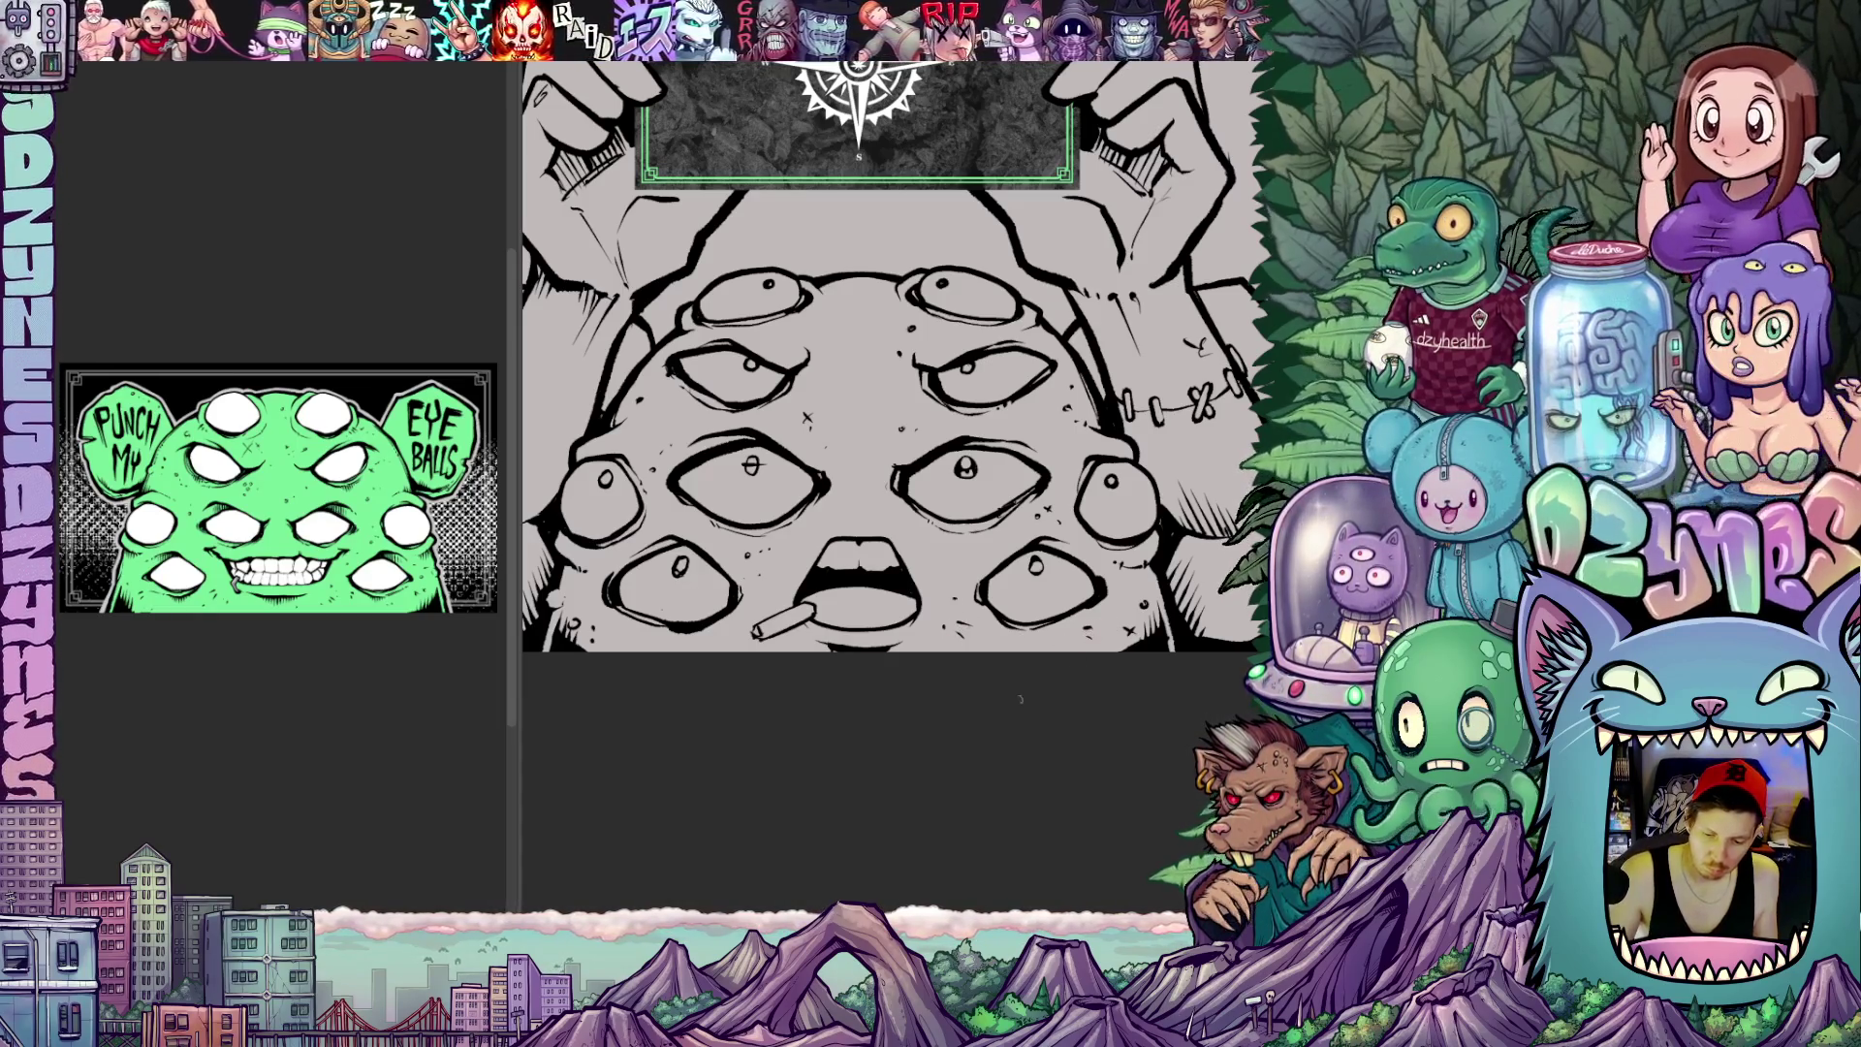
{"action": "scroll", "coordinate": [1037, 689], "scroll_direction": "up", "scroll_amount": 2}
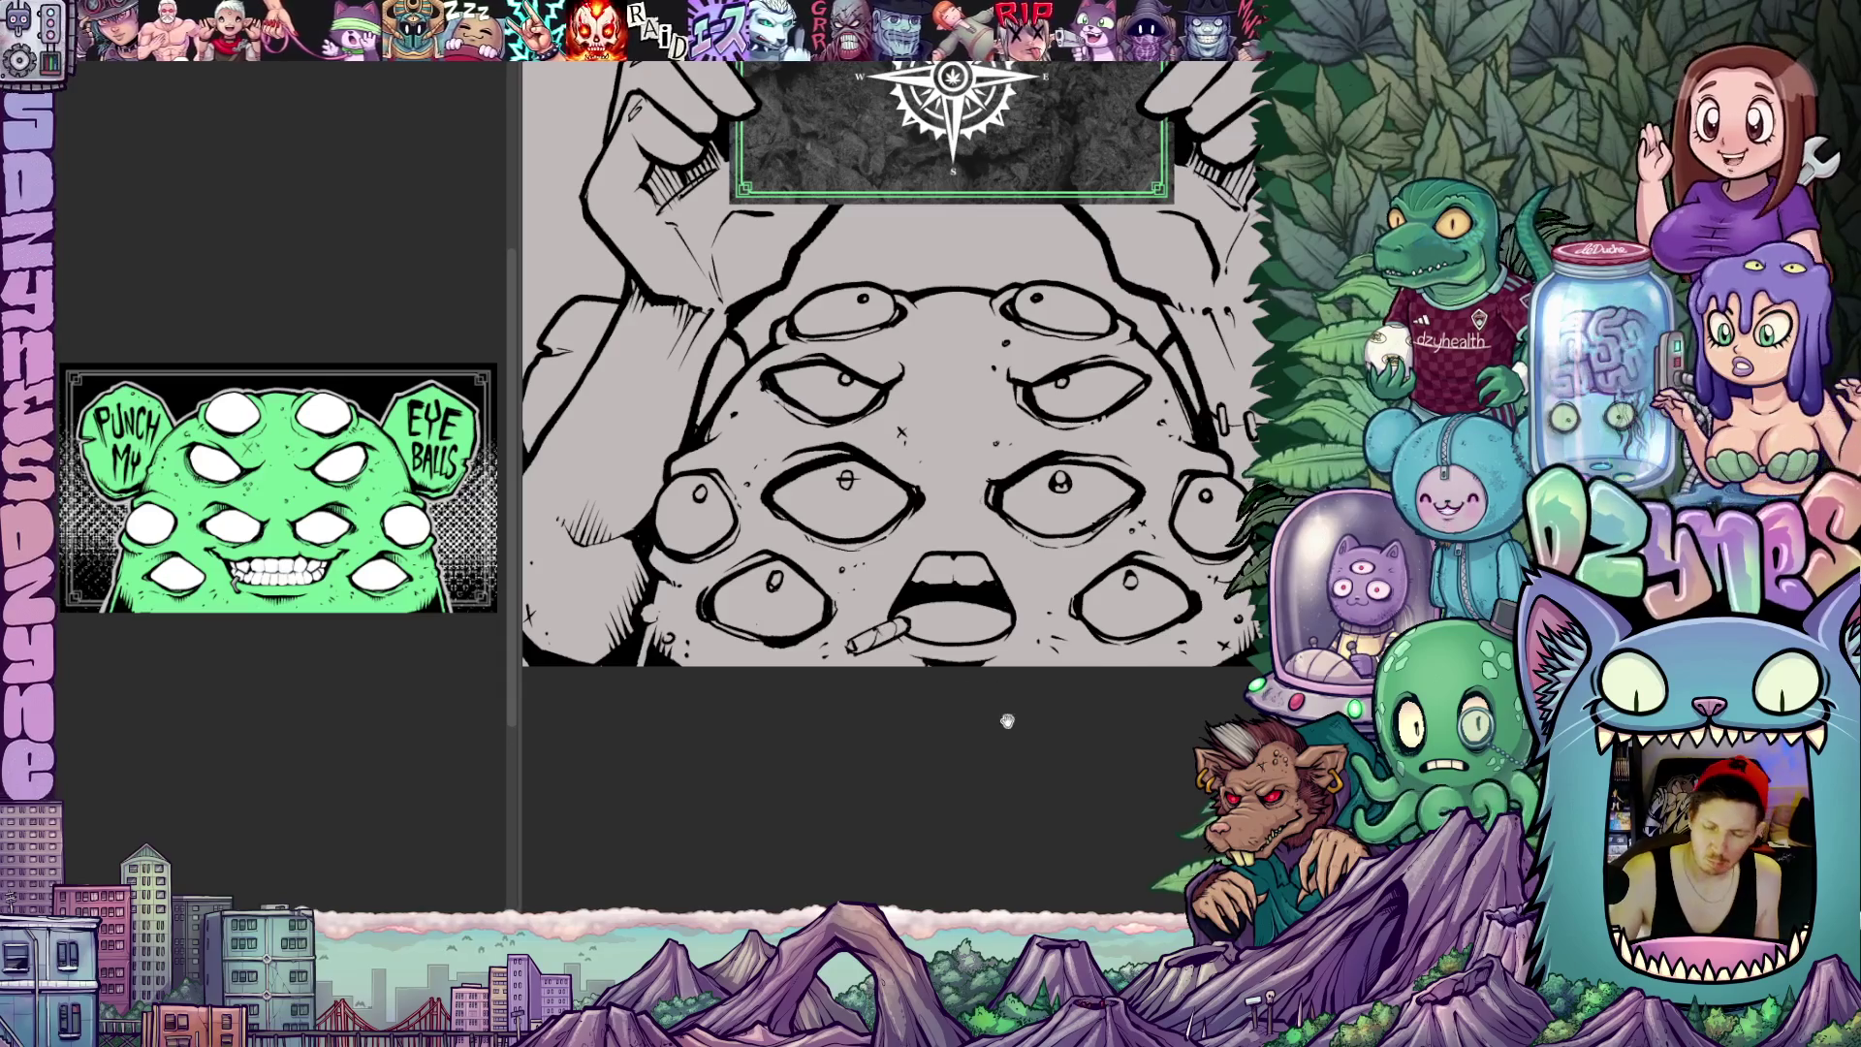
{"action": "scroll", "coordinate": [1006, 719], "scroll_direction": "up", "scroll_amount": 1}
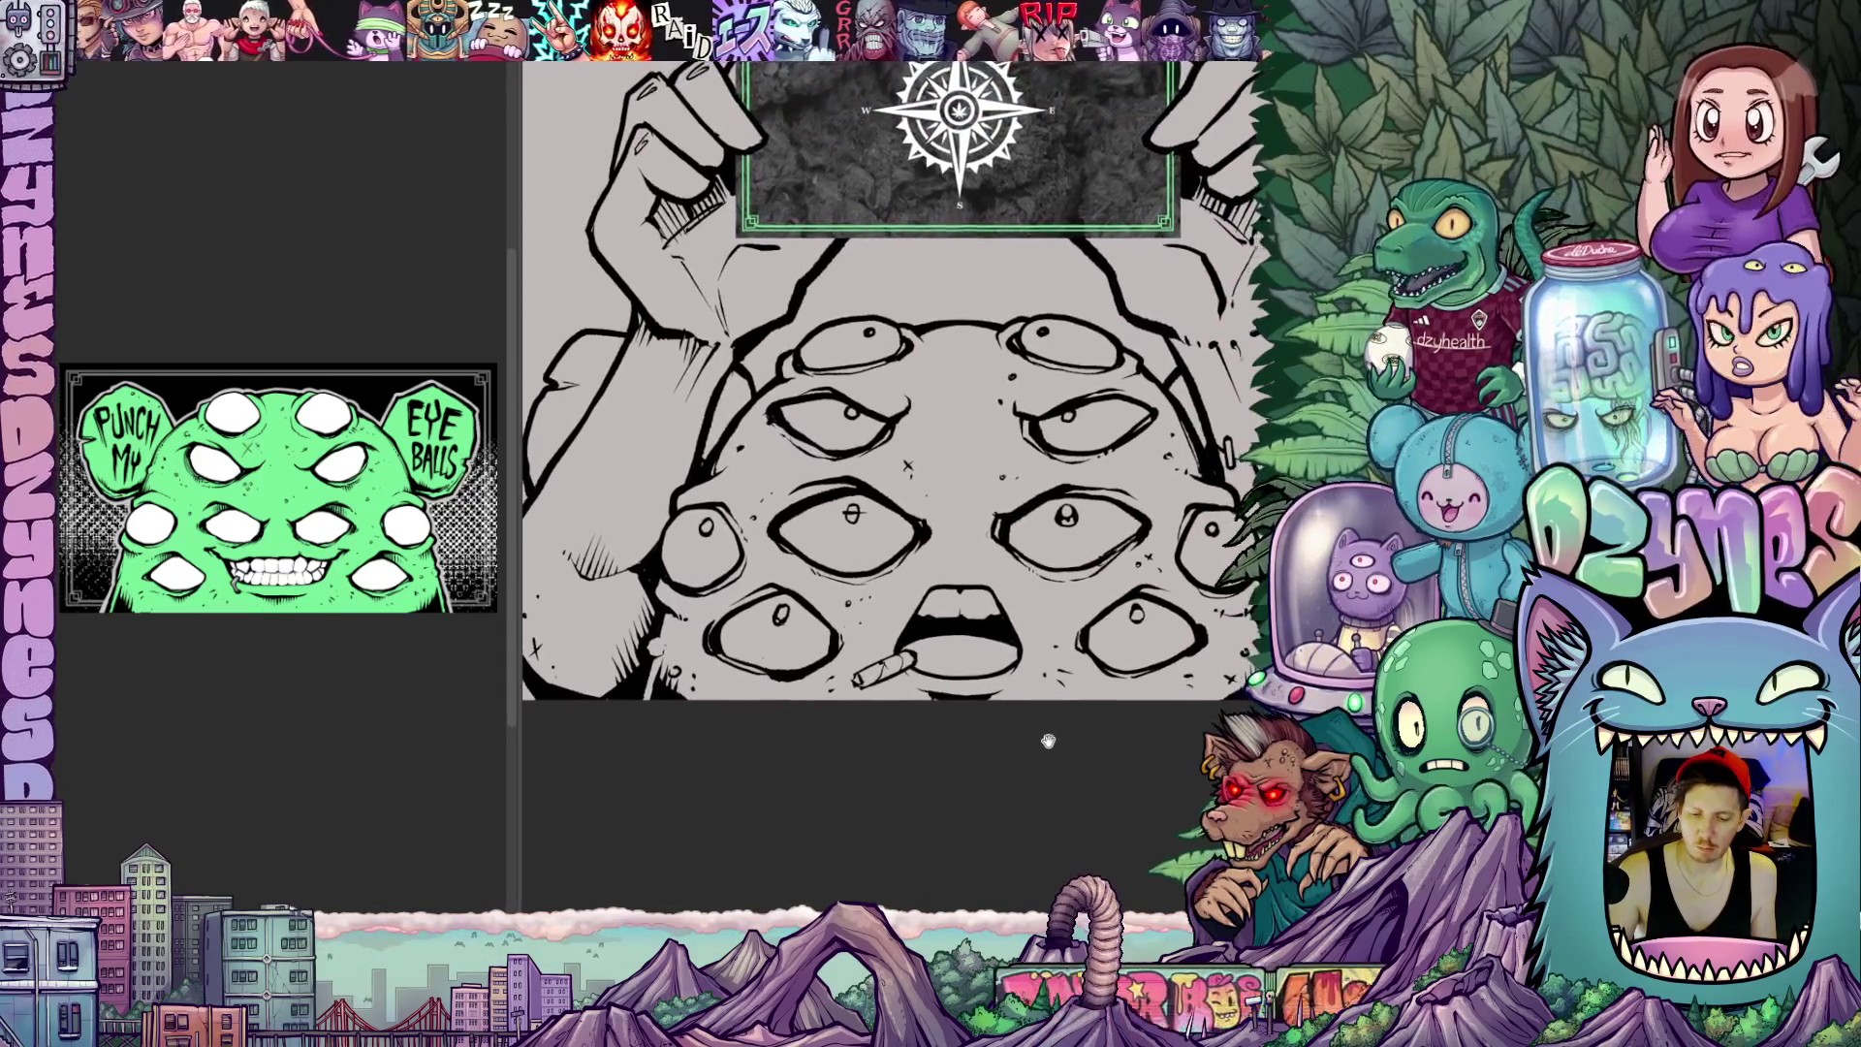
{"action": "left_click_drag", "start_coordinate": [1047, 740], "coordinate": [963, 676]}
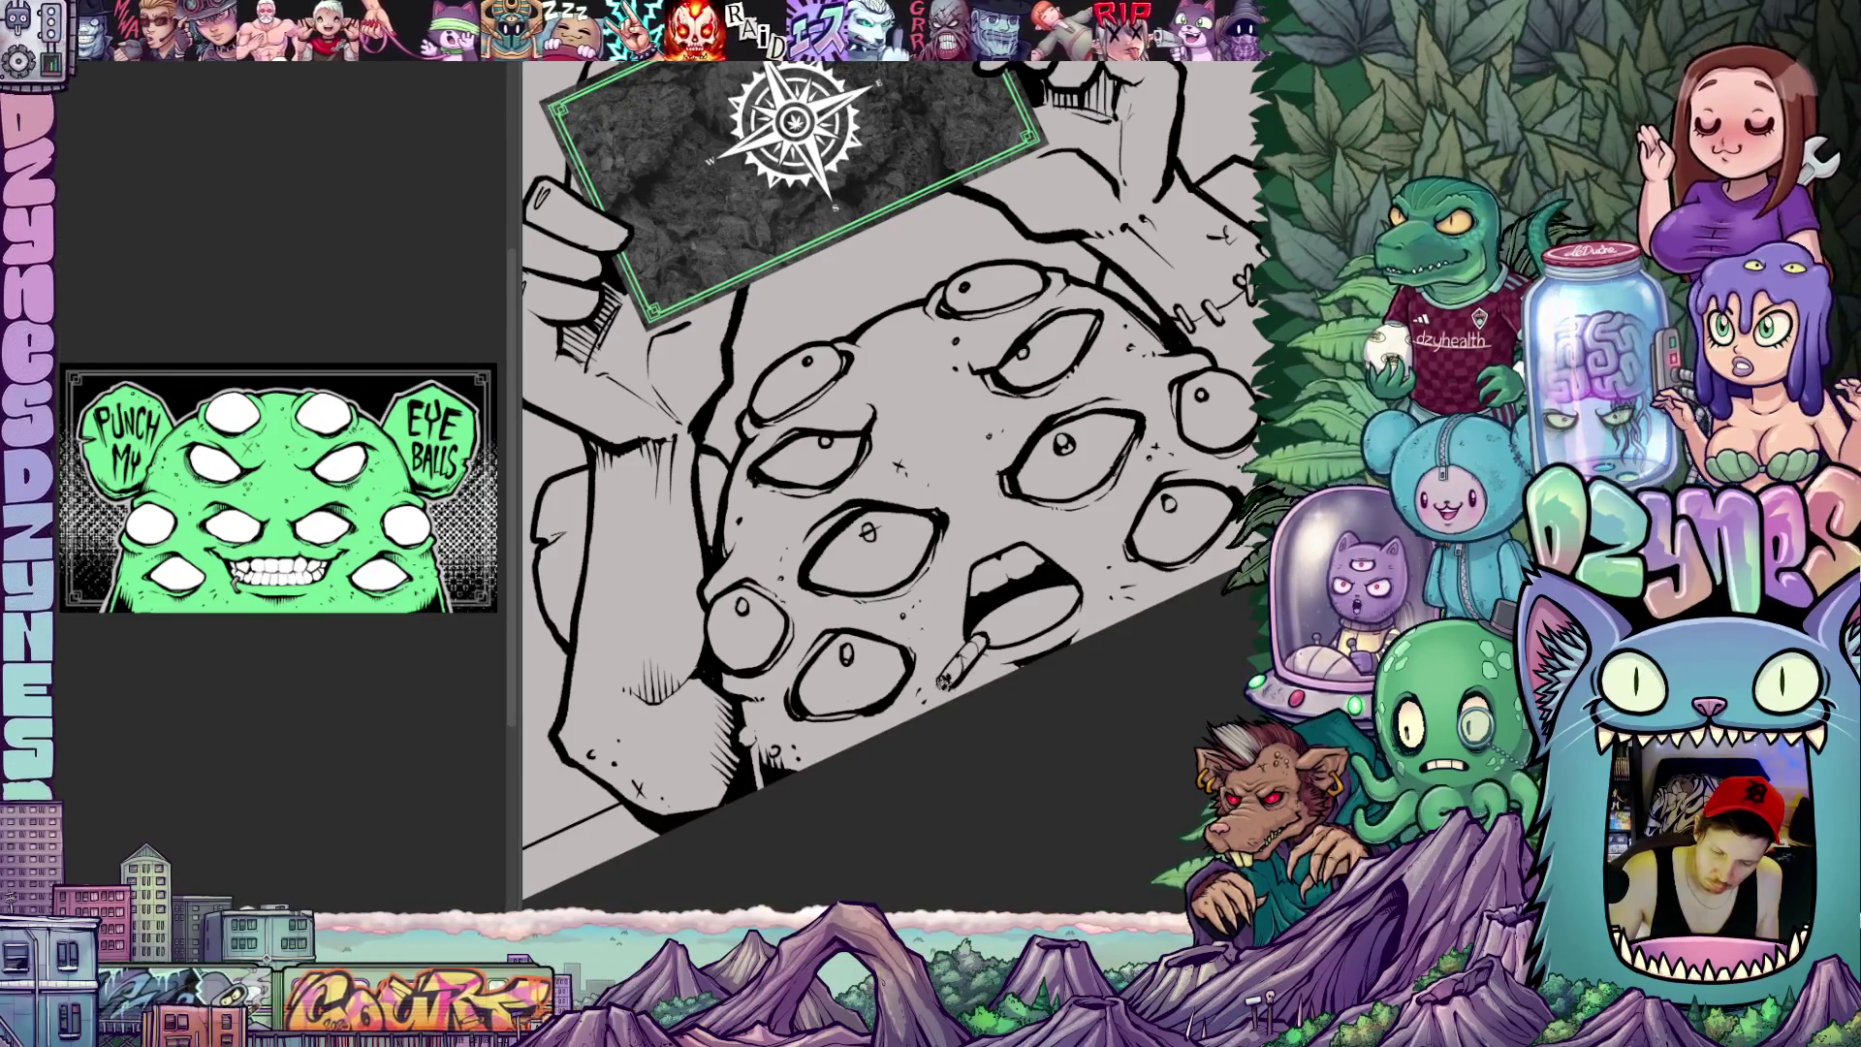
{"action": "mouse_move", "coordinate": [946, 683]}
{"action": "left_mouse_down"}
{"action": "mouse_move", "coordinate": [1094, 786]}
{"action": "mouse_move", "coordinate": [1128, 756]}
{"action": "left_mouse_up"}
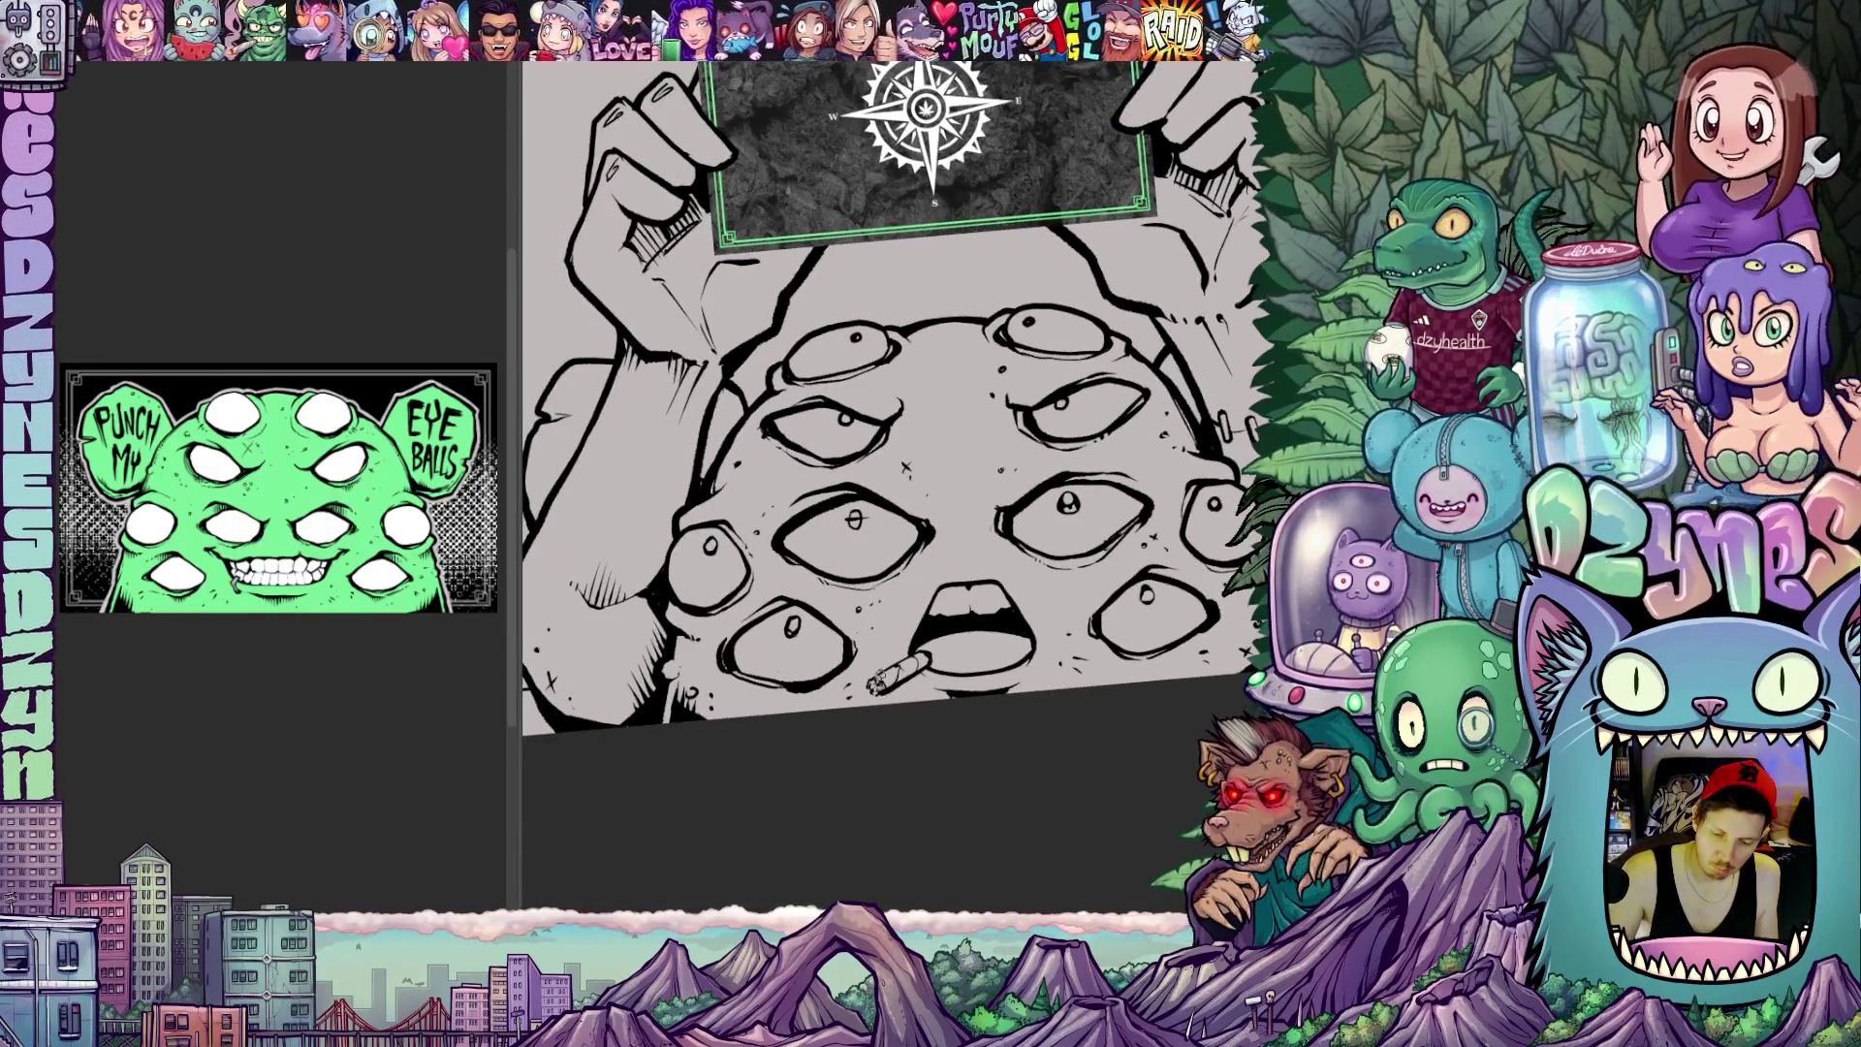
{"action": "scroll", "coordinate": [1023, 757], "scroll_direction": "down", "scroll_amount": 5}
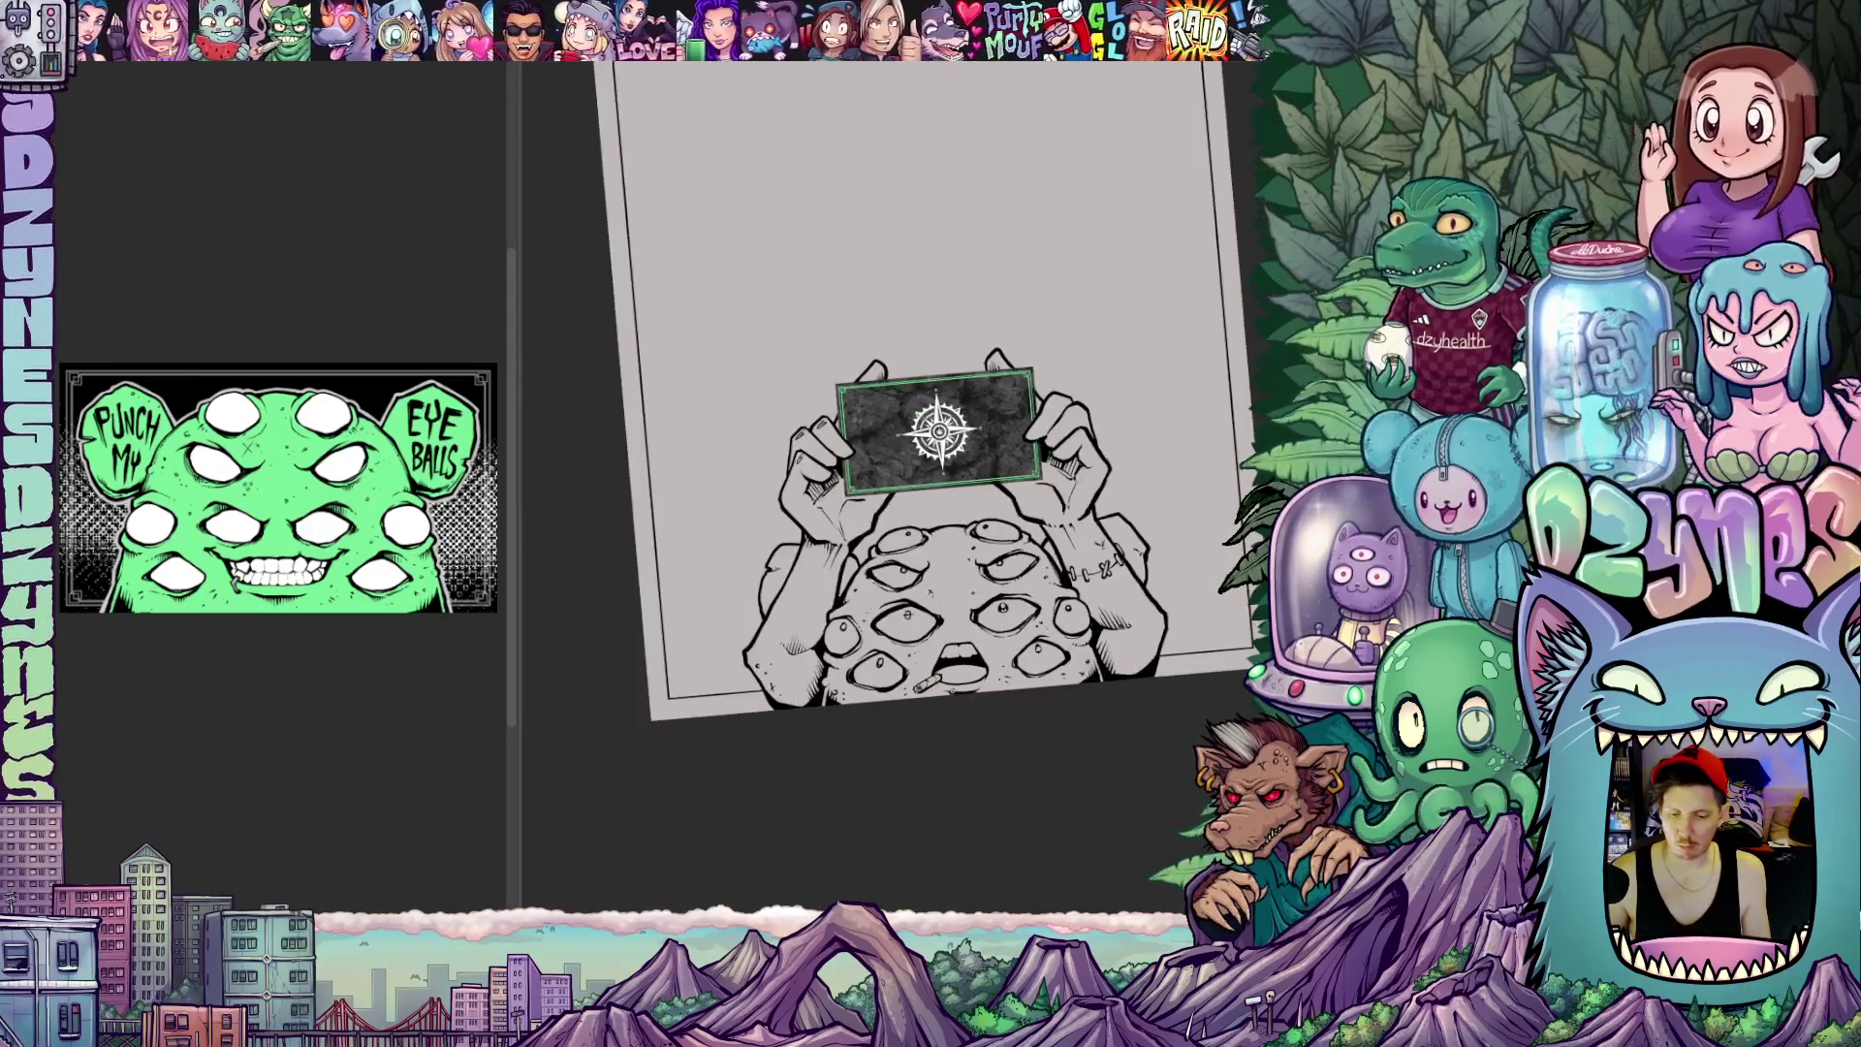
{"action": "mouse_move", "coordinate": [980, 789]}
{"action": "left_mouse_down"}
{"action": "mouse_move", "coordinate": [1010, 817]}
{"action": "mouse_move", "coordinate": [1005, 772]}
{"action": "mouse_move", "coordinate": [936, 773]}
{"action": "left_mouse_up"}
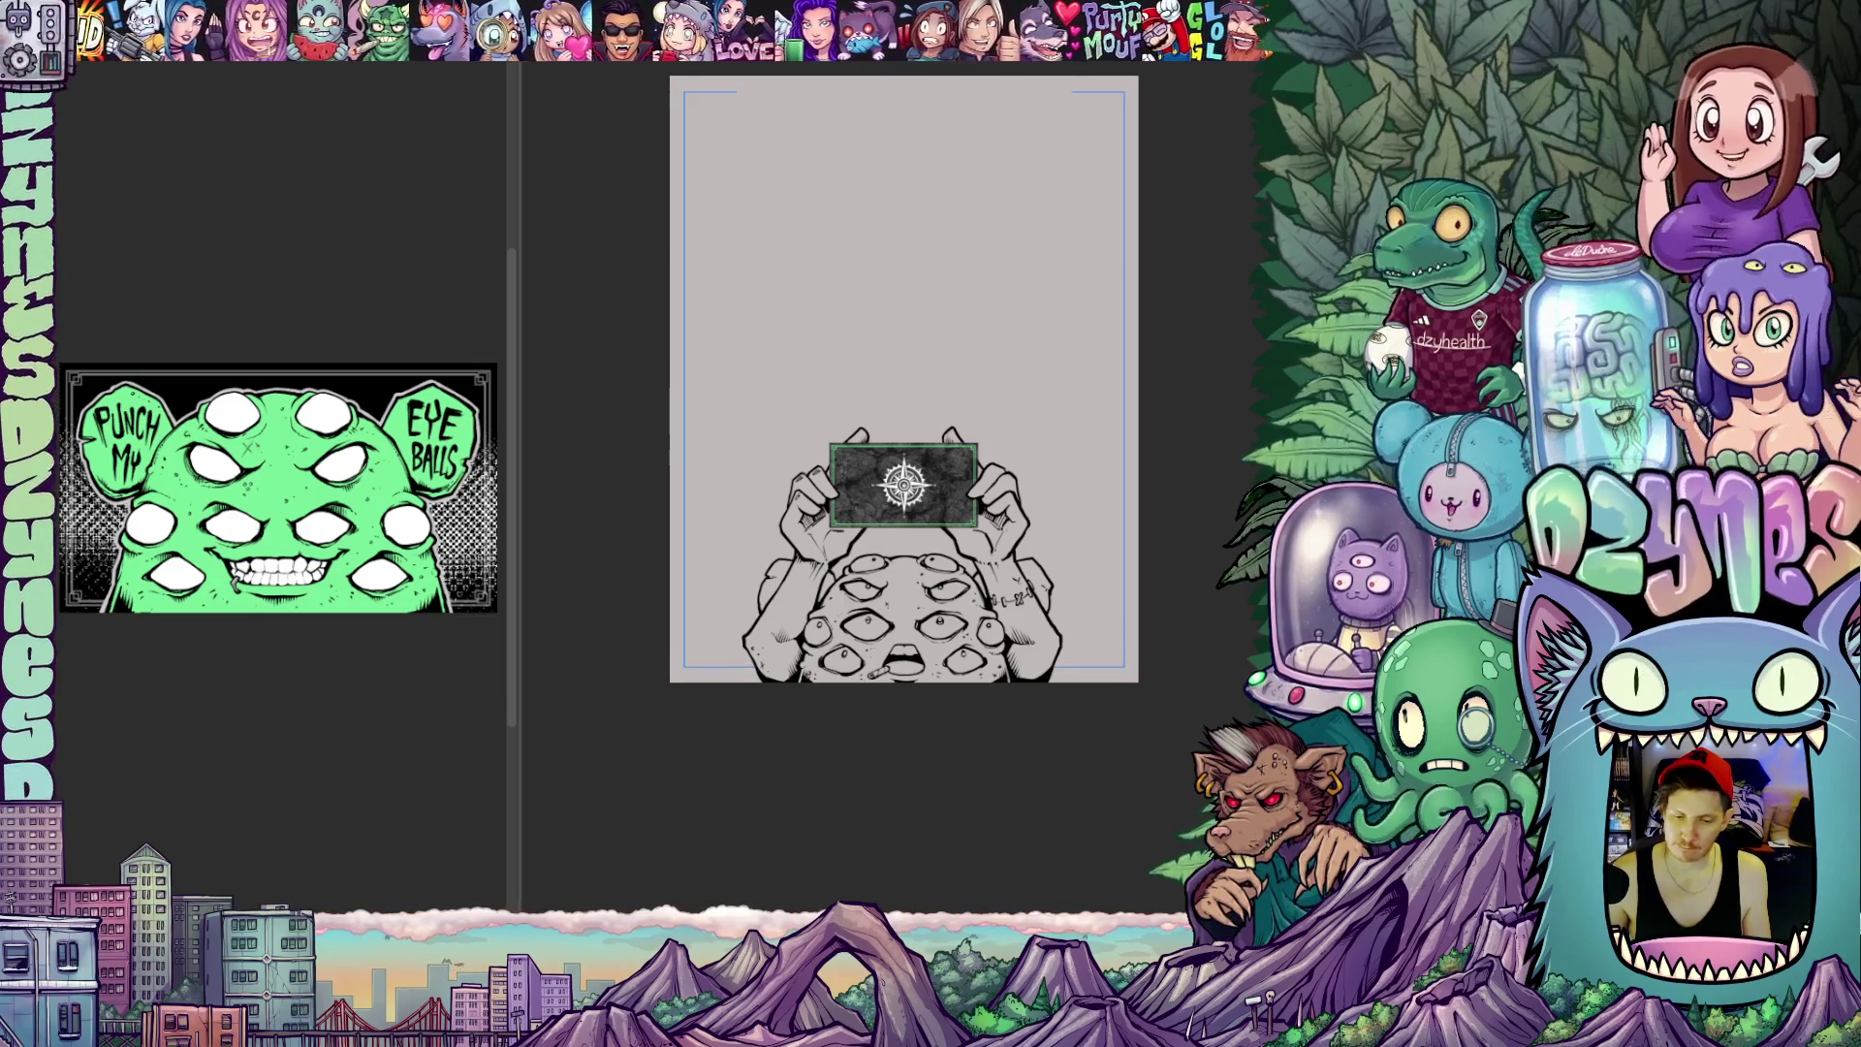
Switch the drawing colour to red in the colour settings and confirm
{"action": "left_click", "coordinate": [664, 684]}
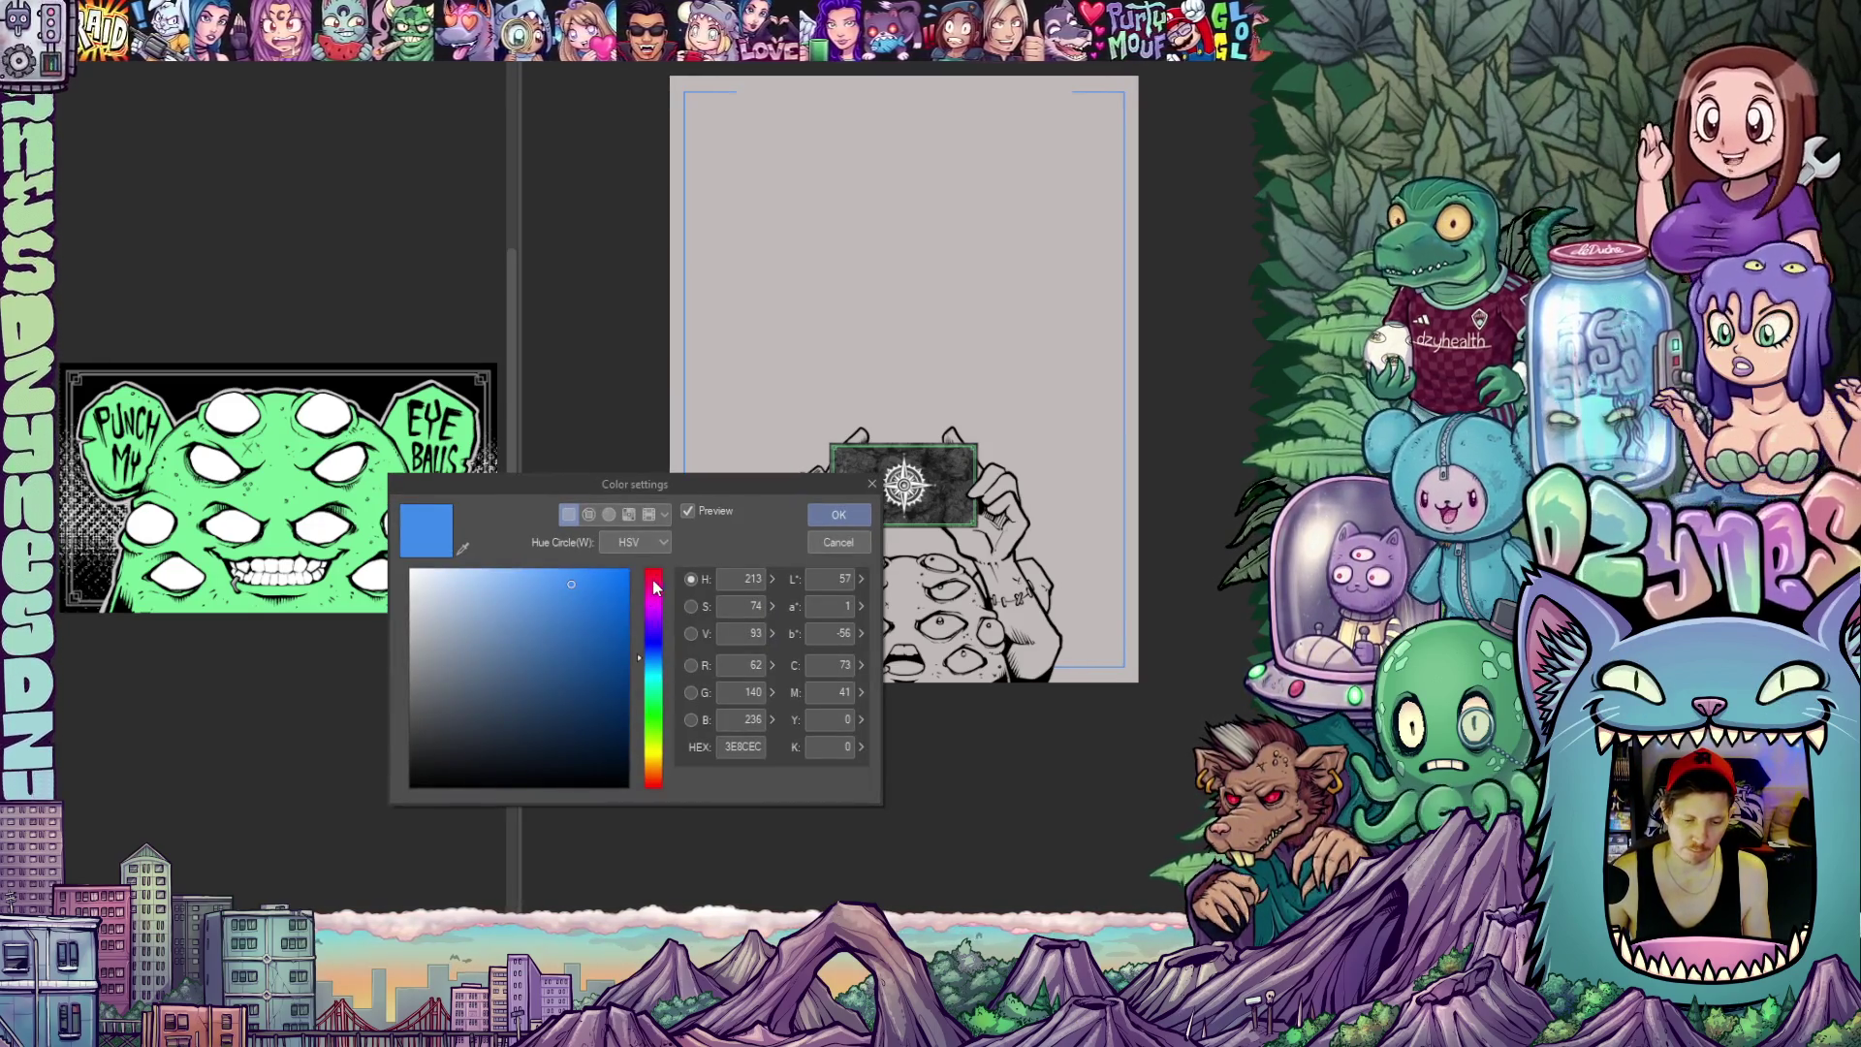
{"action": "left_click", "coordinate": [654, 583]}
{"action": "left_click", "coordinate": [838, 515]}
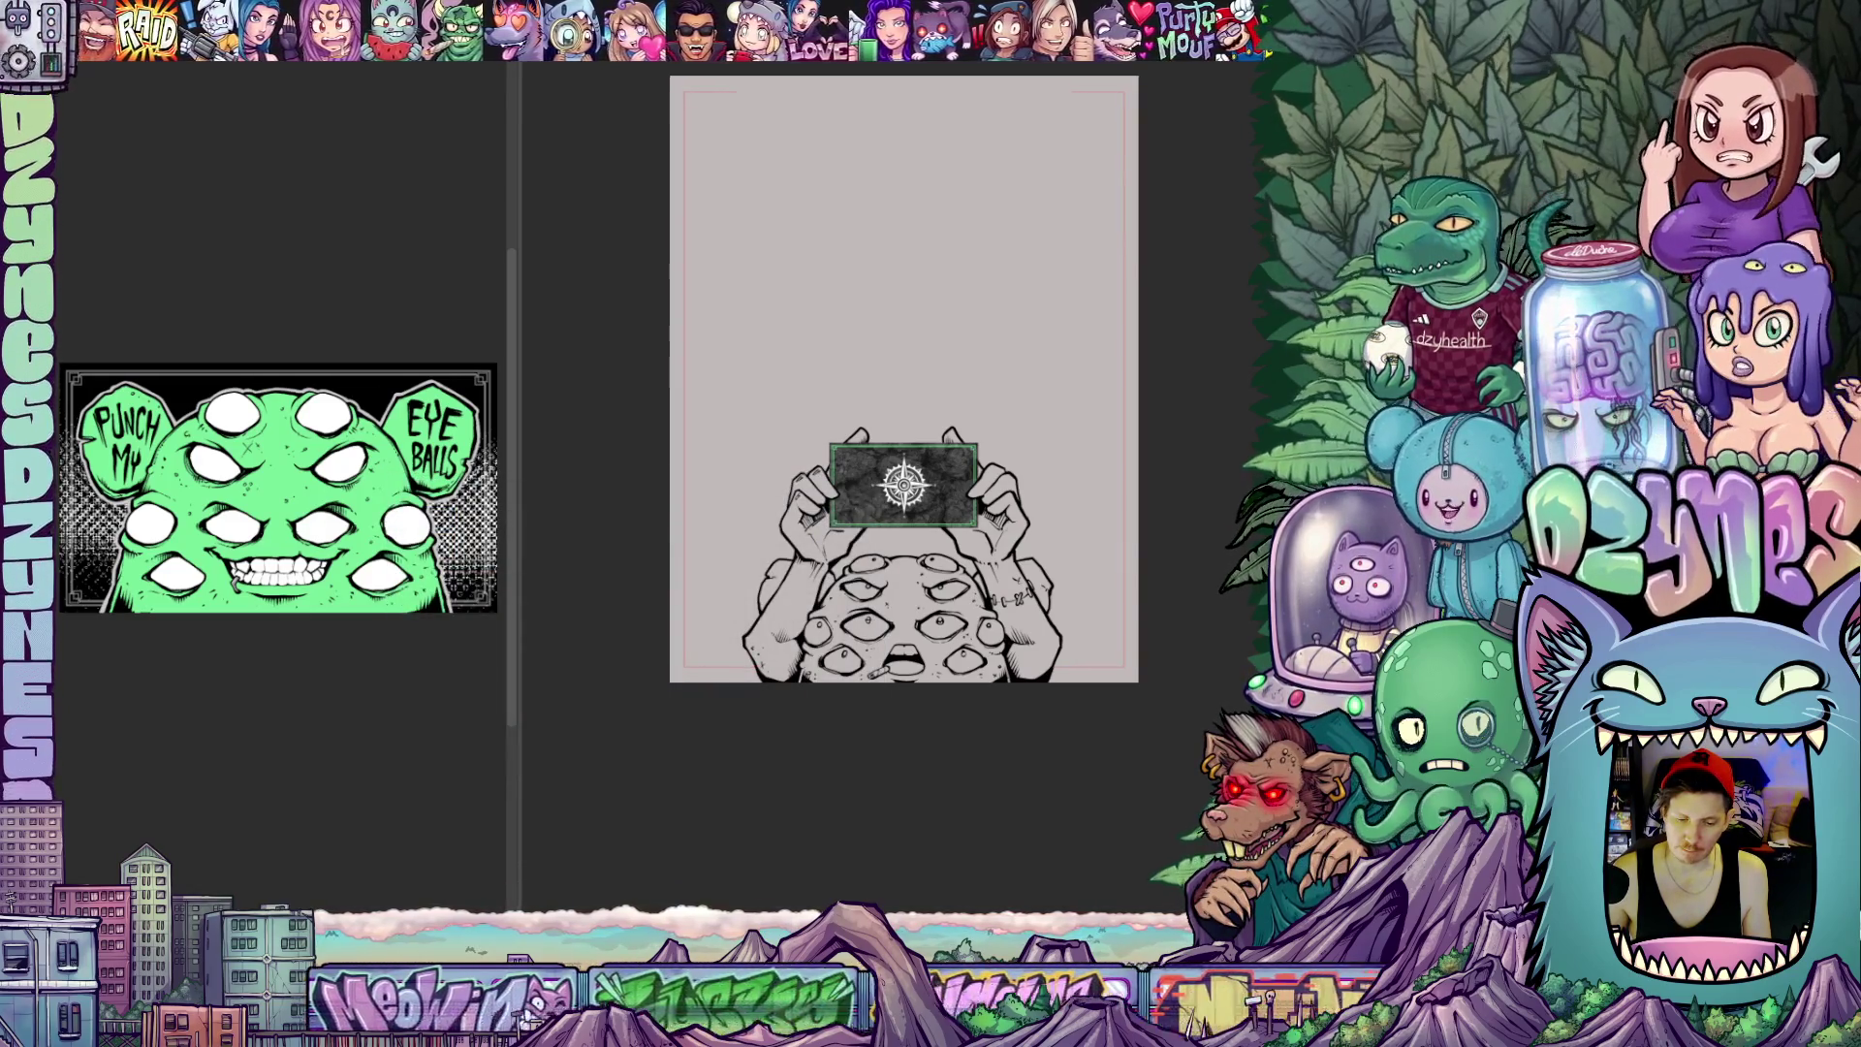
{"action": "scroll", "coordinate": [905, 385], "scroll_direction": "up", "scroll_amount": 2}
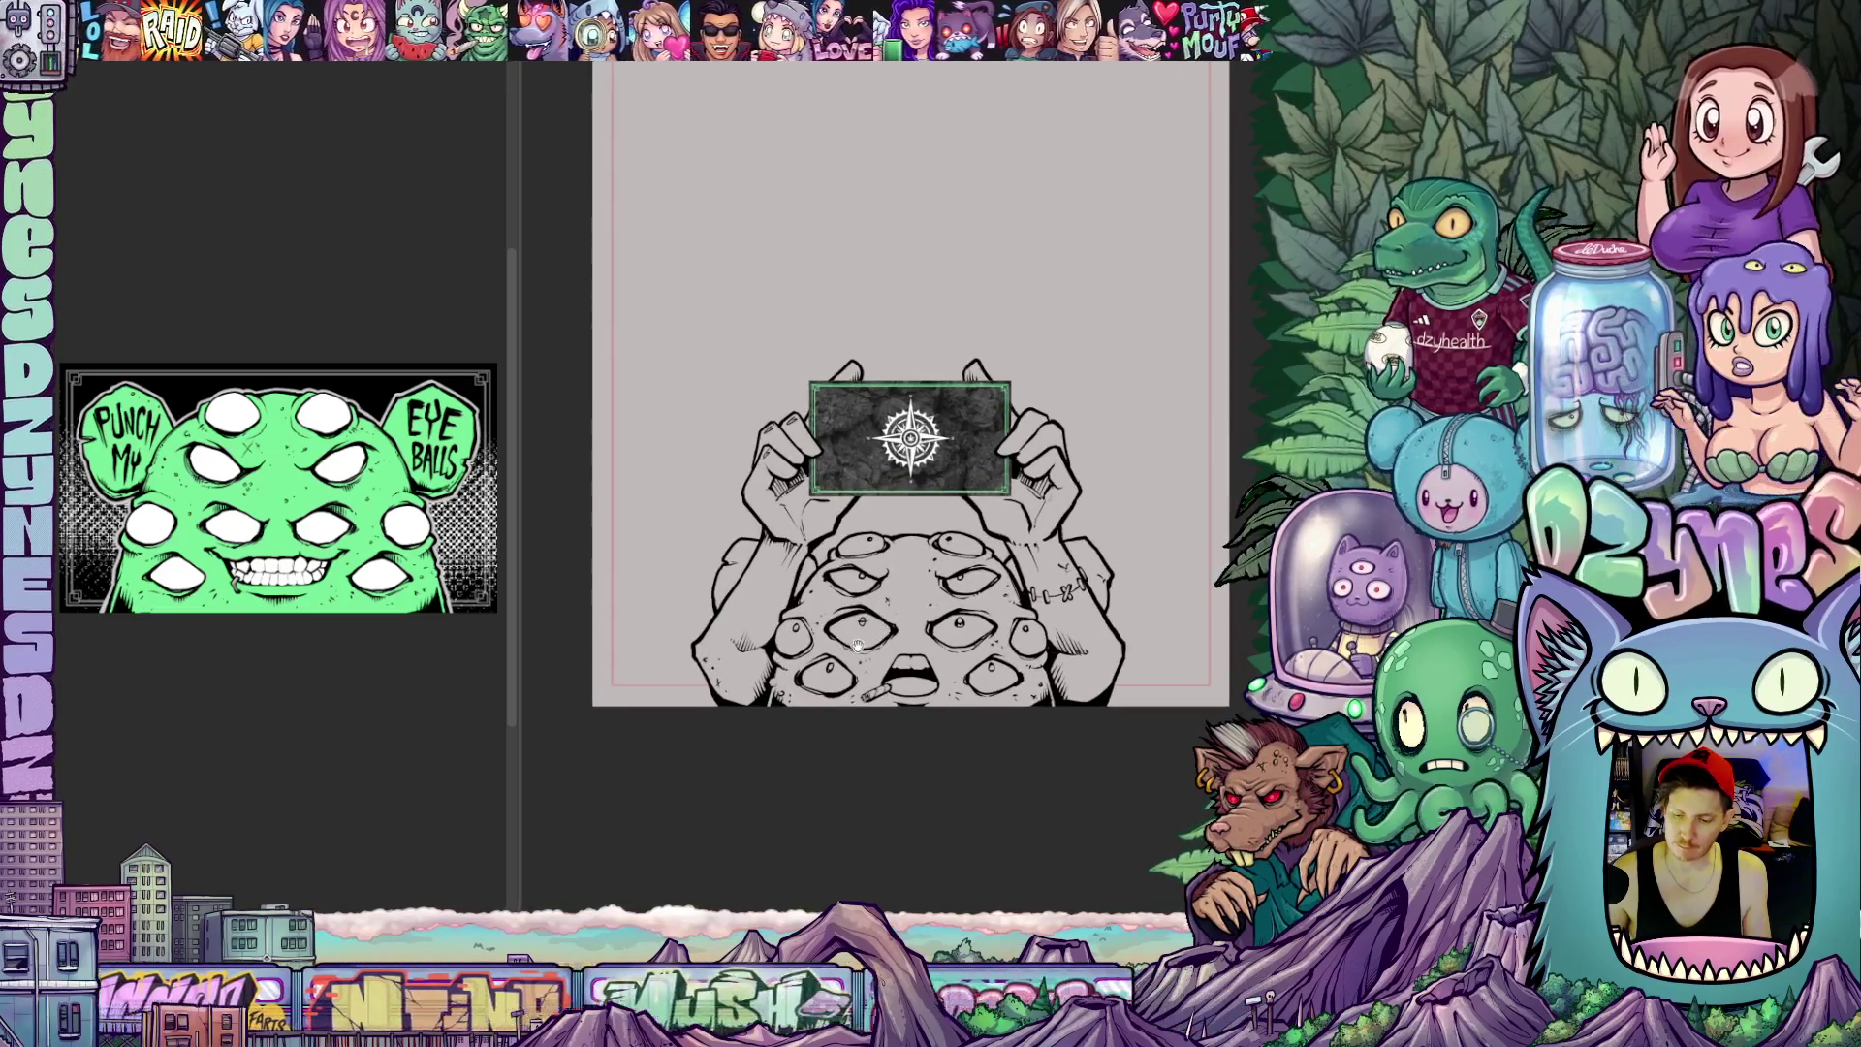
{"action": "left_click_drag", "start_coordinate": [633, 418], "coordinate": [710, 533]}
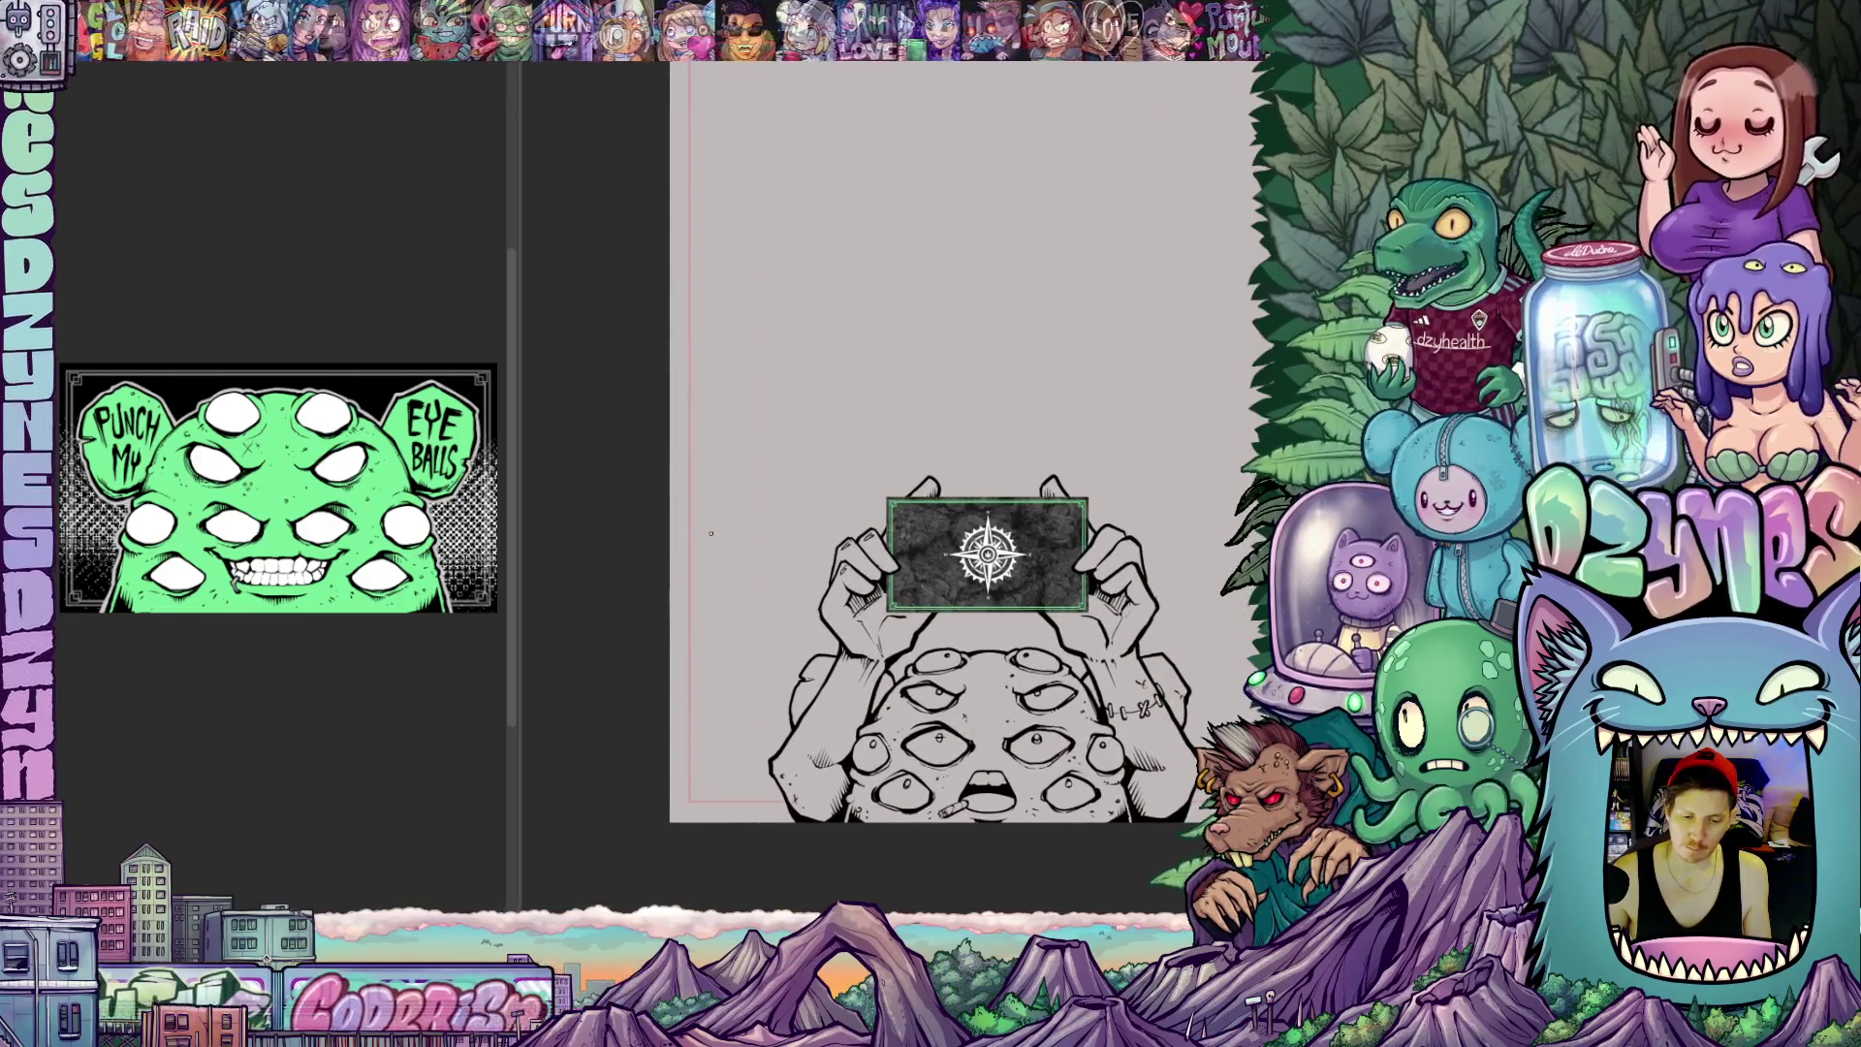
{"action": "scroll", "coordinate": [712, 534], "scroll_direction": "up", "scroll_amount": 2}
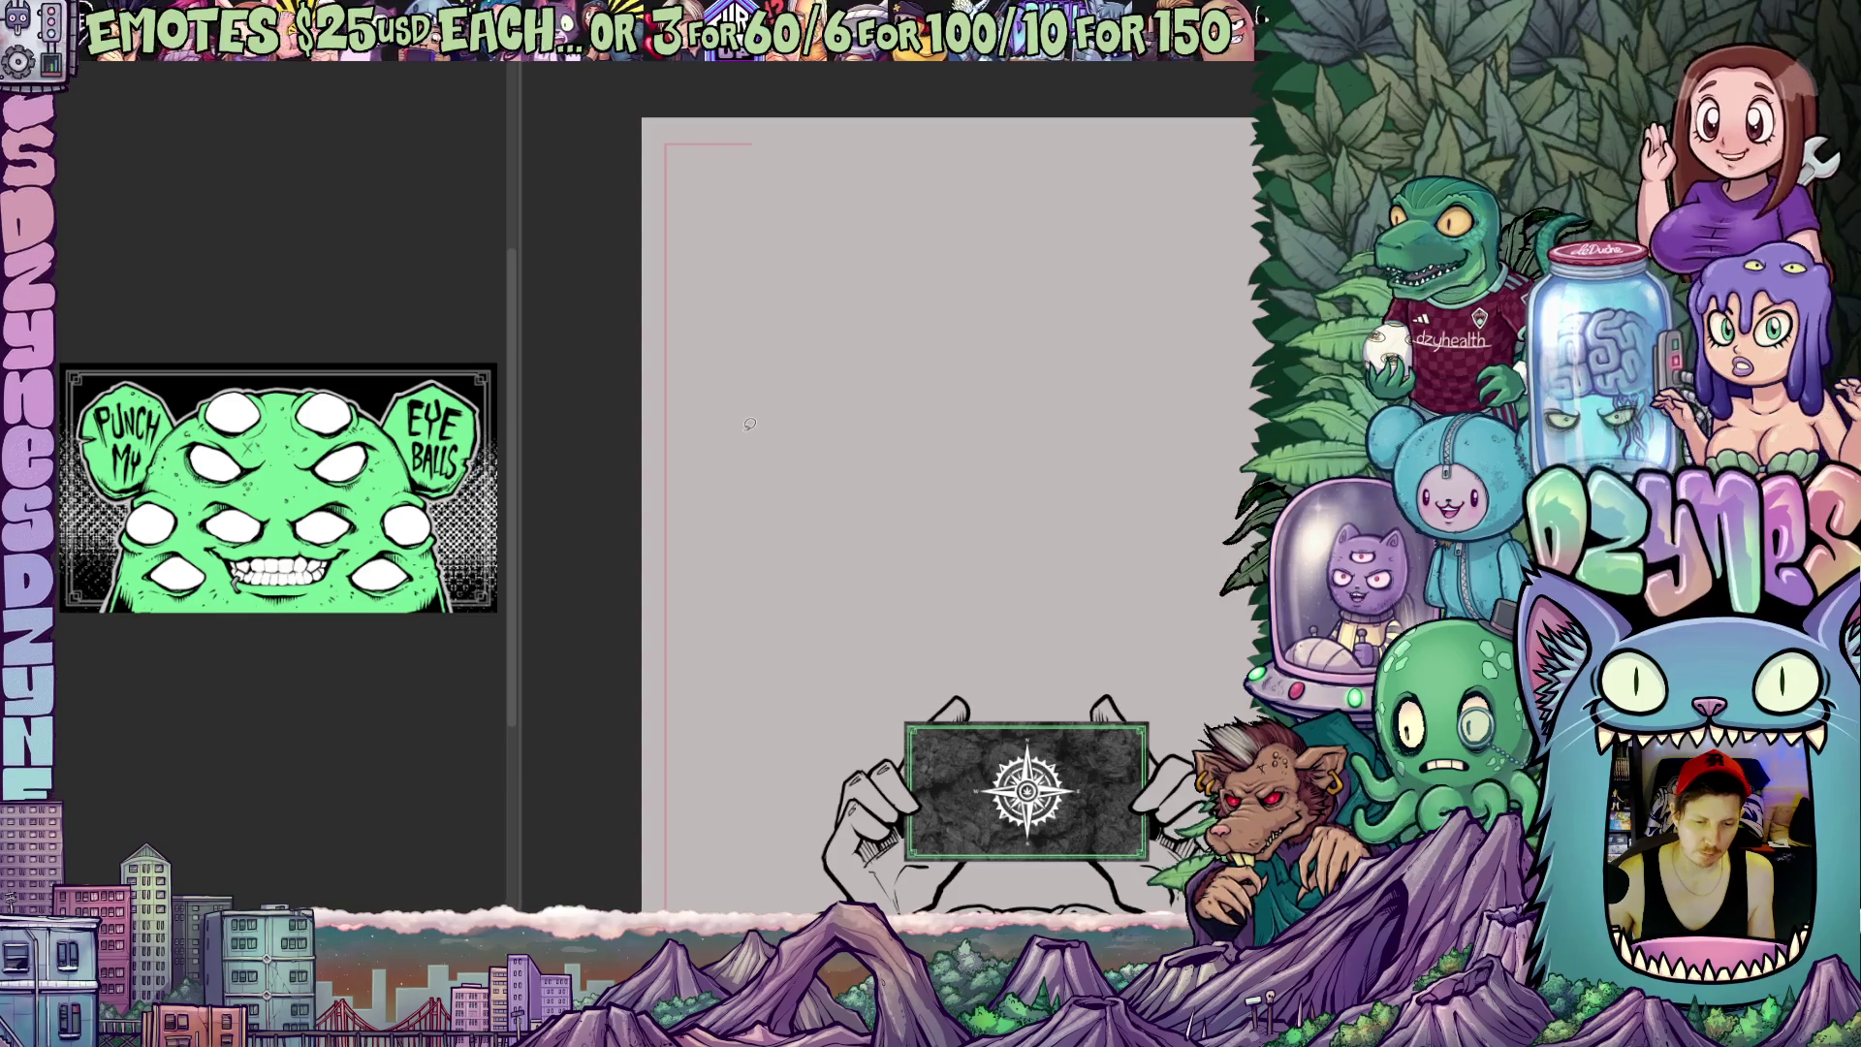
{"action": "scroll", "coordinate": [750, 424], "scroll_direction": "up", "scroll_amount": 1}
Sketch a red guide down the upper left edge and ink a thick black line over it
{"action": "mouse_move", "coordinate": [786, 602]}
{"action": "left_mouse_down"}
{"action": "mouse_move", "coordinate": [889, 674]}
{"action": "mouse_move", "coordinate": [911, 655]}
{"action": "mouse_move", "coordinate": [877, 635]}
{"action": "left_mouse_up"}
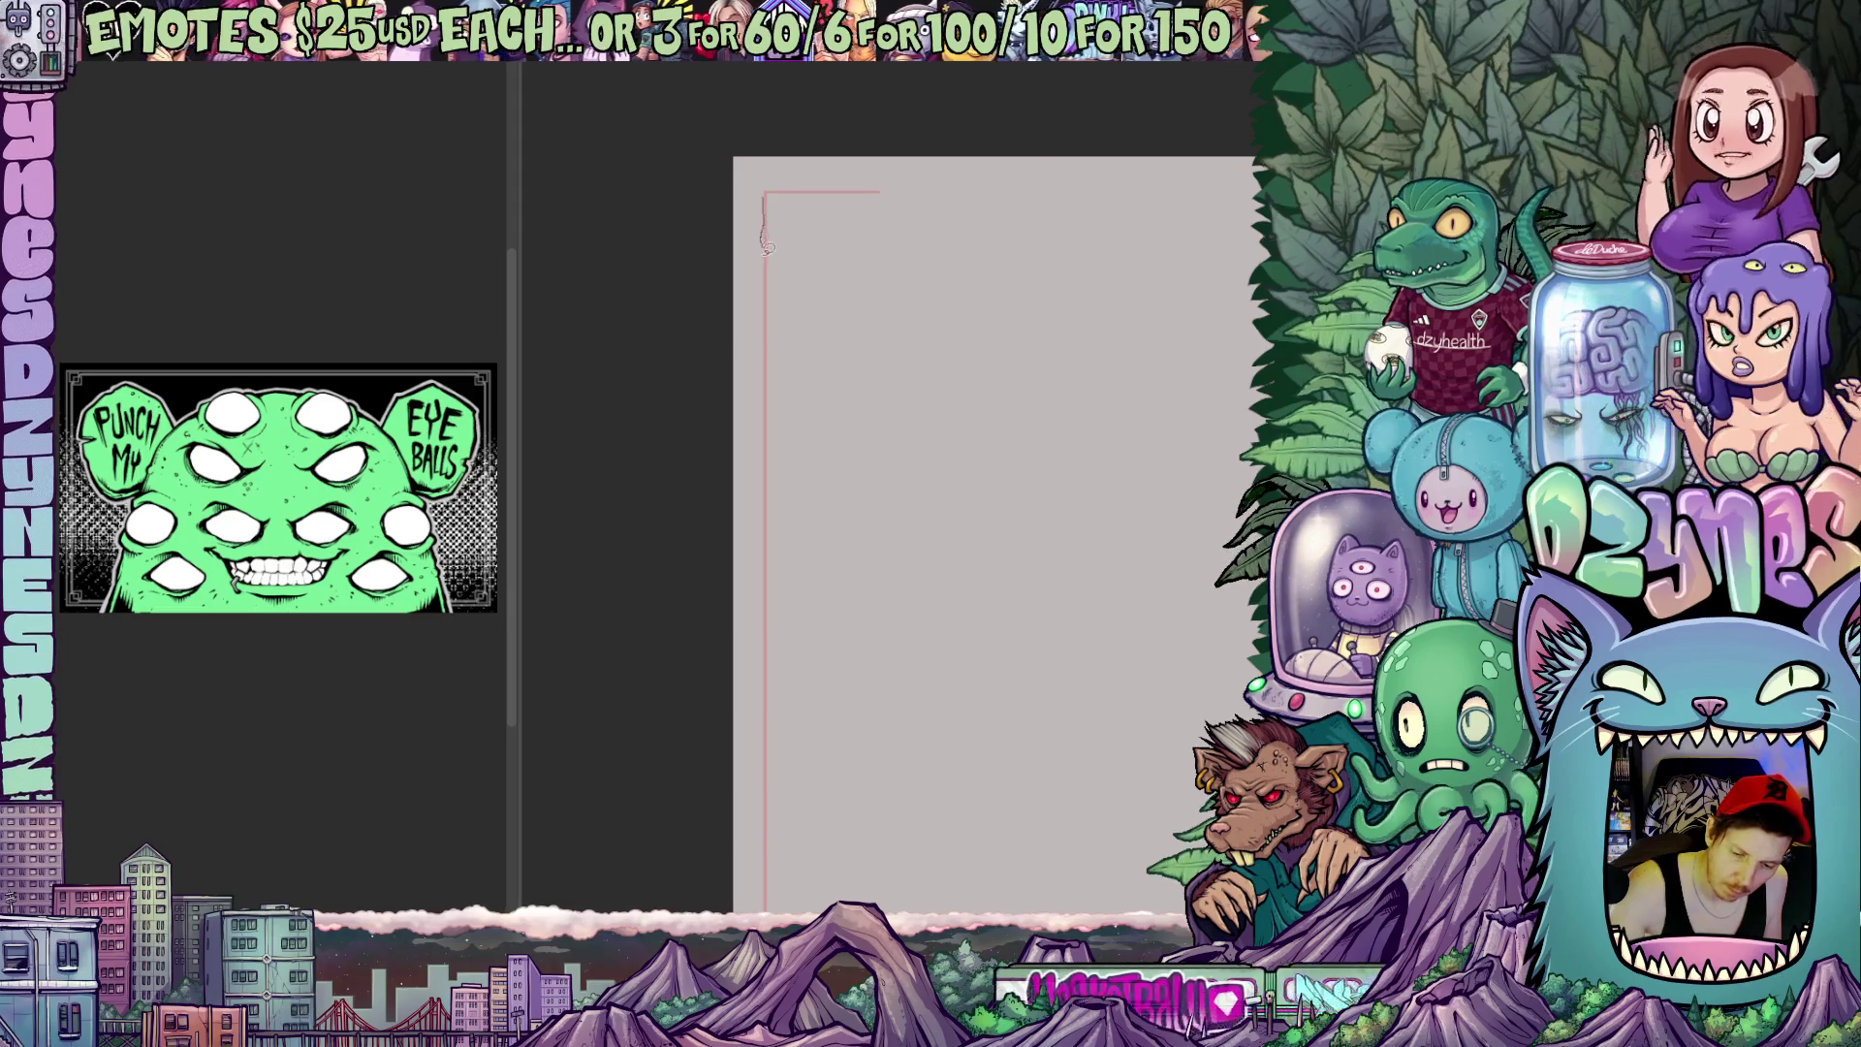
{"action": "left_click_drag", "start_coordinate": [767, 208], "coordinate": [762, 429]}
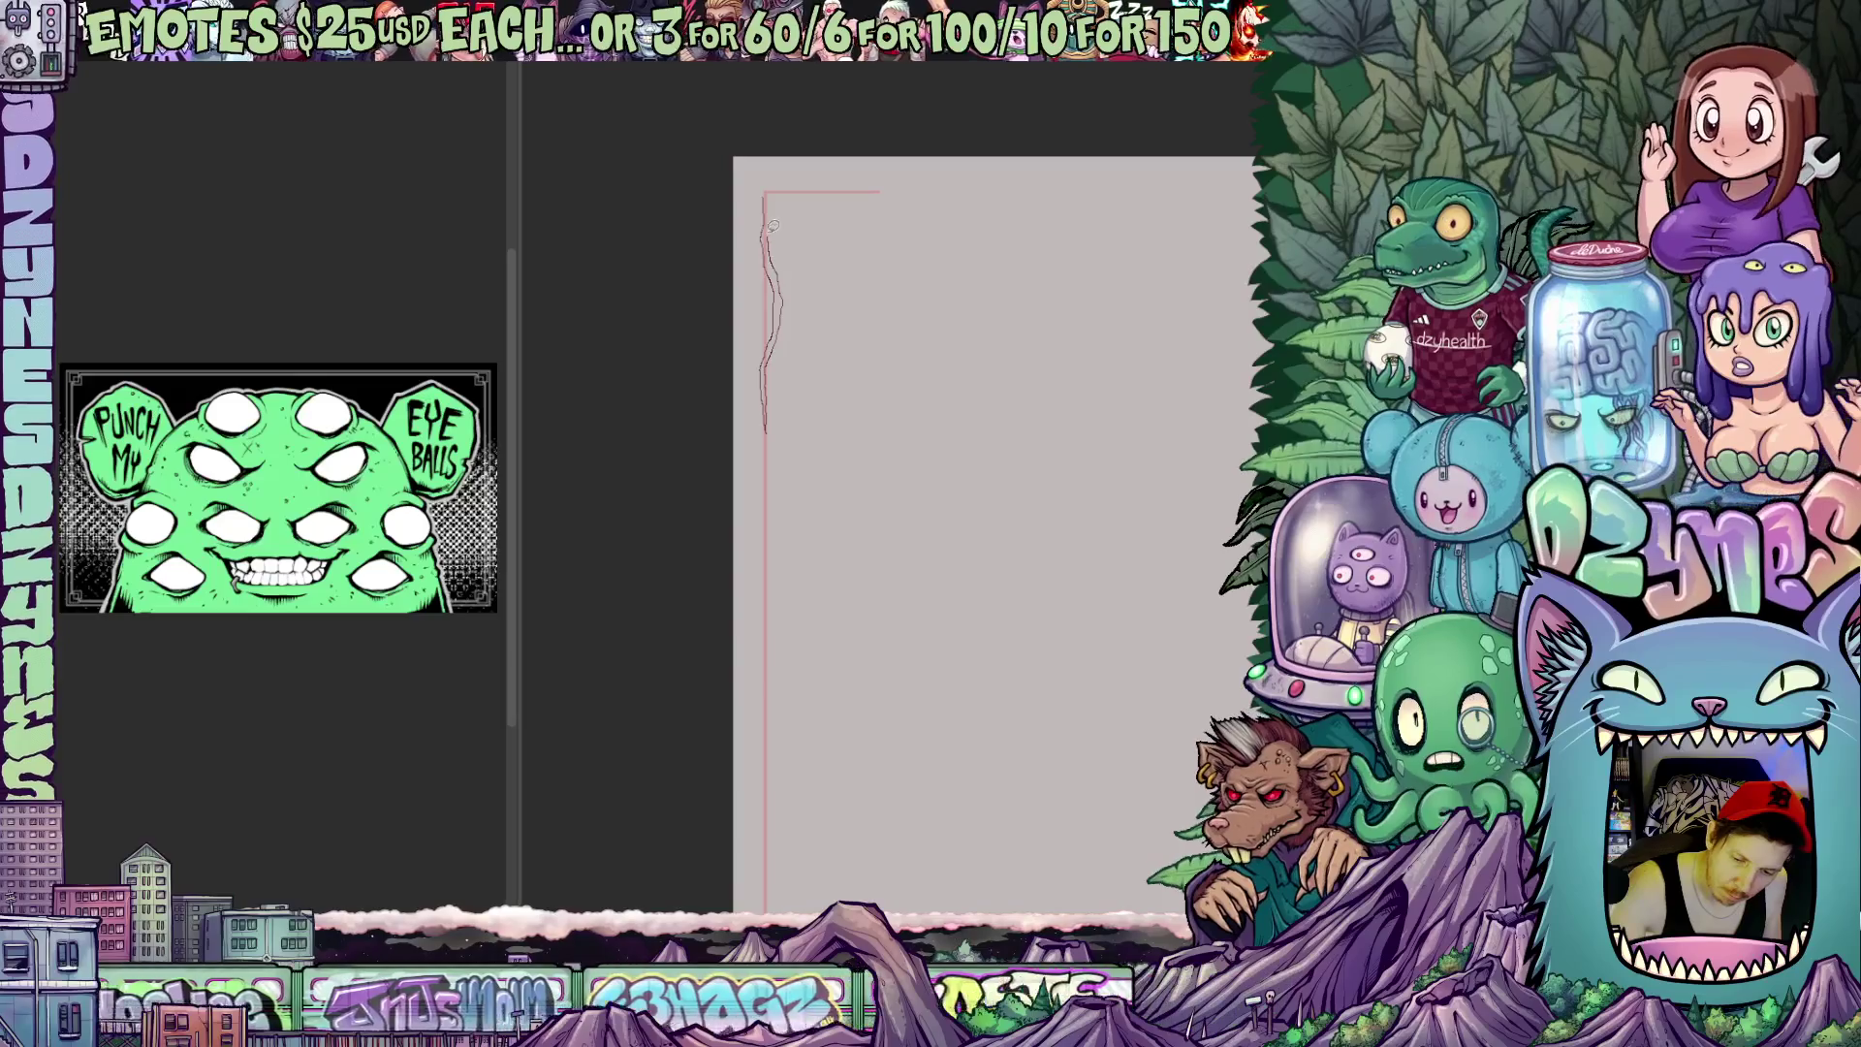
{"action": "left_click_drag", "start_coordinate": [767, 199], "coordinate": [763, 429]}
{"action": "scroll", "coordinate": [826, 423], "scroll_direction": "down", "scroll_amount": 3}
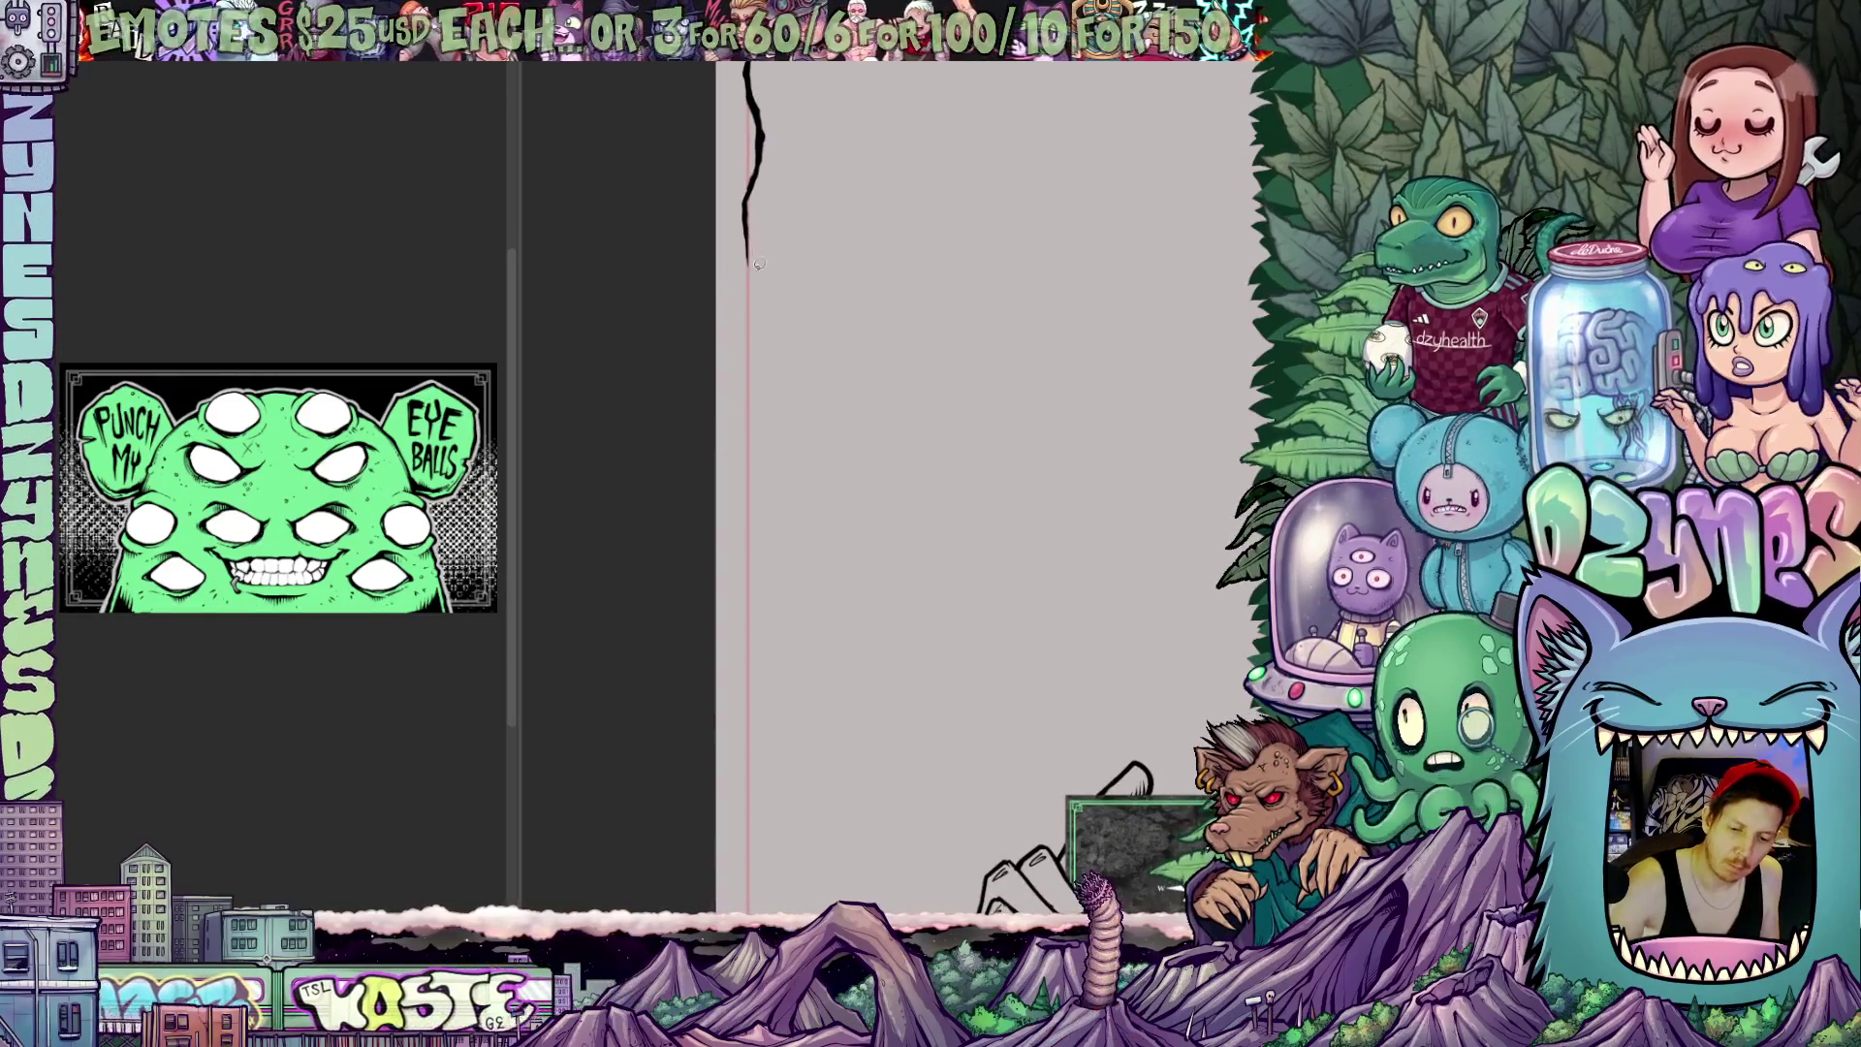
{"action": "left_click_drag", "start_coordinate": [750, 265], "coordinate": [751, 354]}
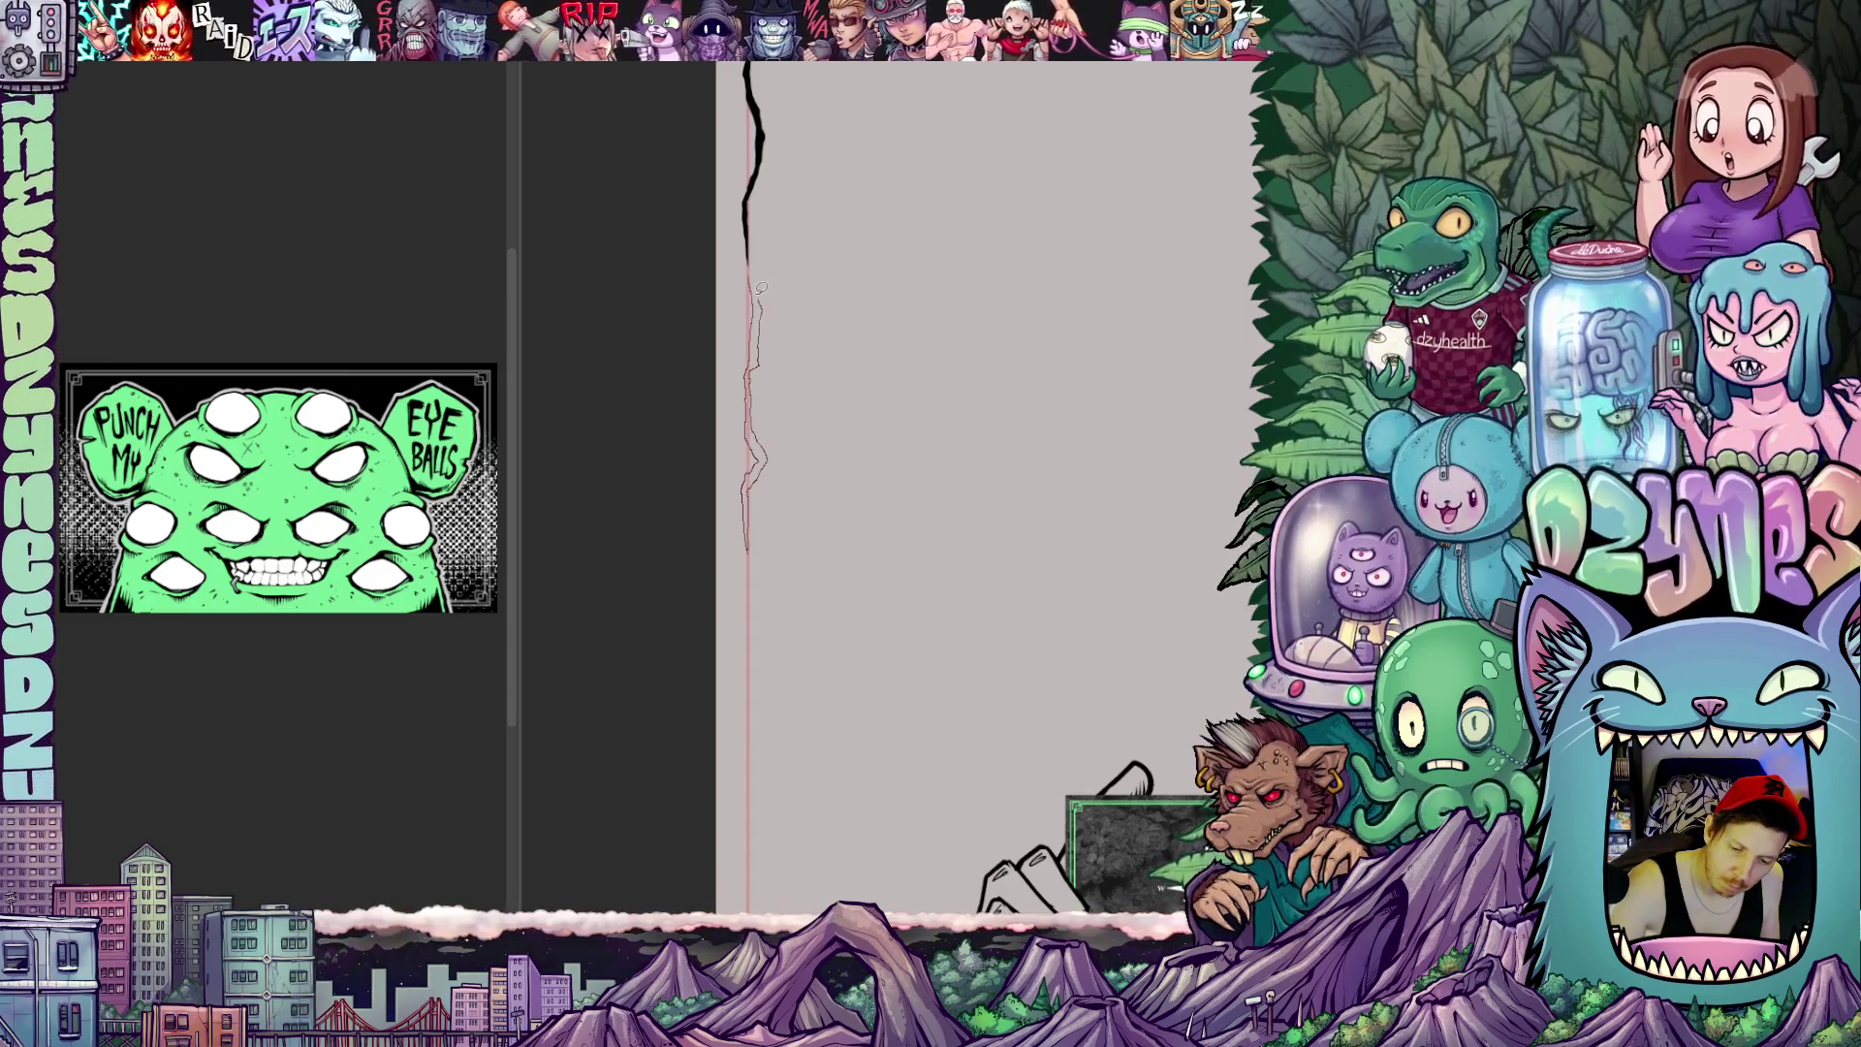
{"action": "scroll", "coordinate": [771, 297], "scroll_direction": "down", "scroll_amount": 3}
{"action": "scroll", "coordinate": [844, 445], "scroll_direction": "down", "scroll_amount": 2}
{"action": "scroll", "coordinate": [872, 379], "scroll_direction": "down", "scroll_amount": 1}
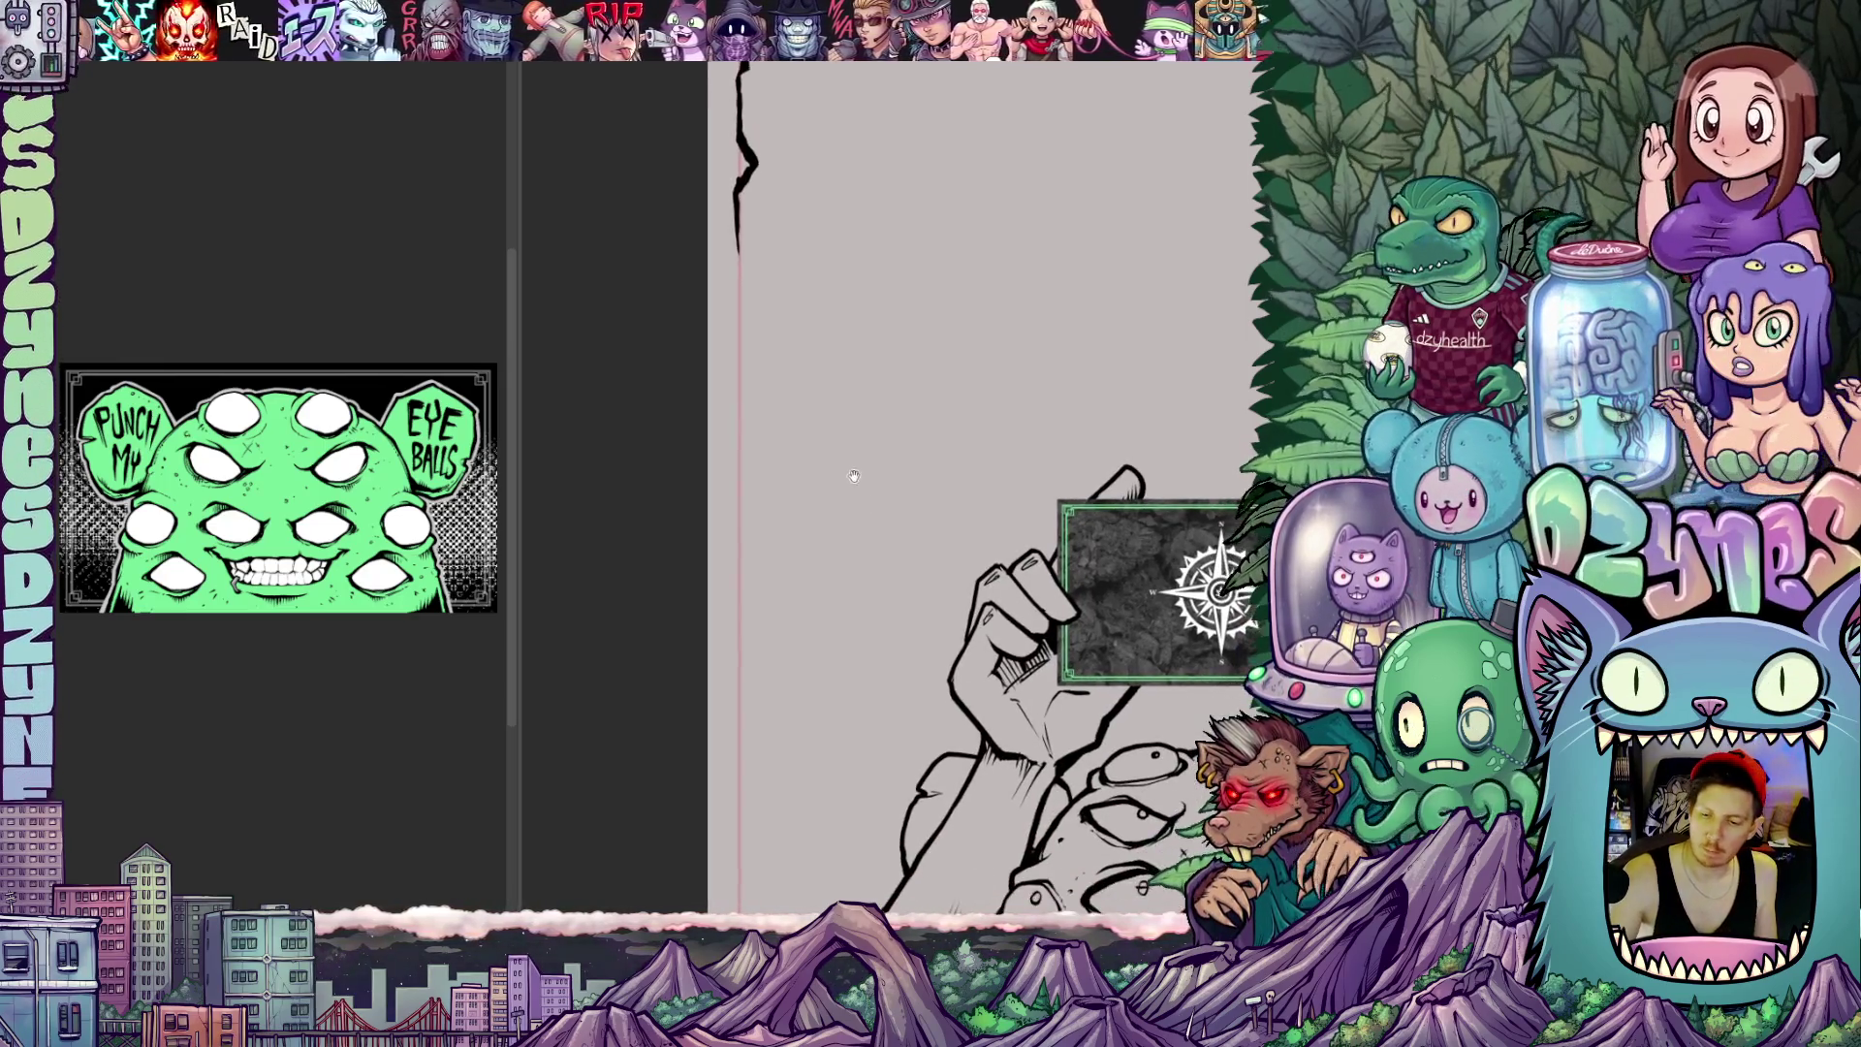
{"action": "scroll", "coordinate": [847, 479], "scroll_direction": "down", "scroll_amount": 1}
{"action": "scroll", "coordinate": [866, 456], "scroll_direction": "down", "scroll_amount": 1}
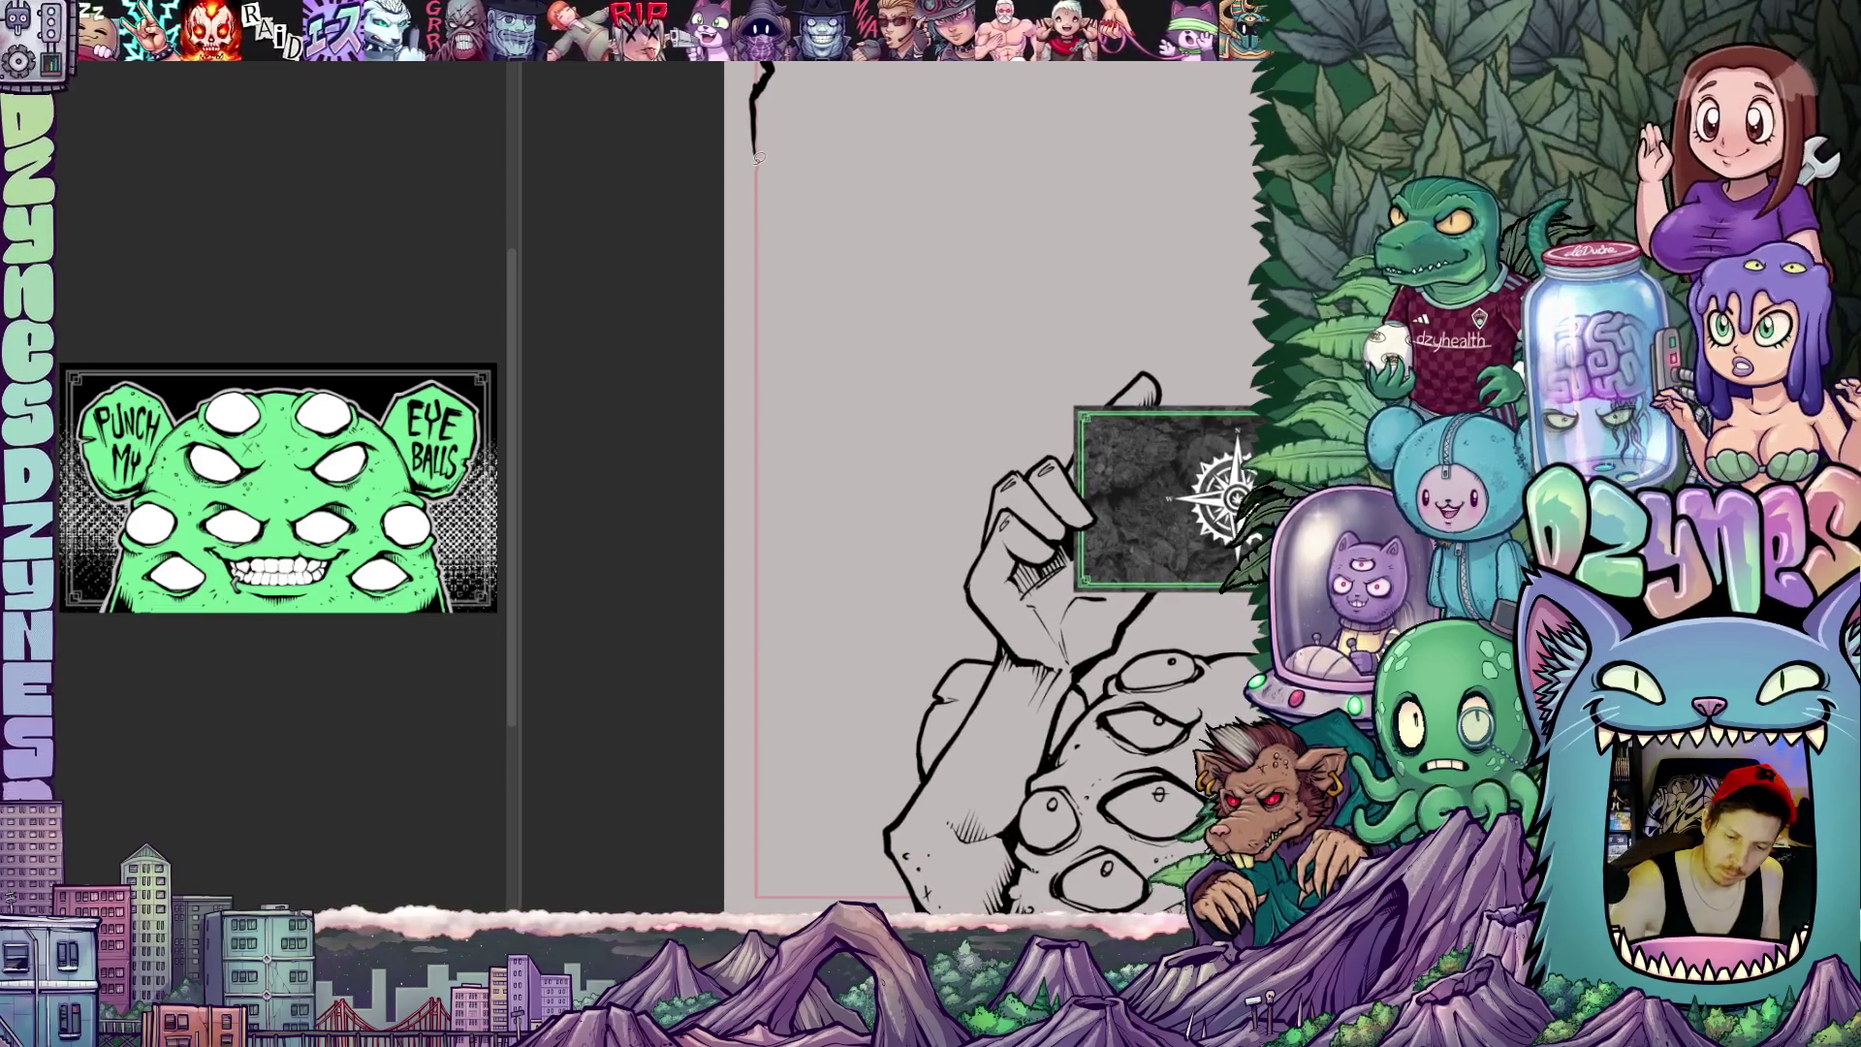
{"action": "left_click_drag", "start_coordinate": [757, 146], "coordinate": [755, 221]}
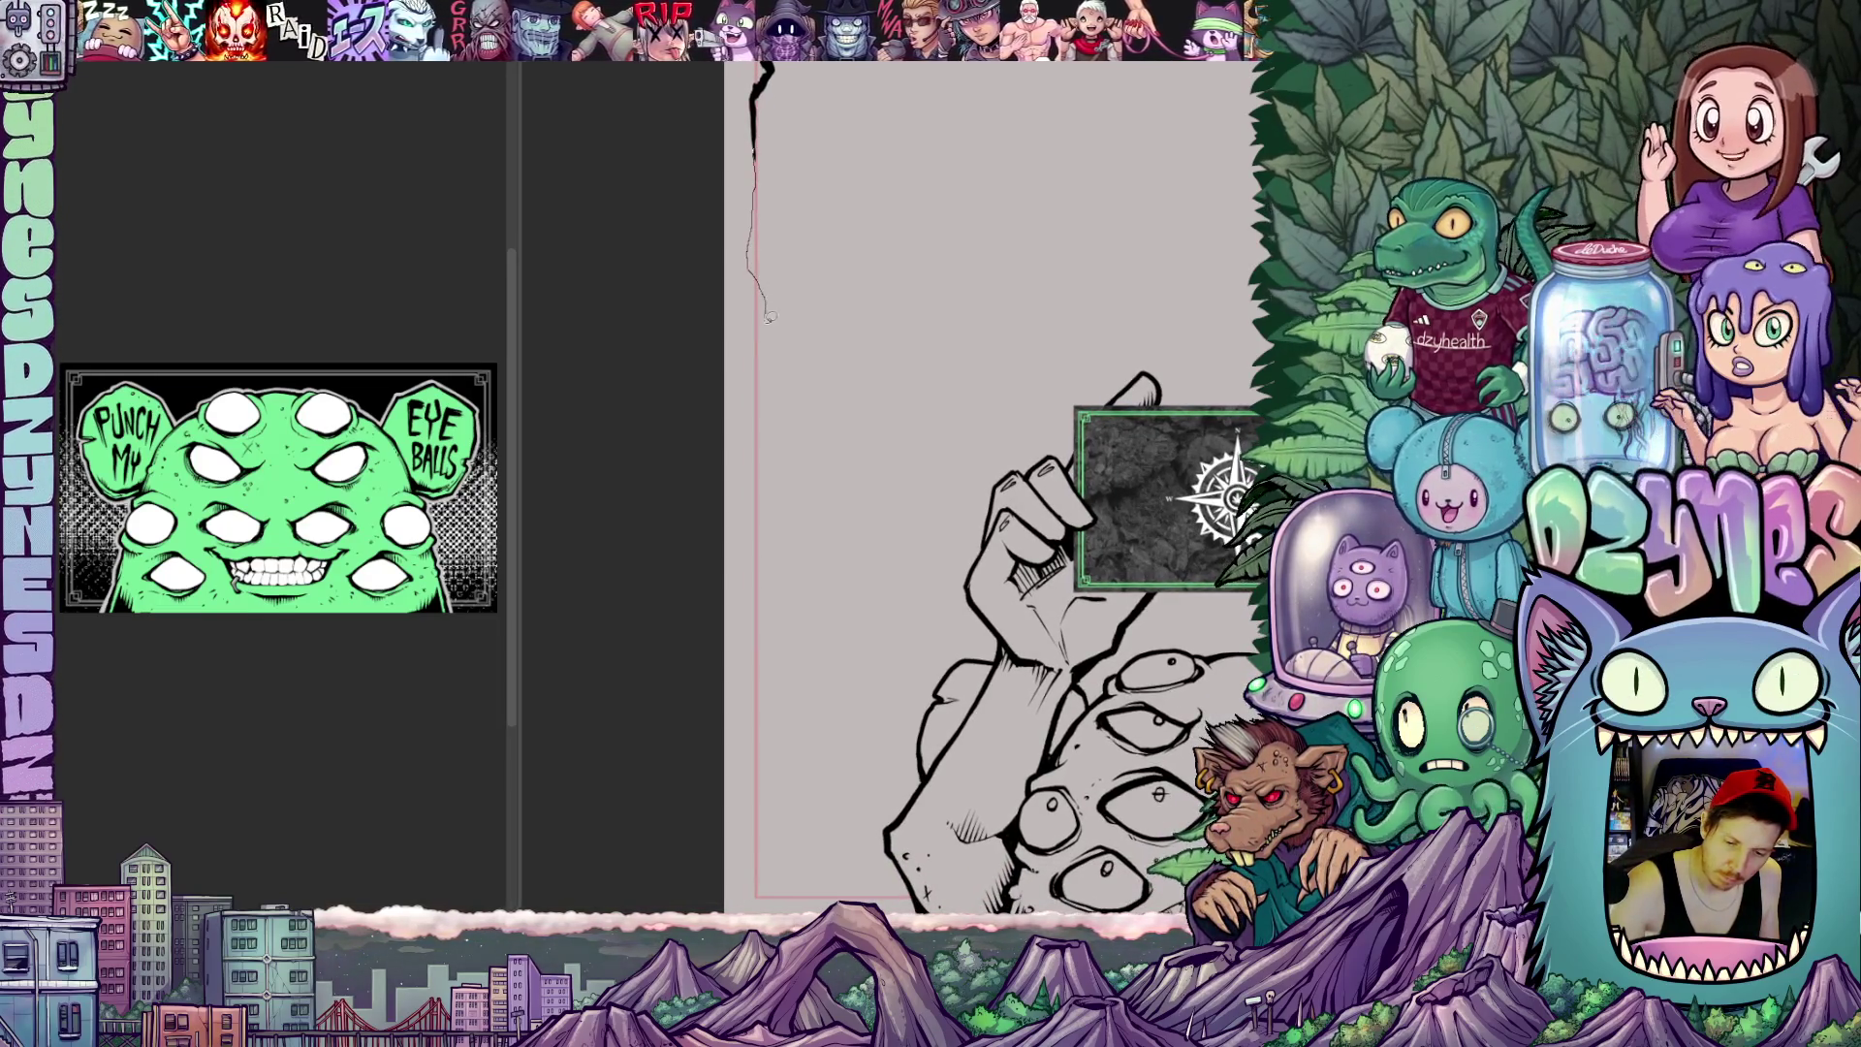
Continue the sketch lower and ink a thick jagged border along the whole left edge
{"action": "left_click_drag", "start_coordinate": [758, 361], "coordinate": [761, 416]}
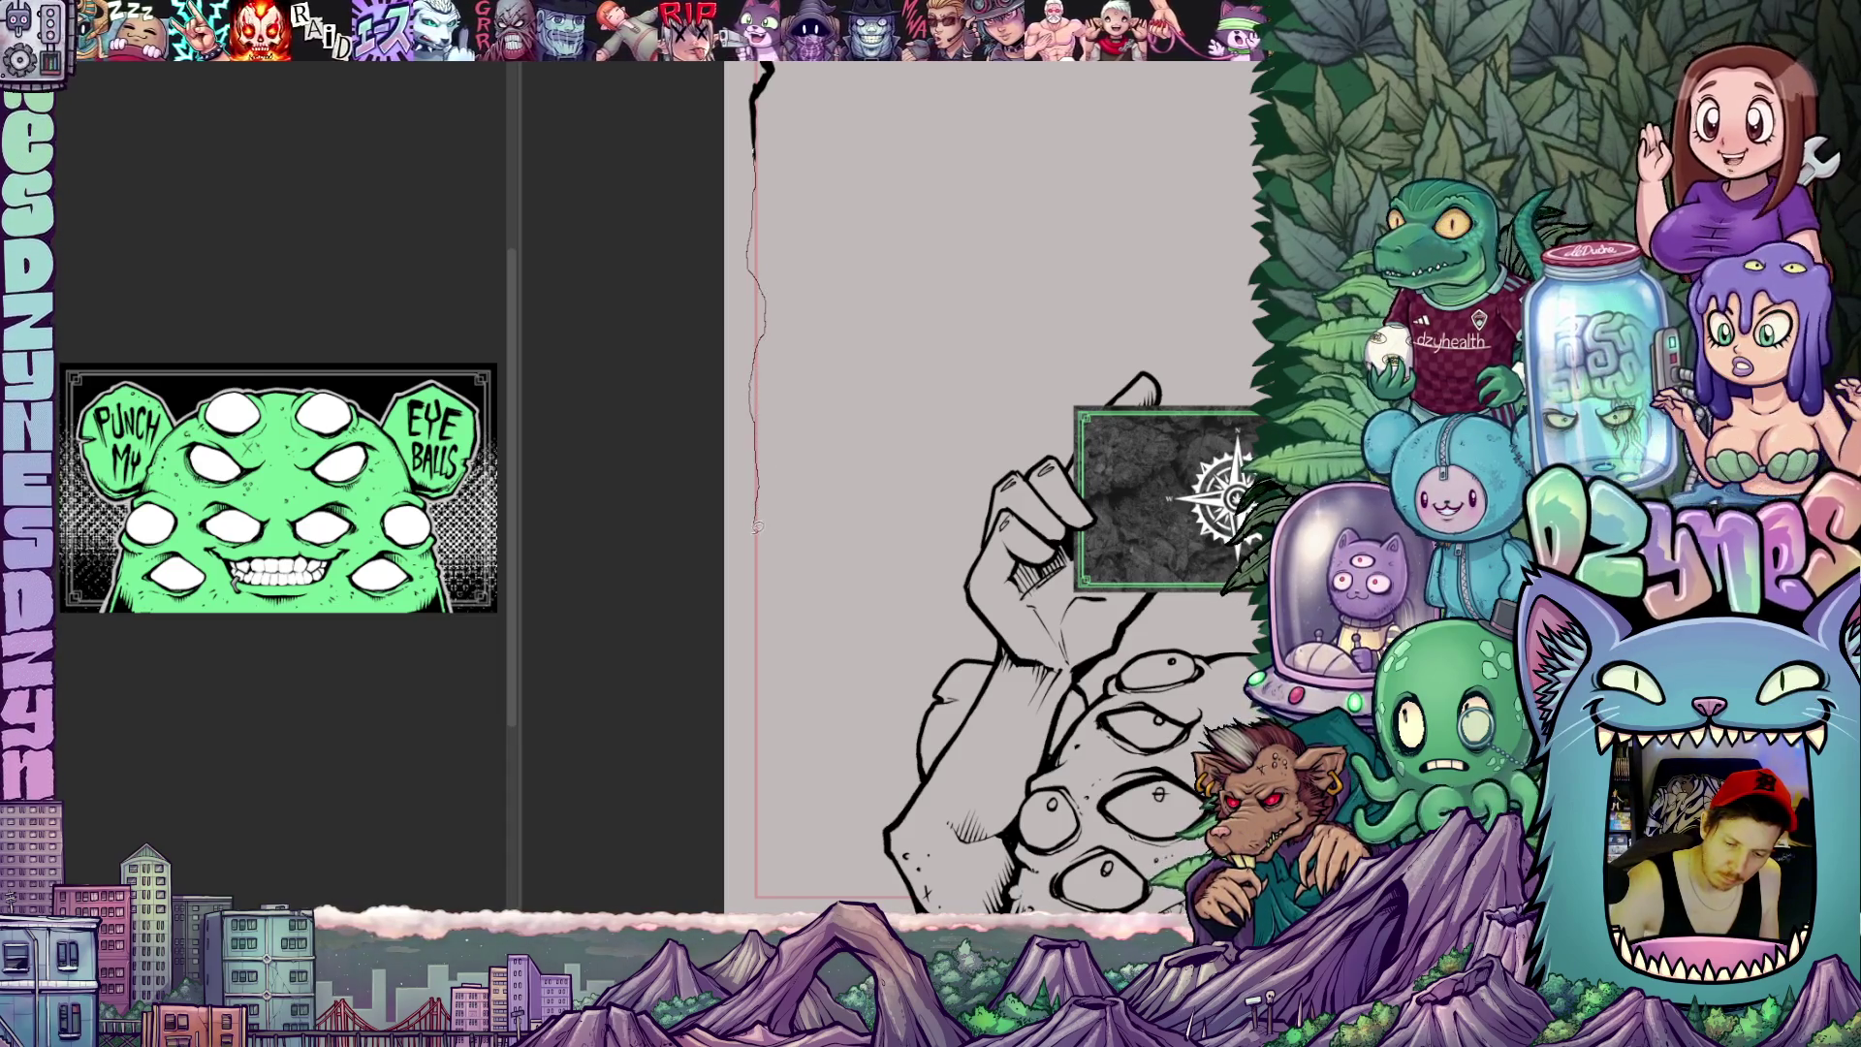
{"action": "left_click_drag", "start_coordinate": [761, 590], "coordinate": [767, 416]}
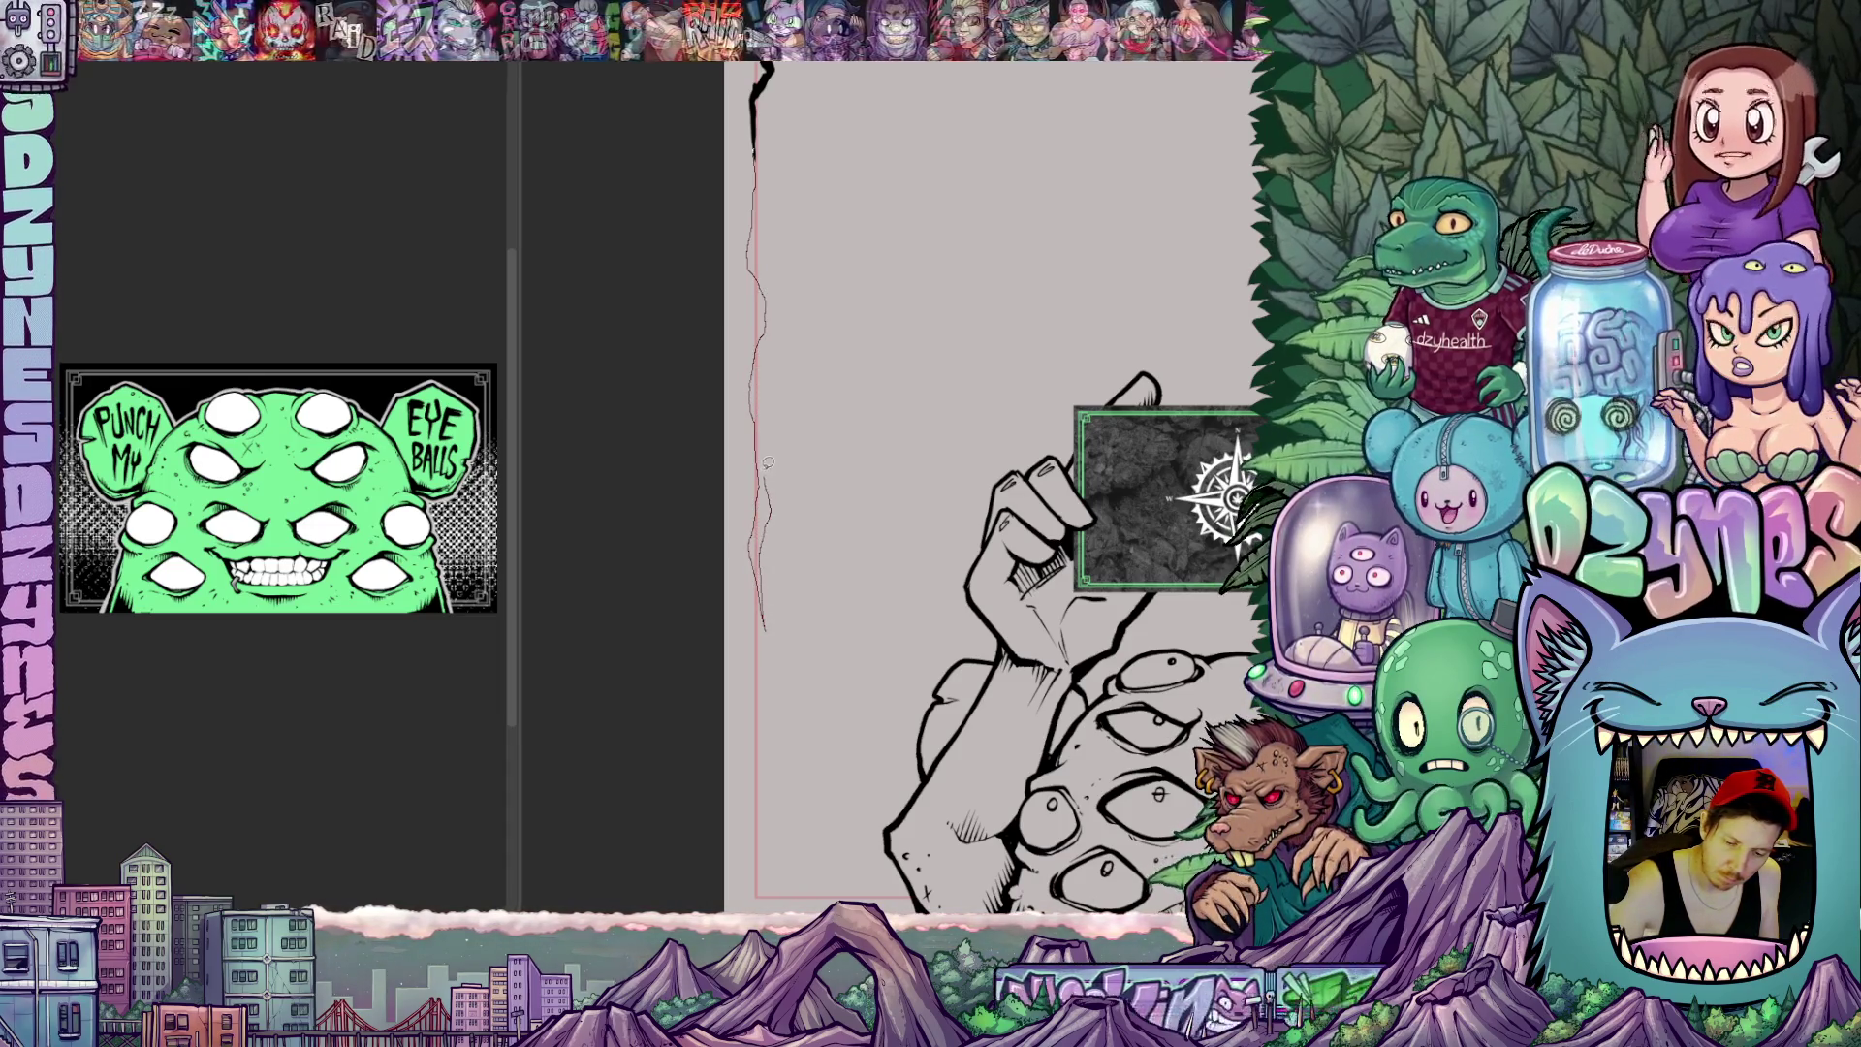
{"action": "left_click_drag", "start_coordinate": [761, 349], "coordinate": [769, 270]}
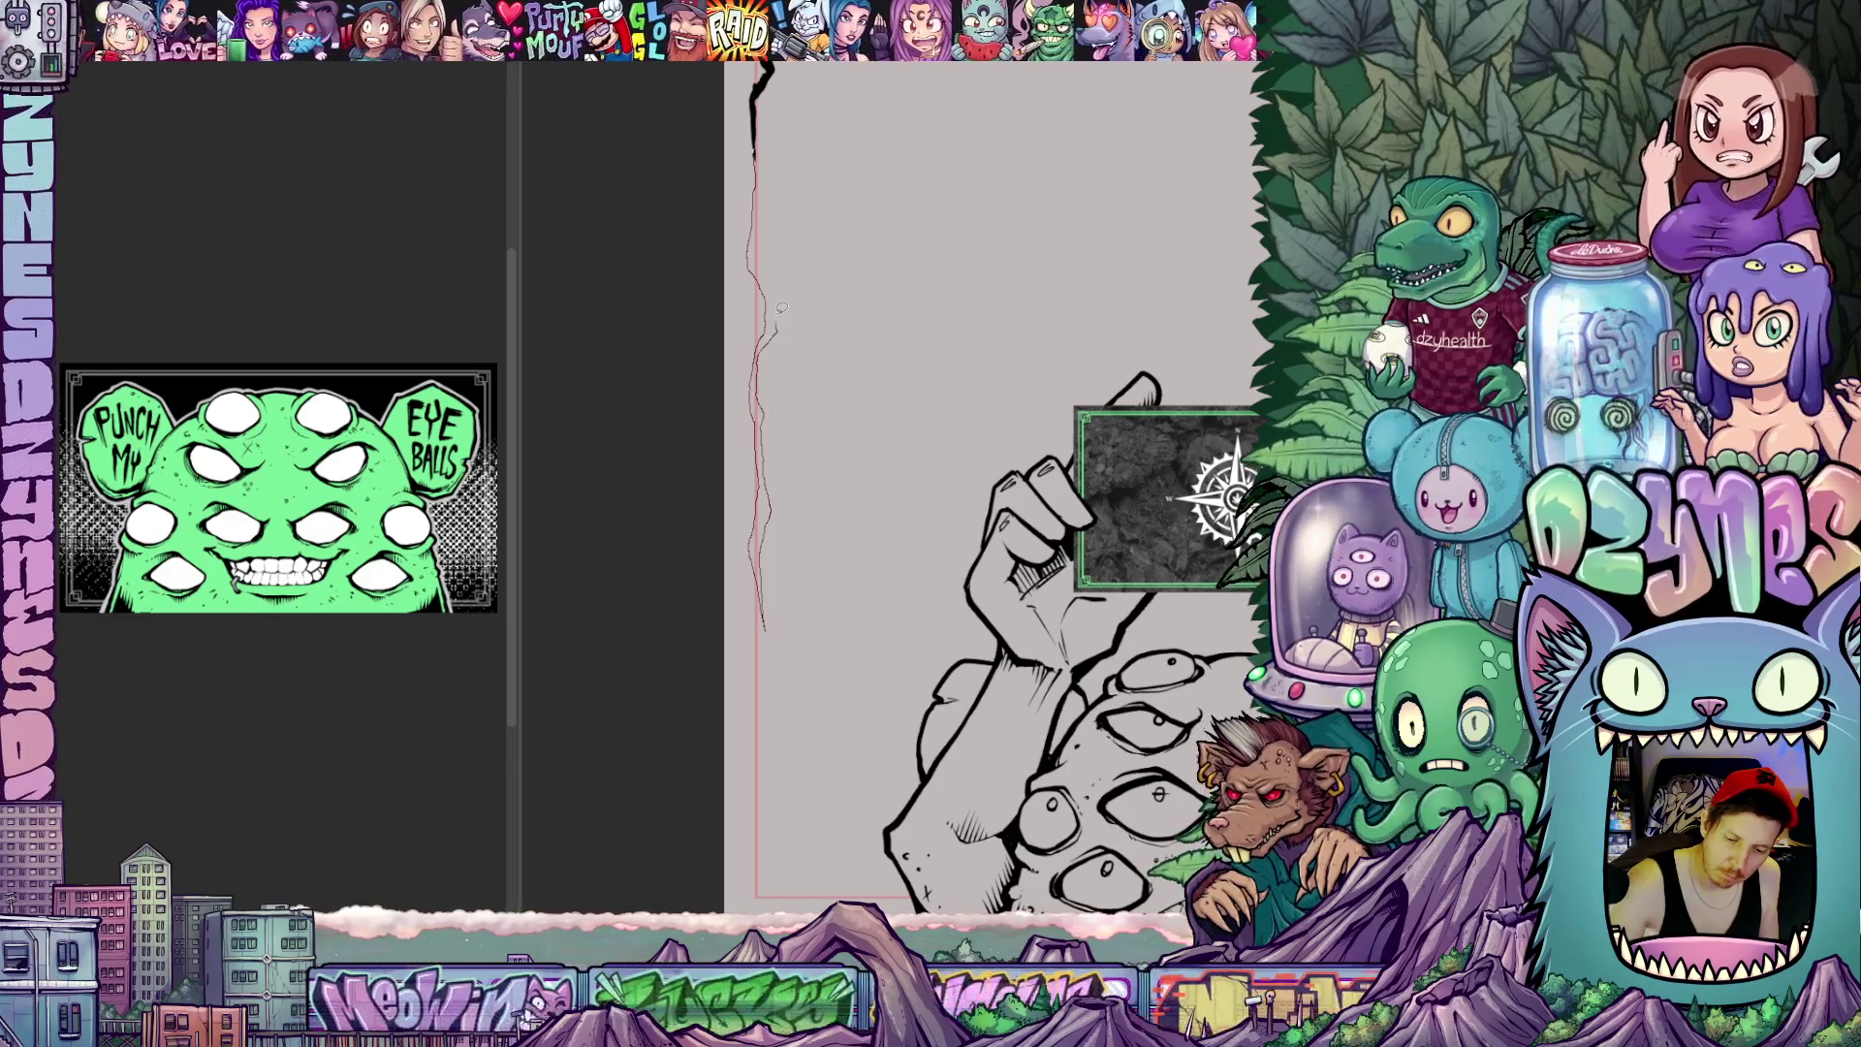
{"action": "left_click_drag", "start_coordinate": [760, 611], "coordinate": [772, 126]}
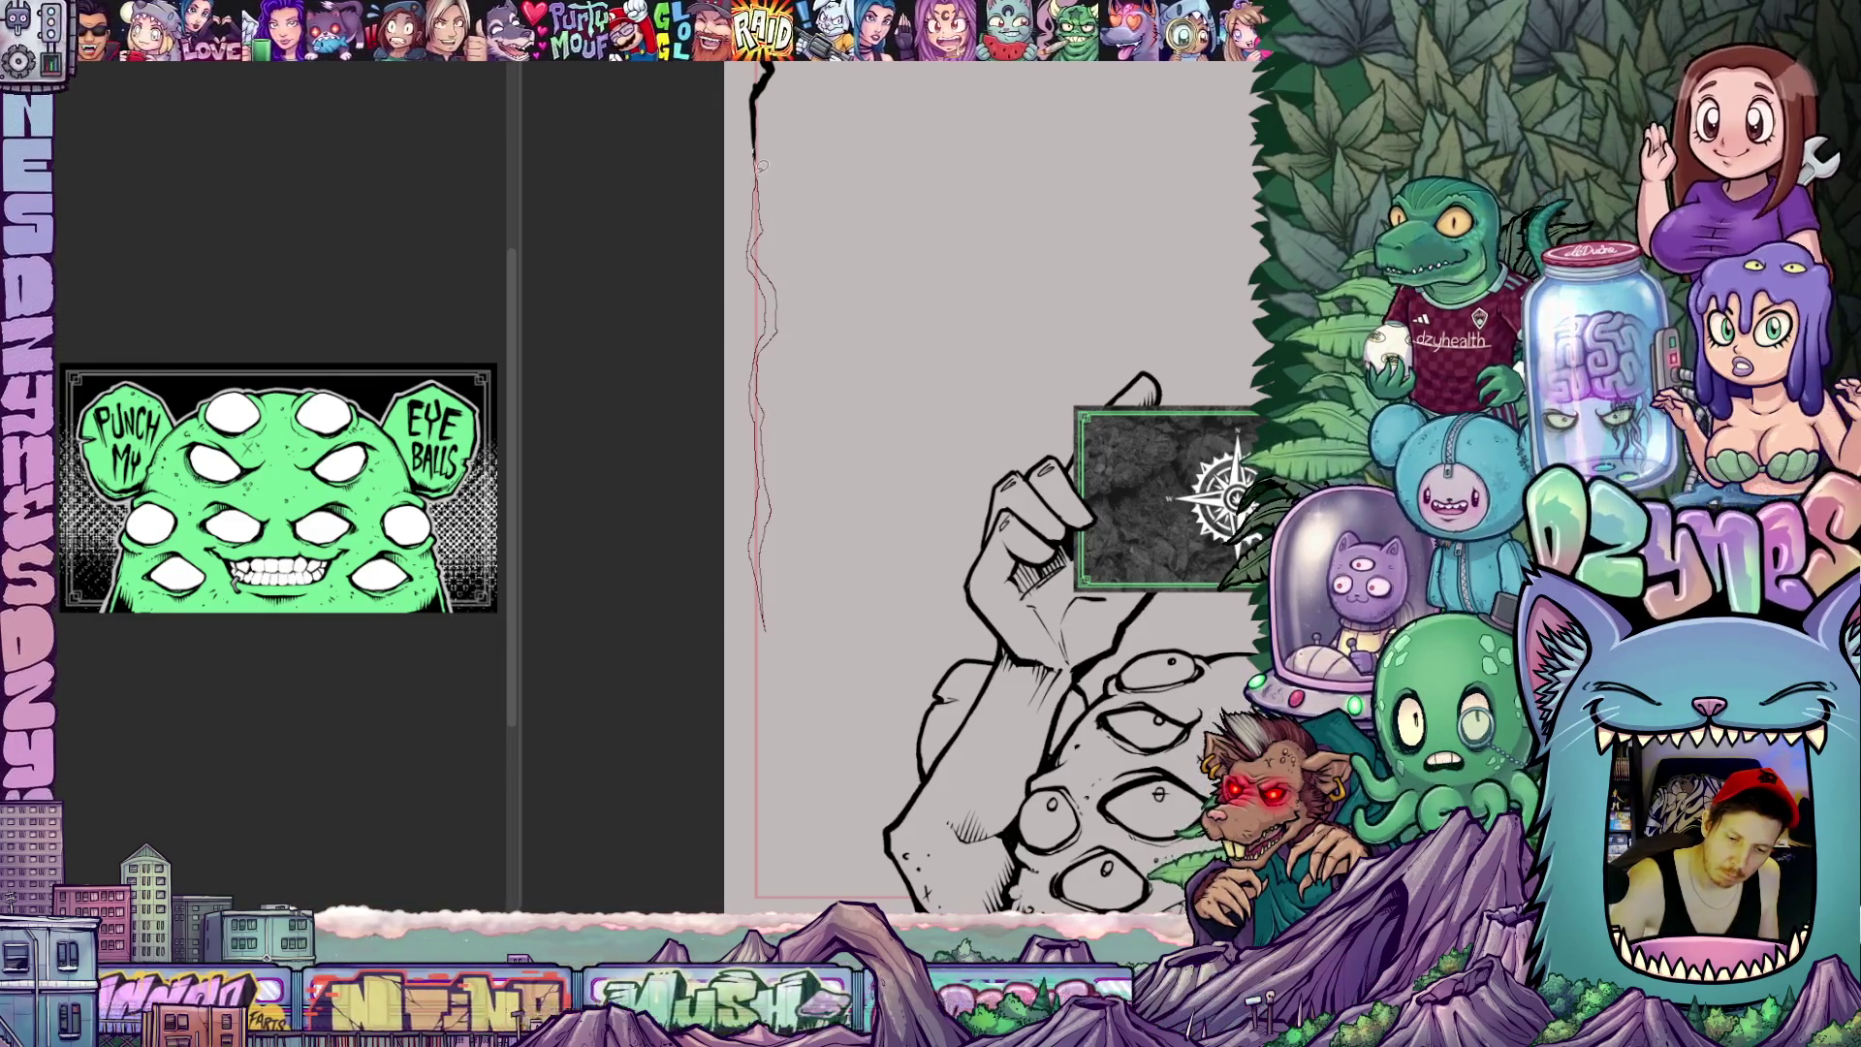
{"action": "key", "text": "minus"}
{"action": "key", "text": "minus"}
{"action": "key", "text": "minus"}
{"action": "scroll", "coordinate": [781, 653], "scroll_direction": "up", "scroll_amount": 3}
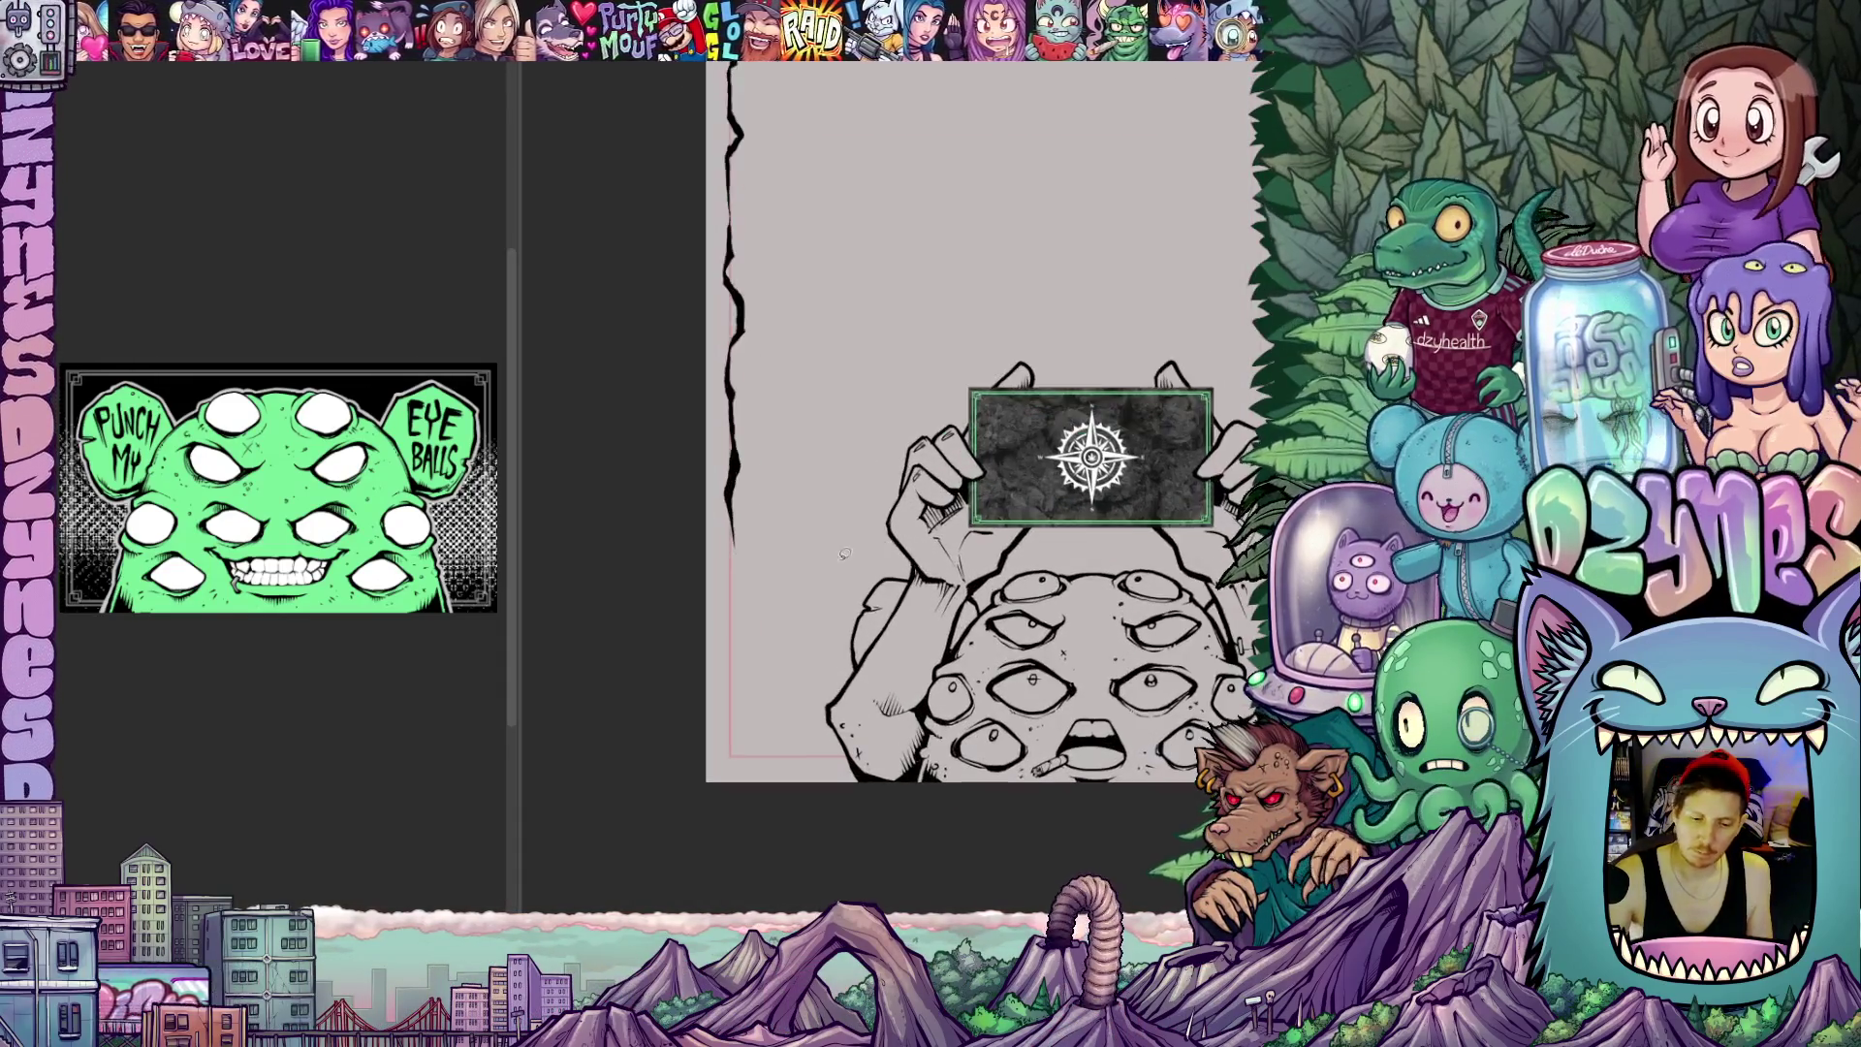
{"action": "left_click_drag", "start_coordinate": [782, 652], "coordinate": [891, 479]}
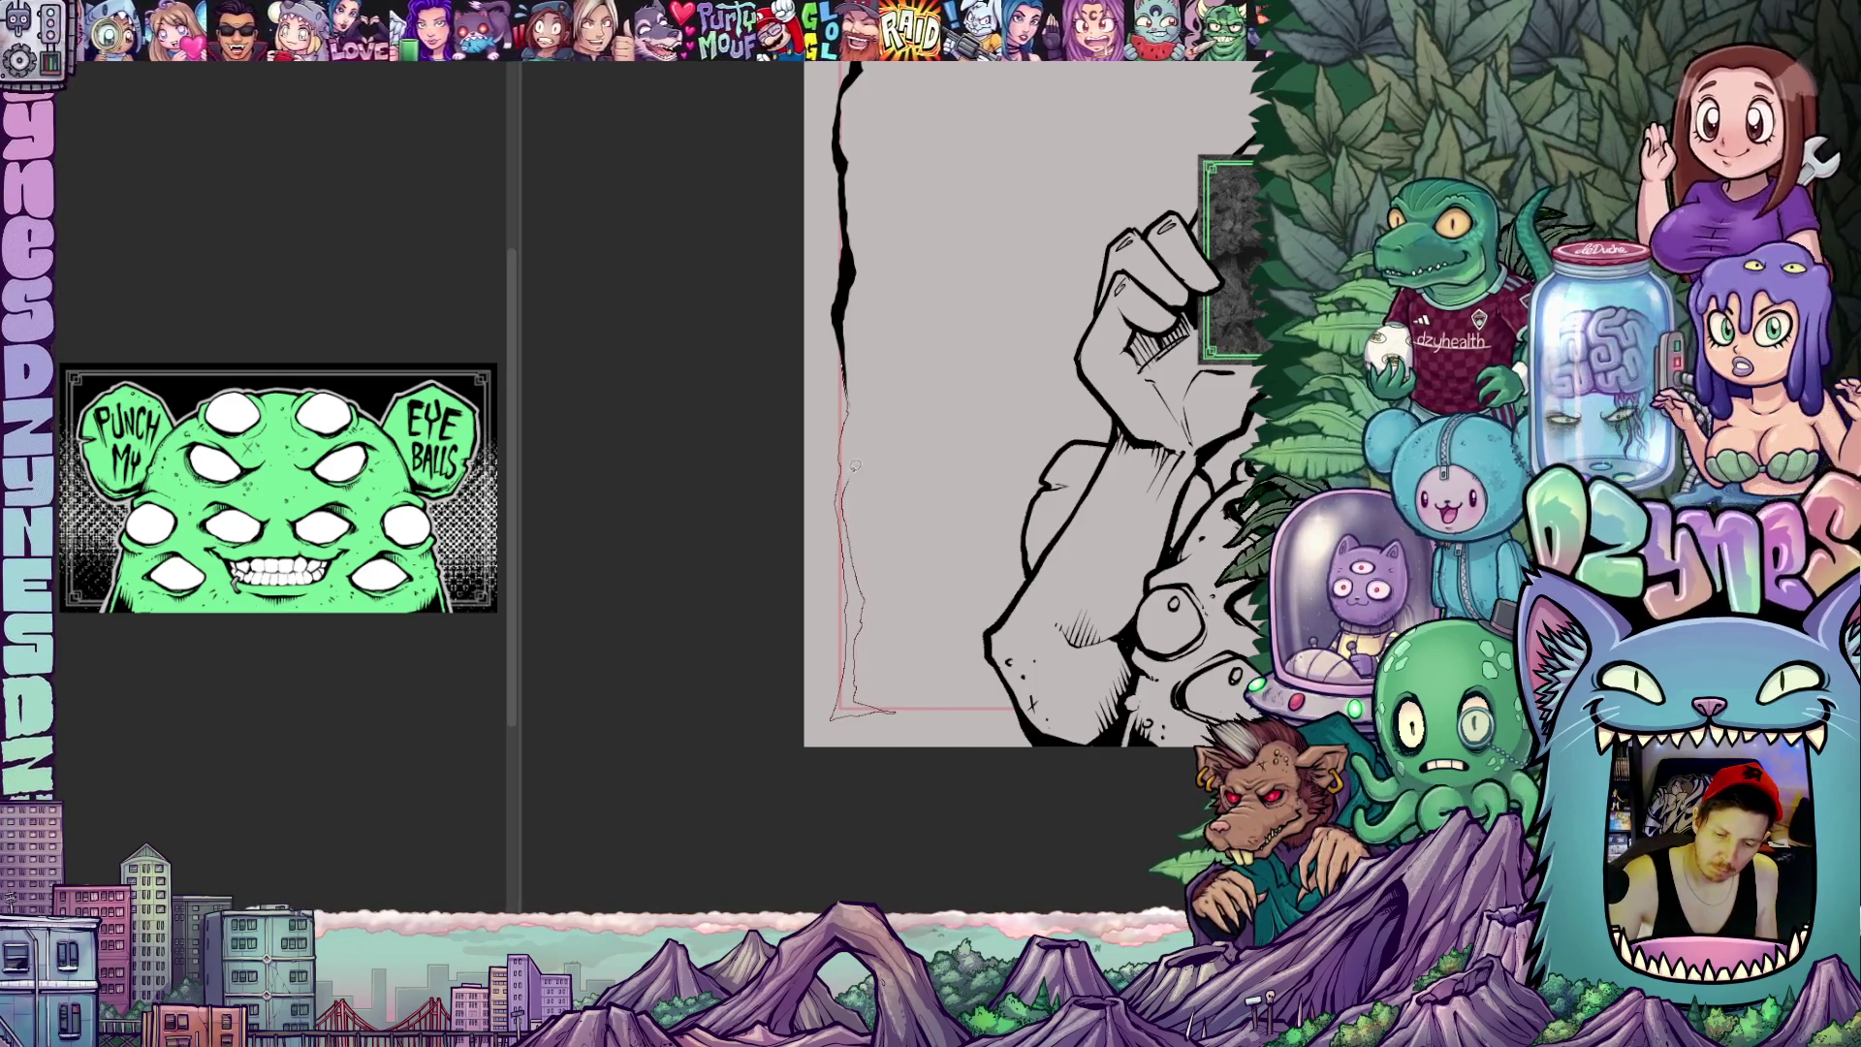
{"action": "left_click_drag", "start_coordinate": [851, 437], "coordinate": [887, 554]}
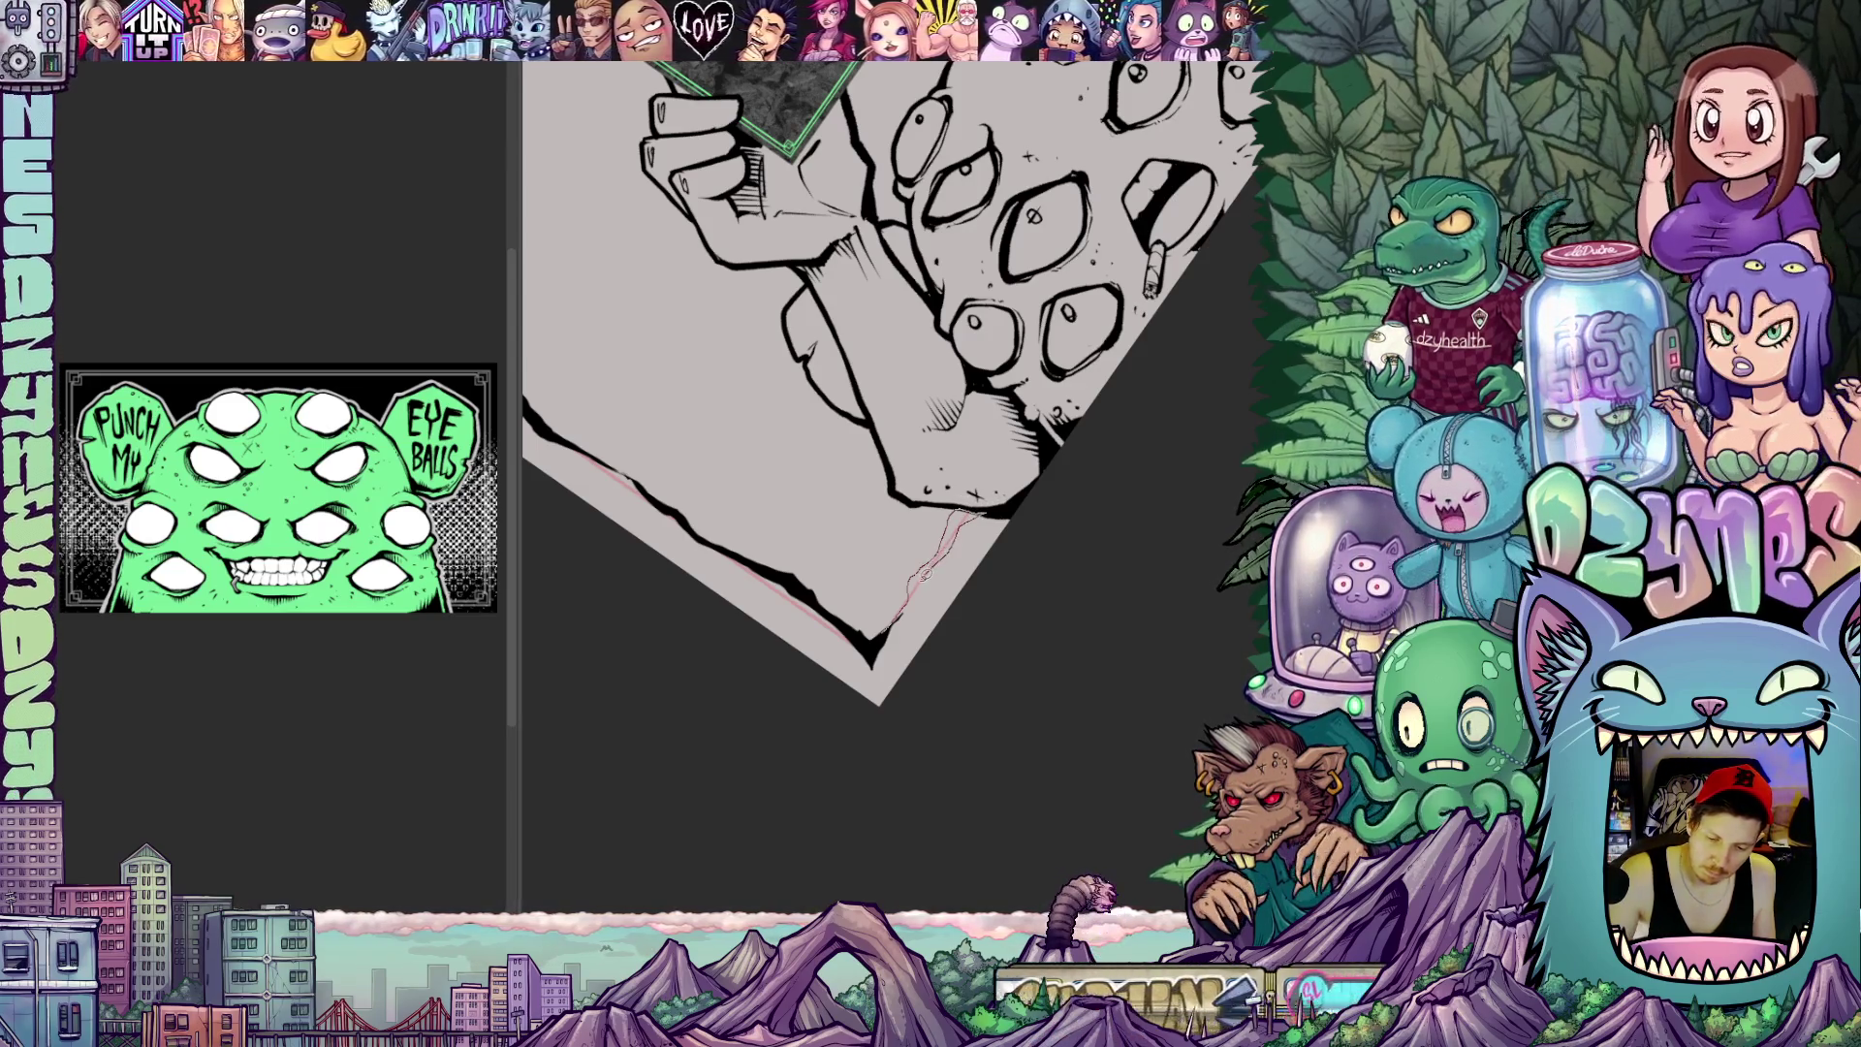
{"action": "mouse_move", "coordinate": [1018, 612]}
{"action": "left_mouse_down"}
{"action": "mouse_move", "coordinate": [1161, 662]}
{"action": "mouse_move", "coordinate": [1091, 742]}
{"action": "mouse_move", "coordinate": [889, 698]}
{"action": "mouse_move", "coordinate": [931, 652]}
{"action": "mouse_move", "coordinate": [739, 247]}
{"action": "left_mouse_up"}
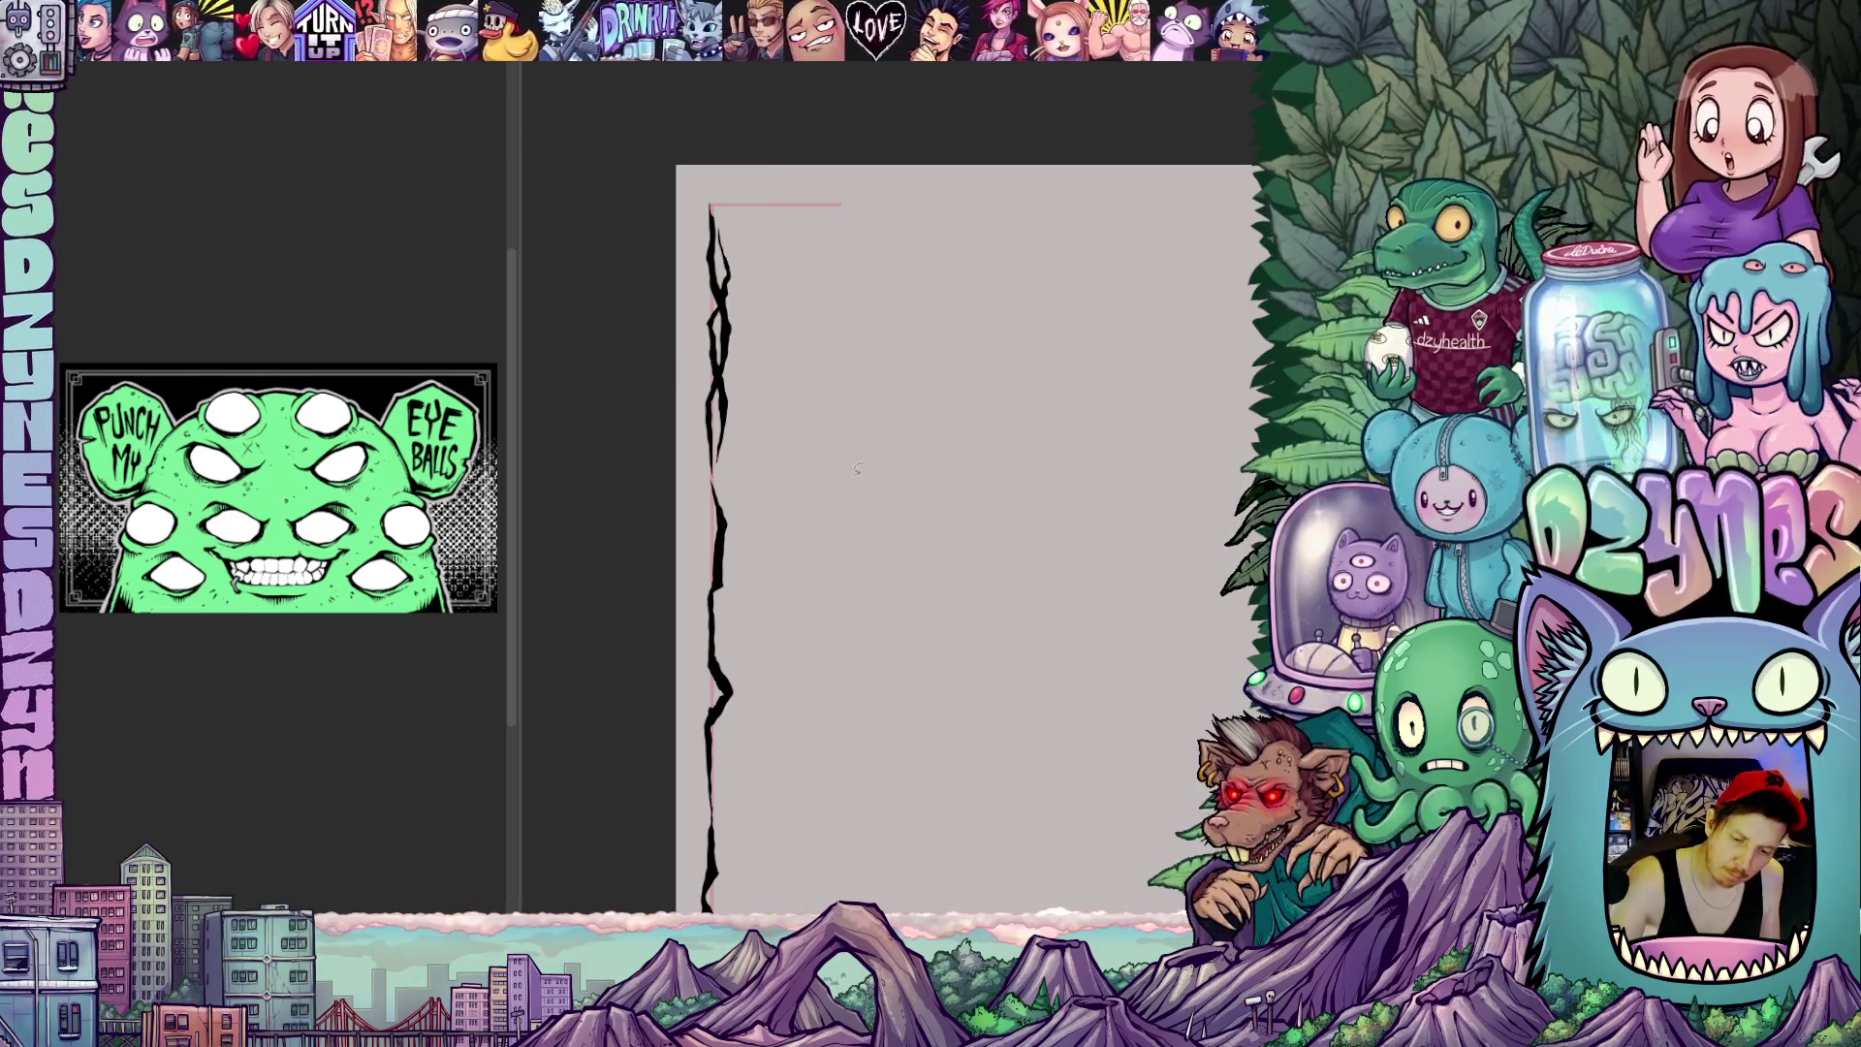
{"action": "scroll", "coordinate": [852, 446], "scroll_direction": "down", "scroll_amount": 3}
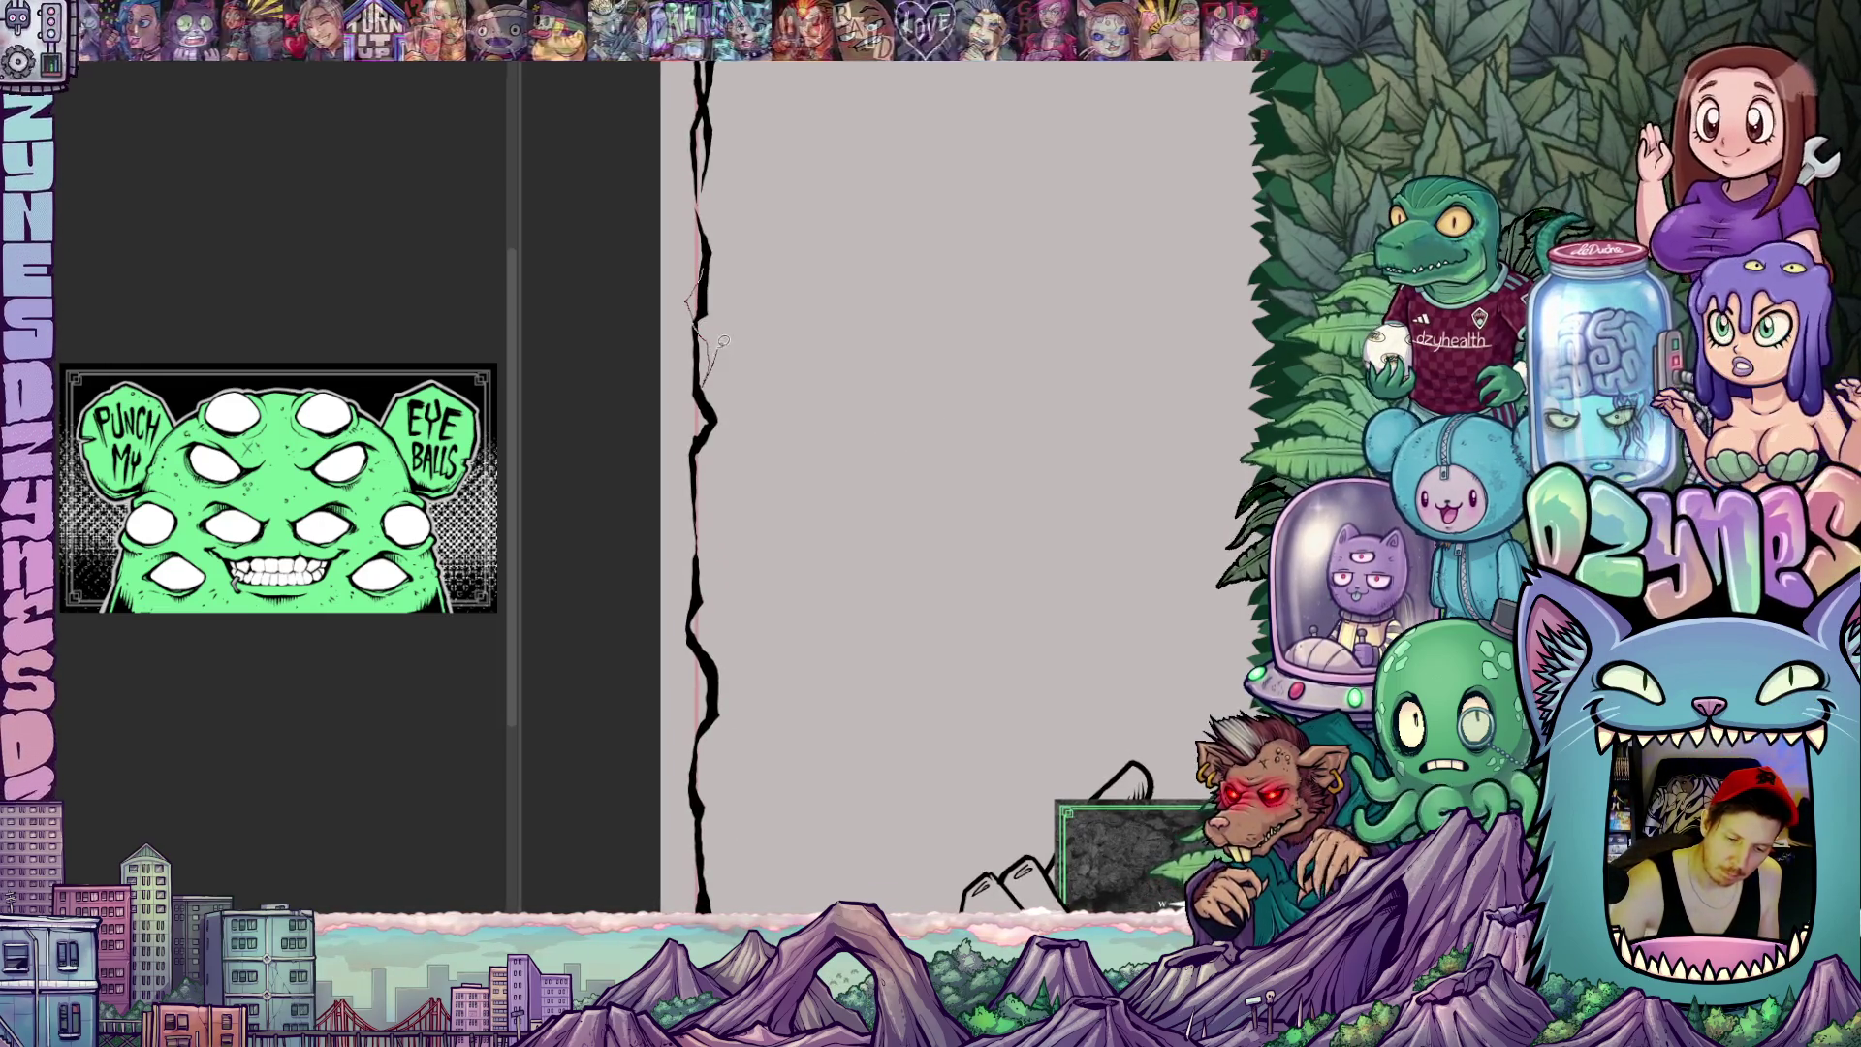
{"action": "scroll", "coordinate": [713, 320], "scroll_direction": "down", "scroll_amount": 1}
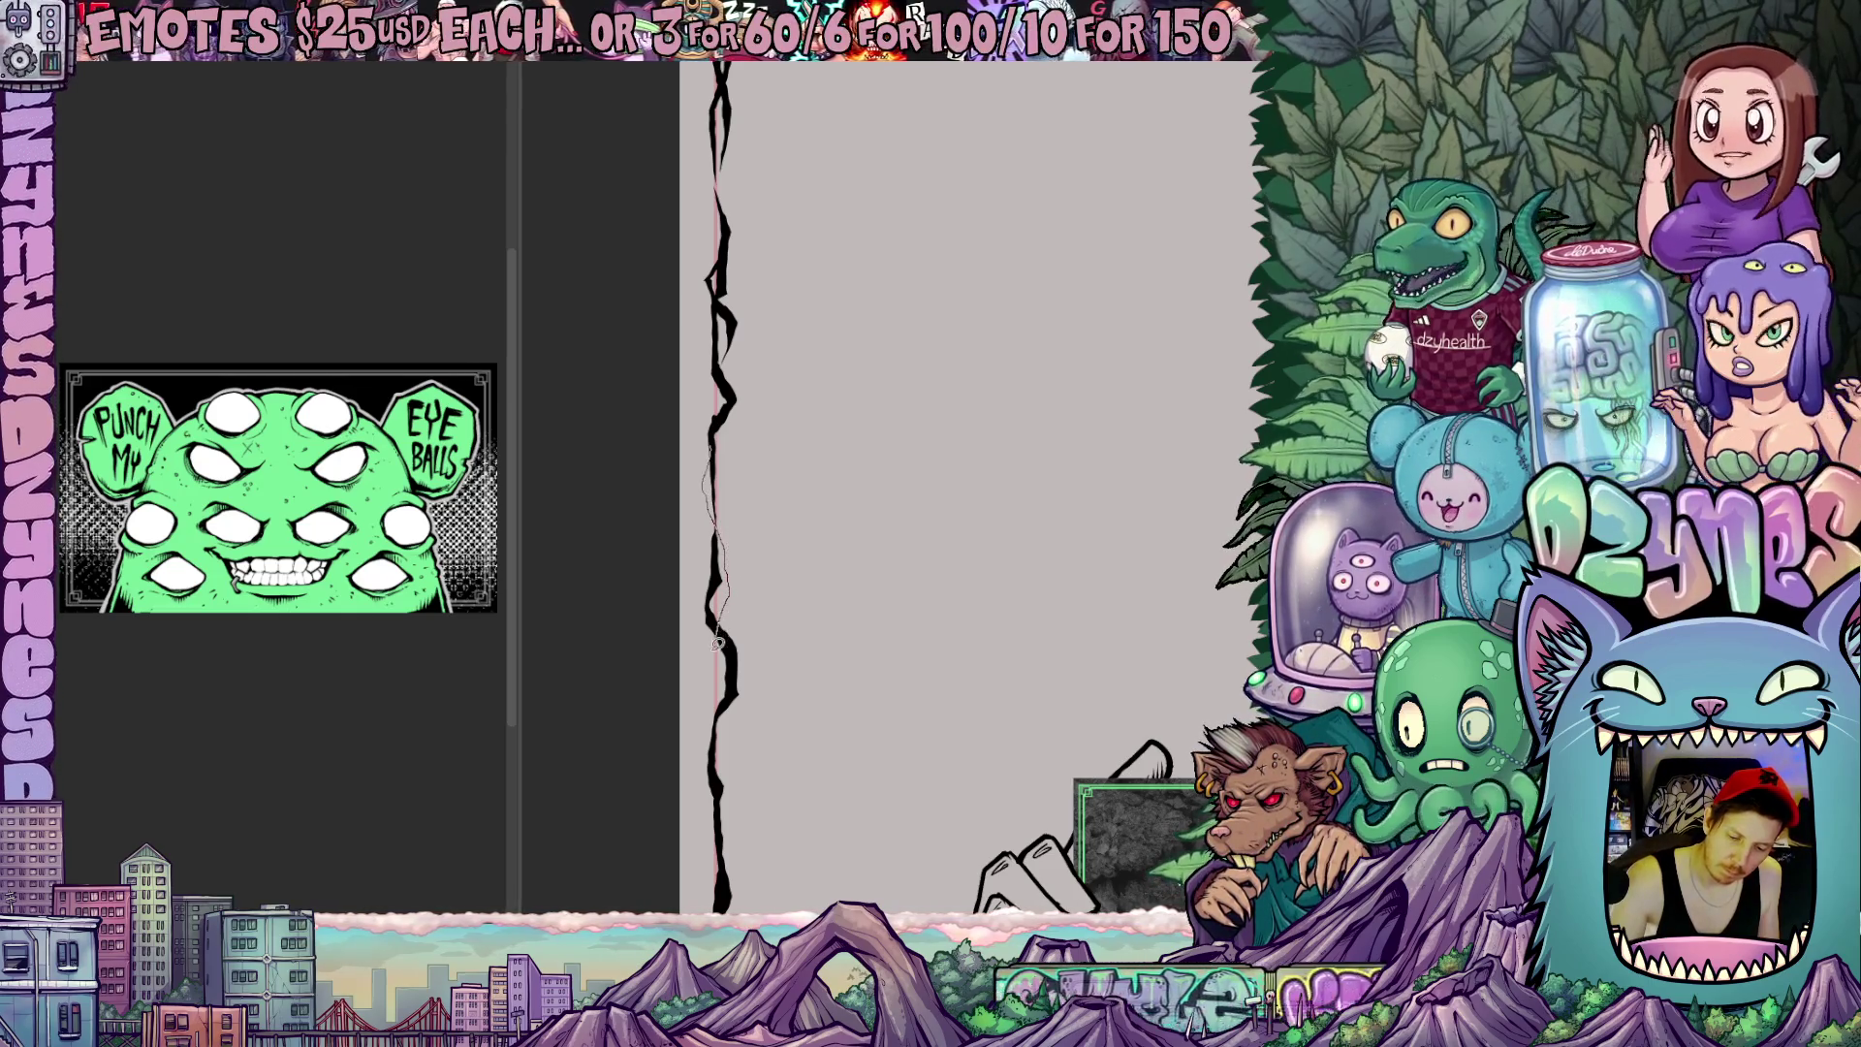
Ink along the jagged left border with the pen and follow it up the page
{"action": "left_click_drag", "start_coordinate": [730, 620], "coordinate": [723, 552]}
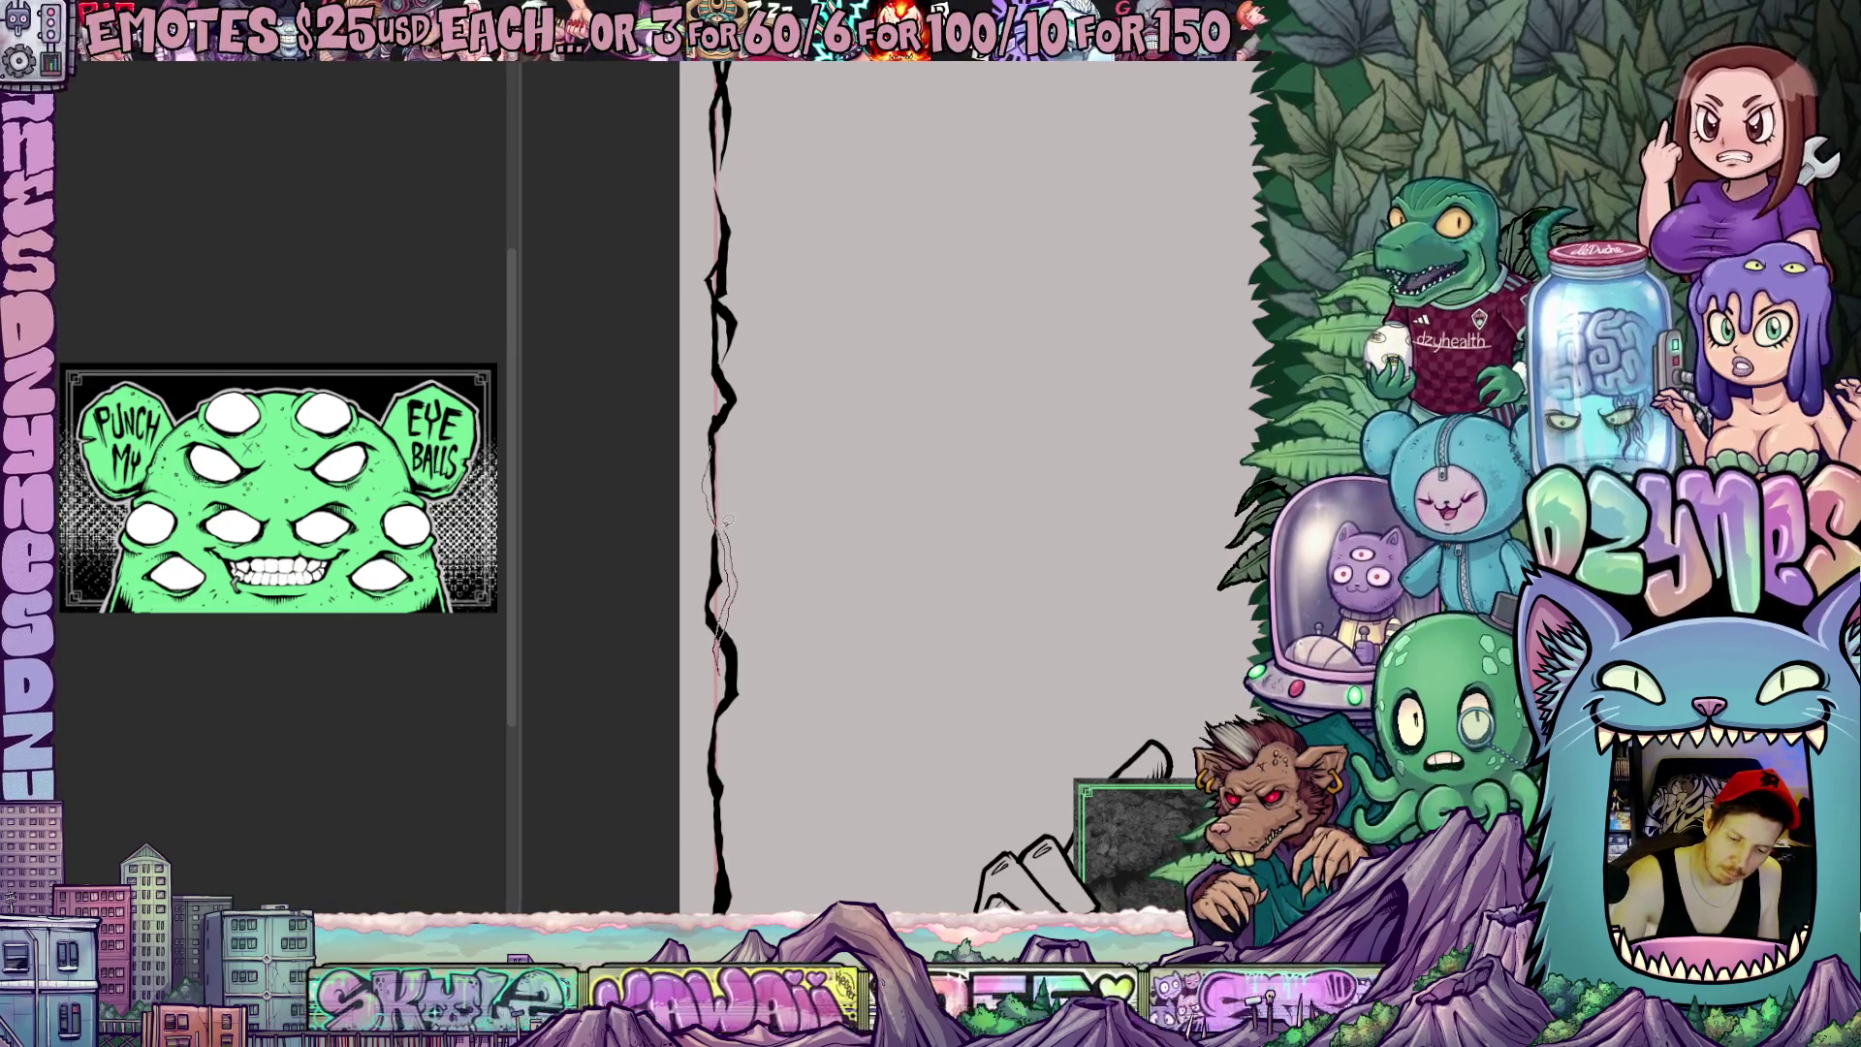
{"action": "scroll", "coordinate": [718, 454], "scroll_direction": "down", "scroll_amount": 2}
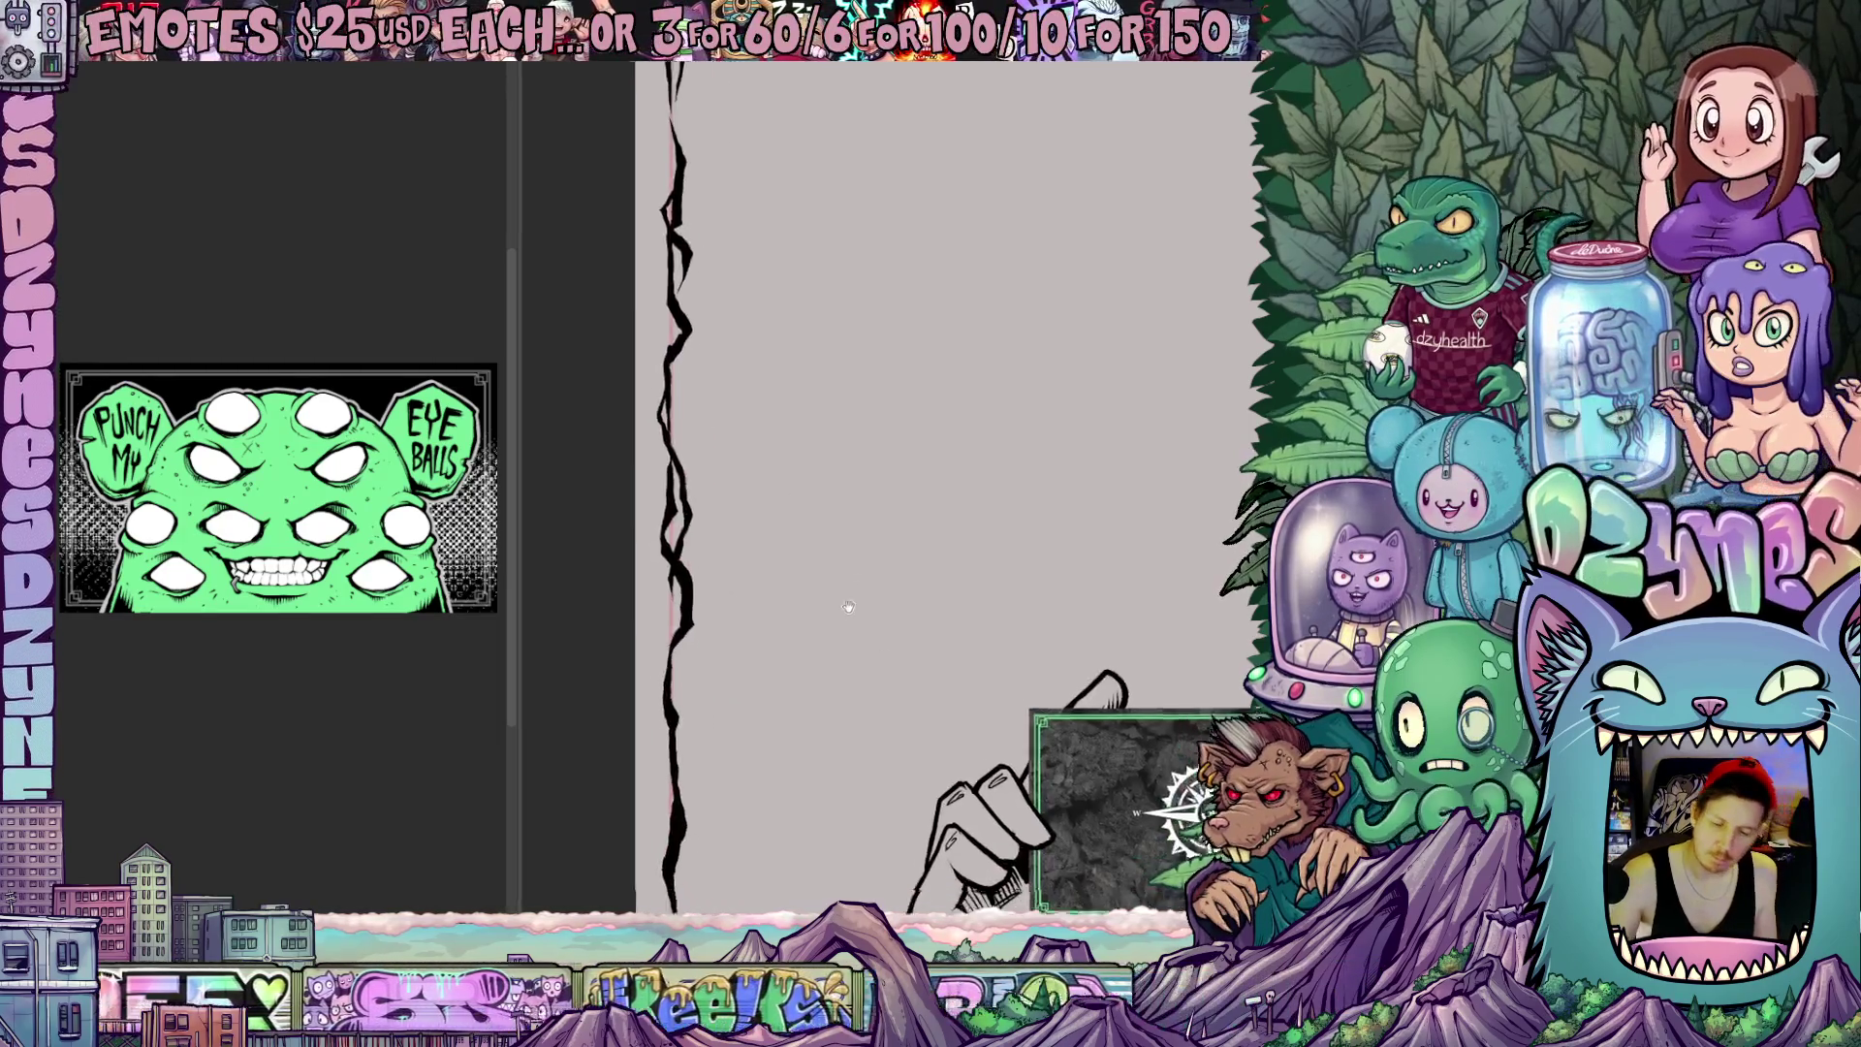
{"action": "scroll", "coordinate": [814, 553], "scroll_direction": "down", "scroll_amount": 2}
{"action": "scroll", "coordinate": [896, 625], "scroll_direction": "down", "scroll_amount": 2}
{"action": "scroll", "coordinate": [879, 630], "scroll_direction": "down", "scroll_amount": 2}
{"action": "scroll", "coordinate": [830, 641], "scroll_direction": "down", "scroll_amount": 2}
{"action": "scroll", "coordinate": [772, 648], "scroll_direction": "down", "scroll_amount": 2}
{"action": "scroll", "coordinate": [726, 658], "scroll_direction": "up", "scroll_amount": 2}
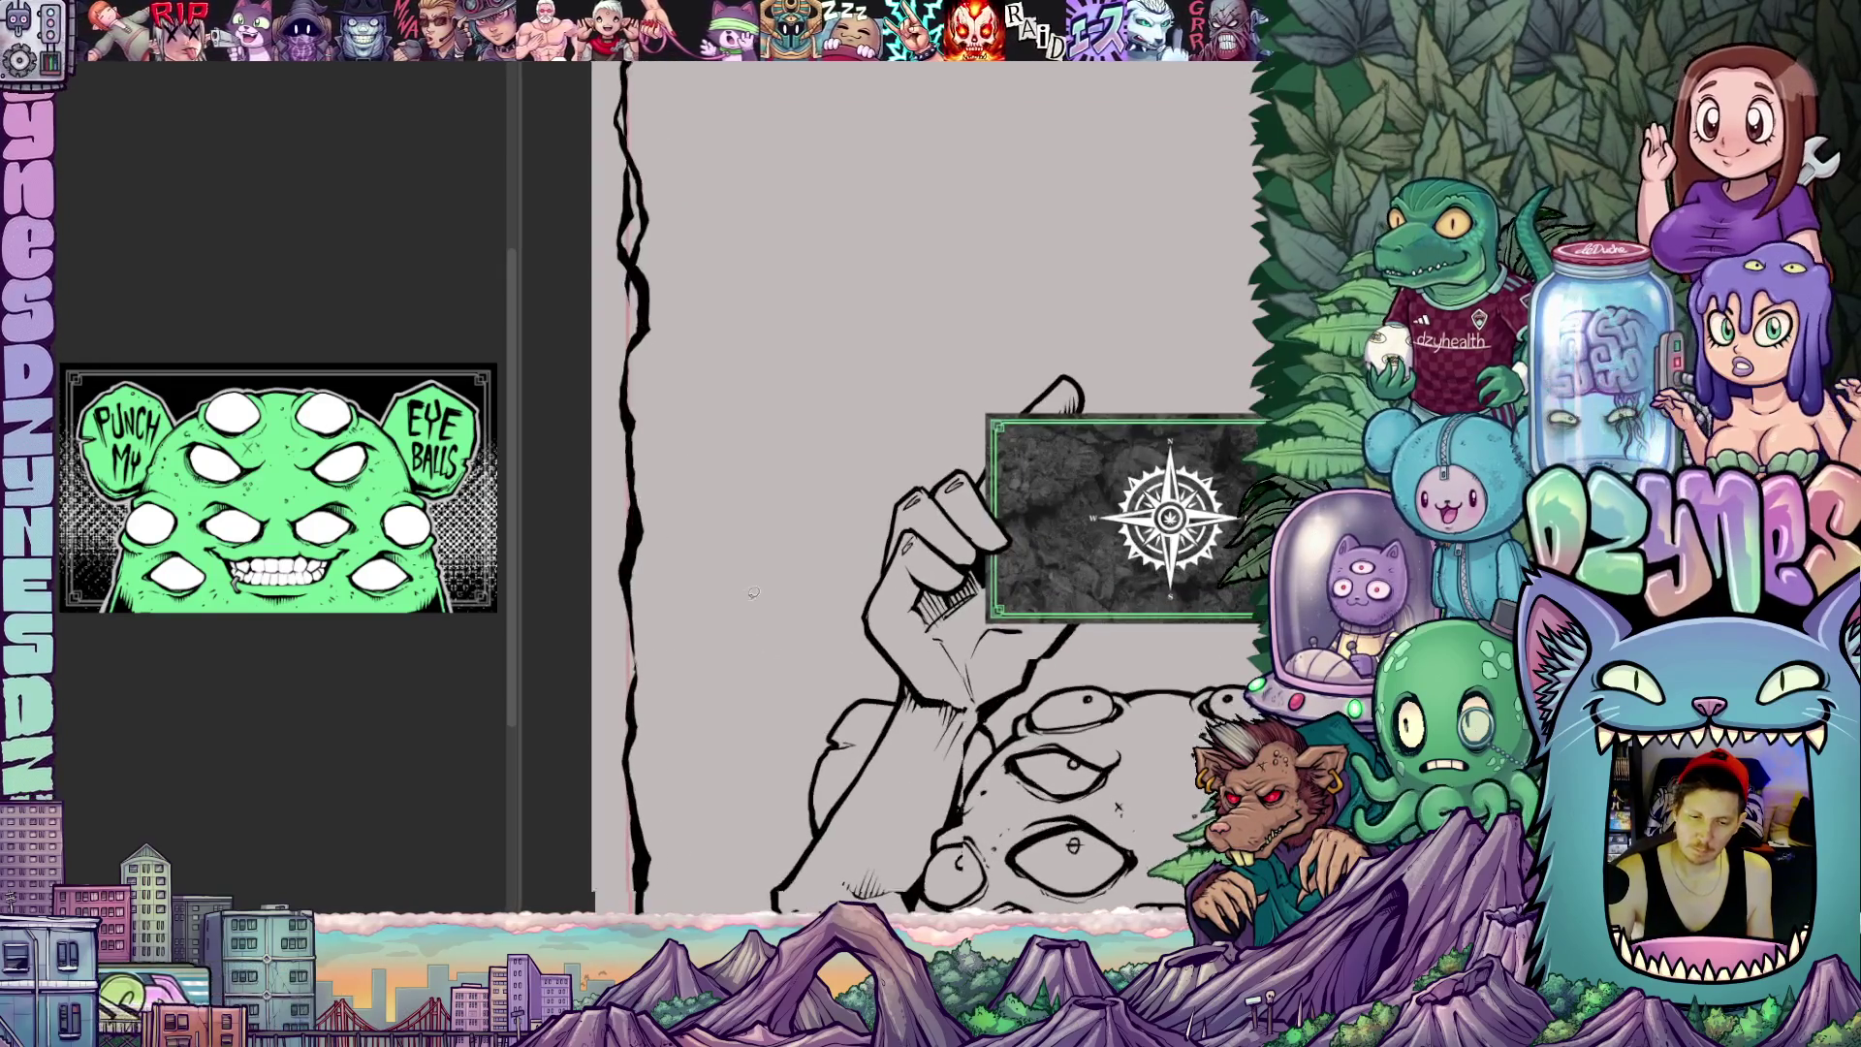
{"action": "scroll", "coordinate": [743, 685], "scroll_direction": "up", "scroll_amount": 2}
{"action": "scroll", "coordinate": [802, 756], "scroll_direction": "up", "scroll_amount": 2}
{"action": "scroll", "coordinate": [807, 659], "scroll_direction": "up", "scroll_amount": 2}
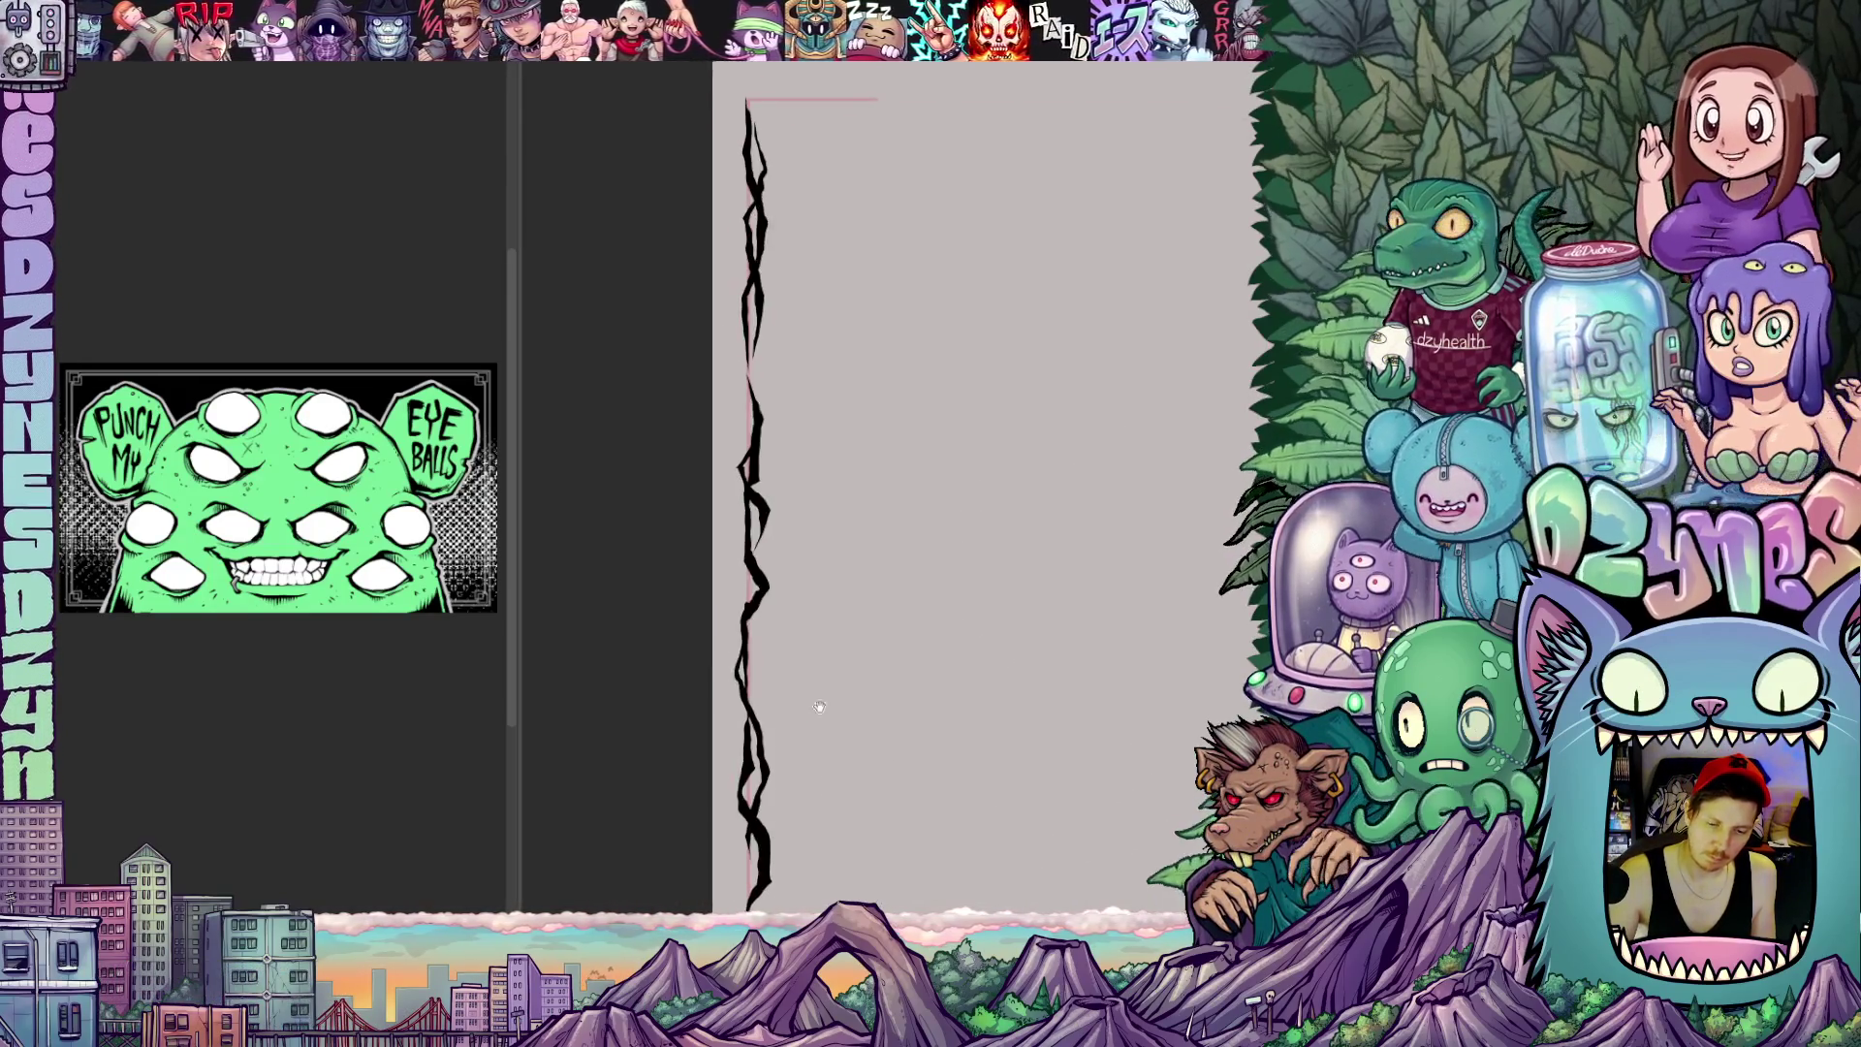
{"action": "scroll", "coordinate": [792, 474], "scroll_direction": "up", "scroll_amount": 2}
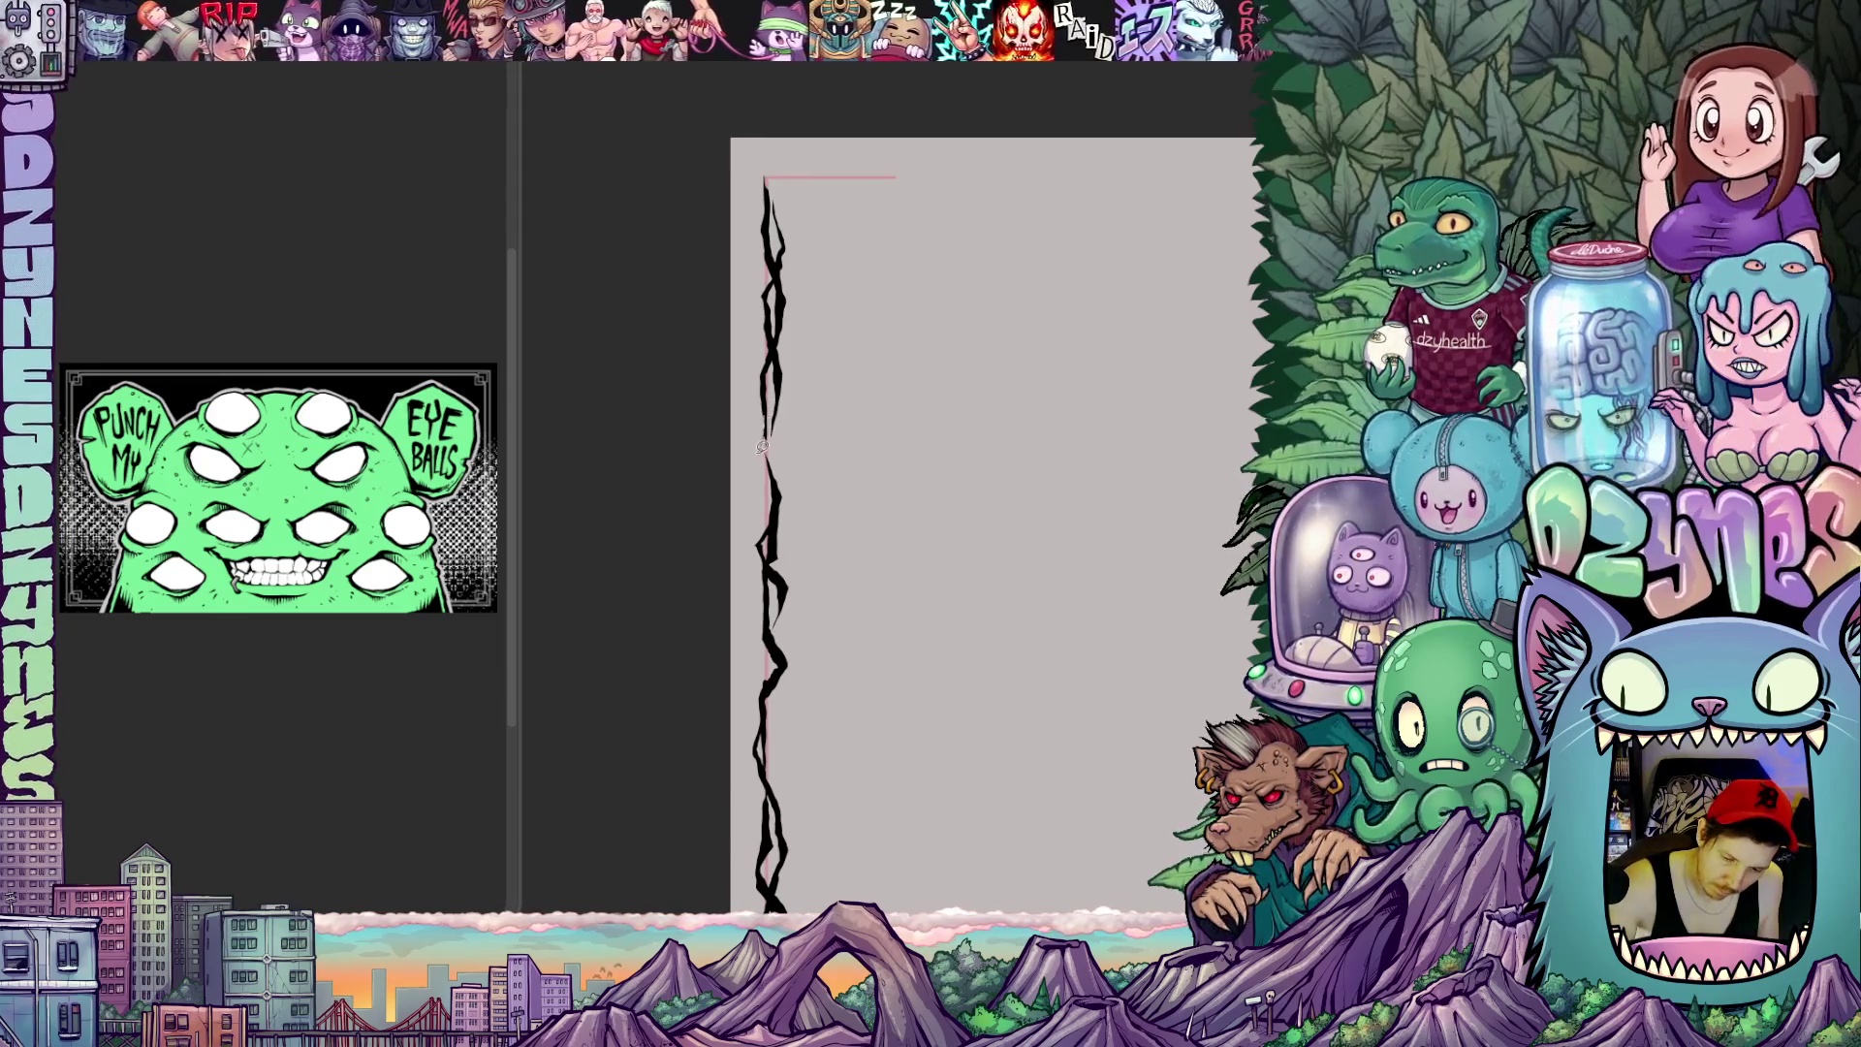
{"action": "scroll", "coordinate": [873, 526], "scroll_direction": "down", "scroll_amount": 2}
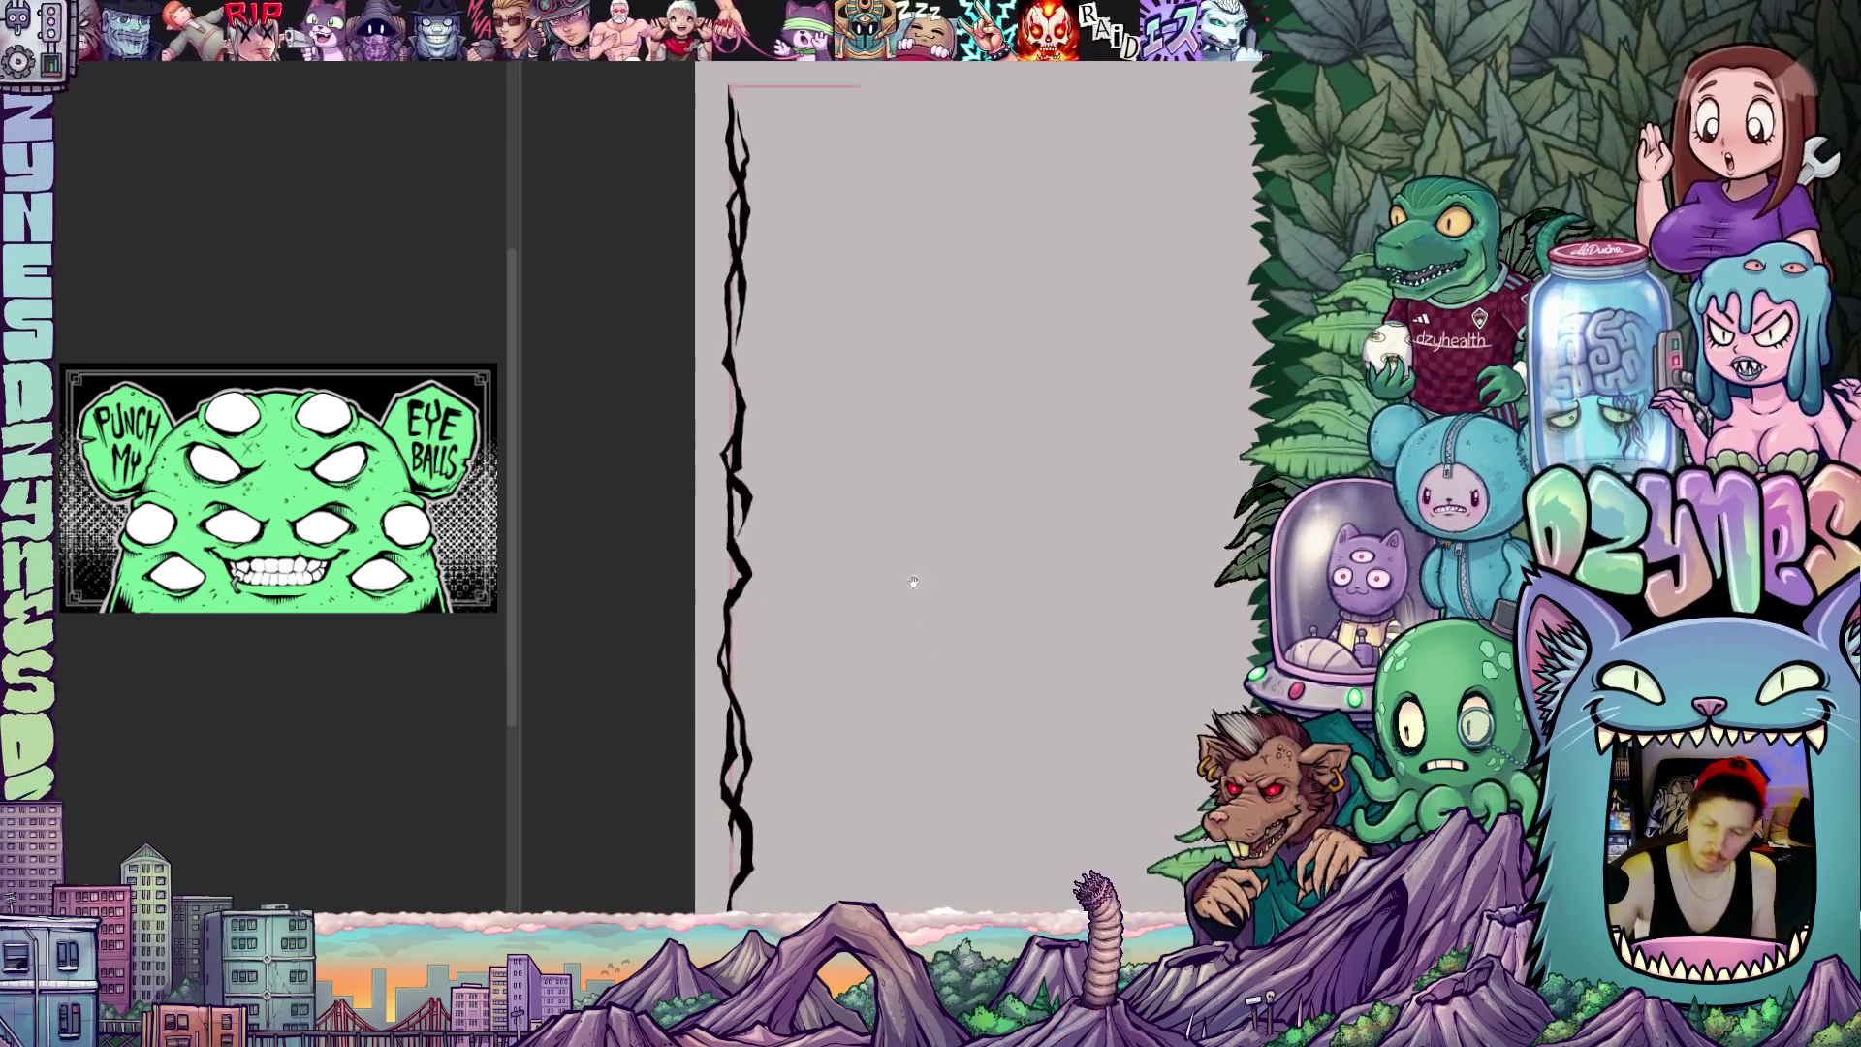
{"action": "scroll", "coordinate": [894, 528], "scroll_direction": "down", "scroll_amount": 1}
{"action": "scroll", "coordinate": [917, 531], "scroll_direction": "down", "scroll_amount": 2}
{"action": "scroll", "coordinate": [938, 534], "scroll_direction": "down", "scroll_amount": 2}
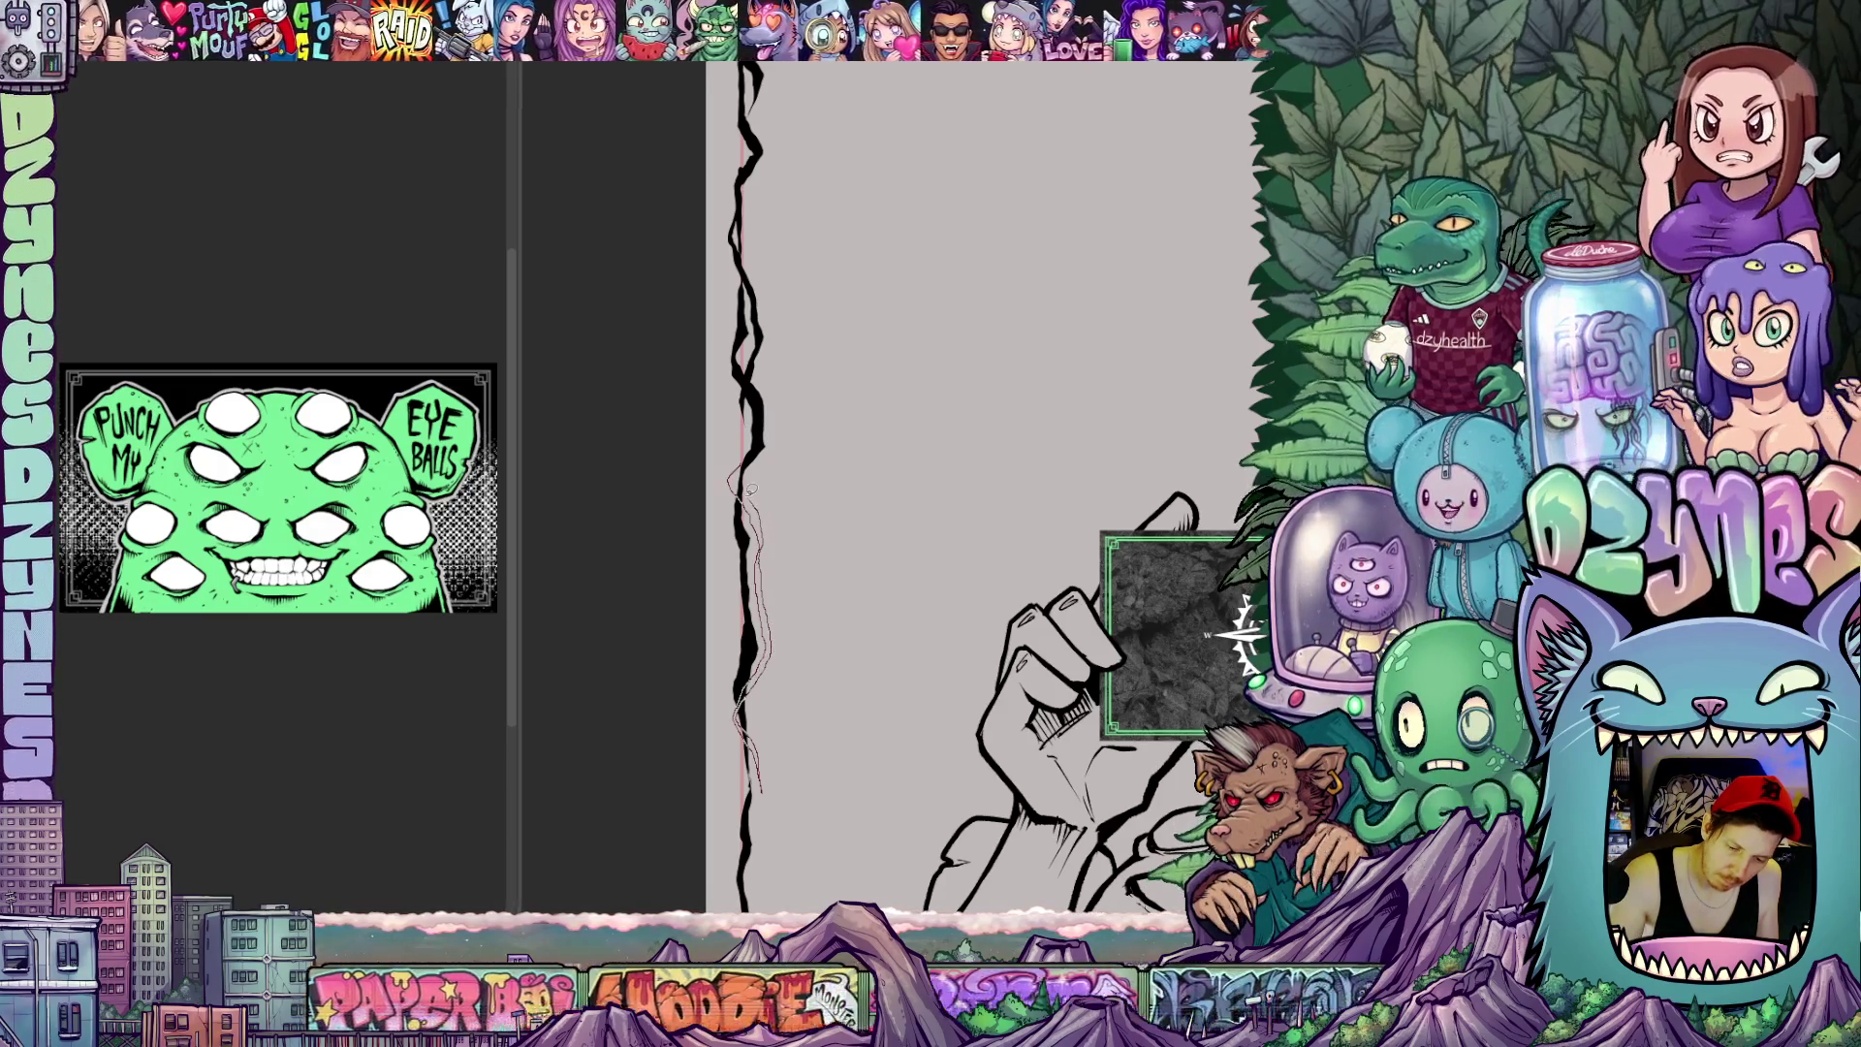
{"action": "left_click_drag", "start_coordinate": [896, 785], "coordinate": [850, 410]}
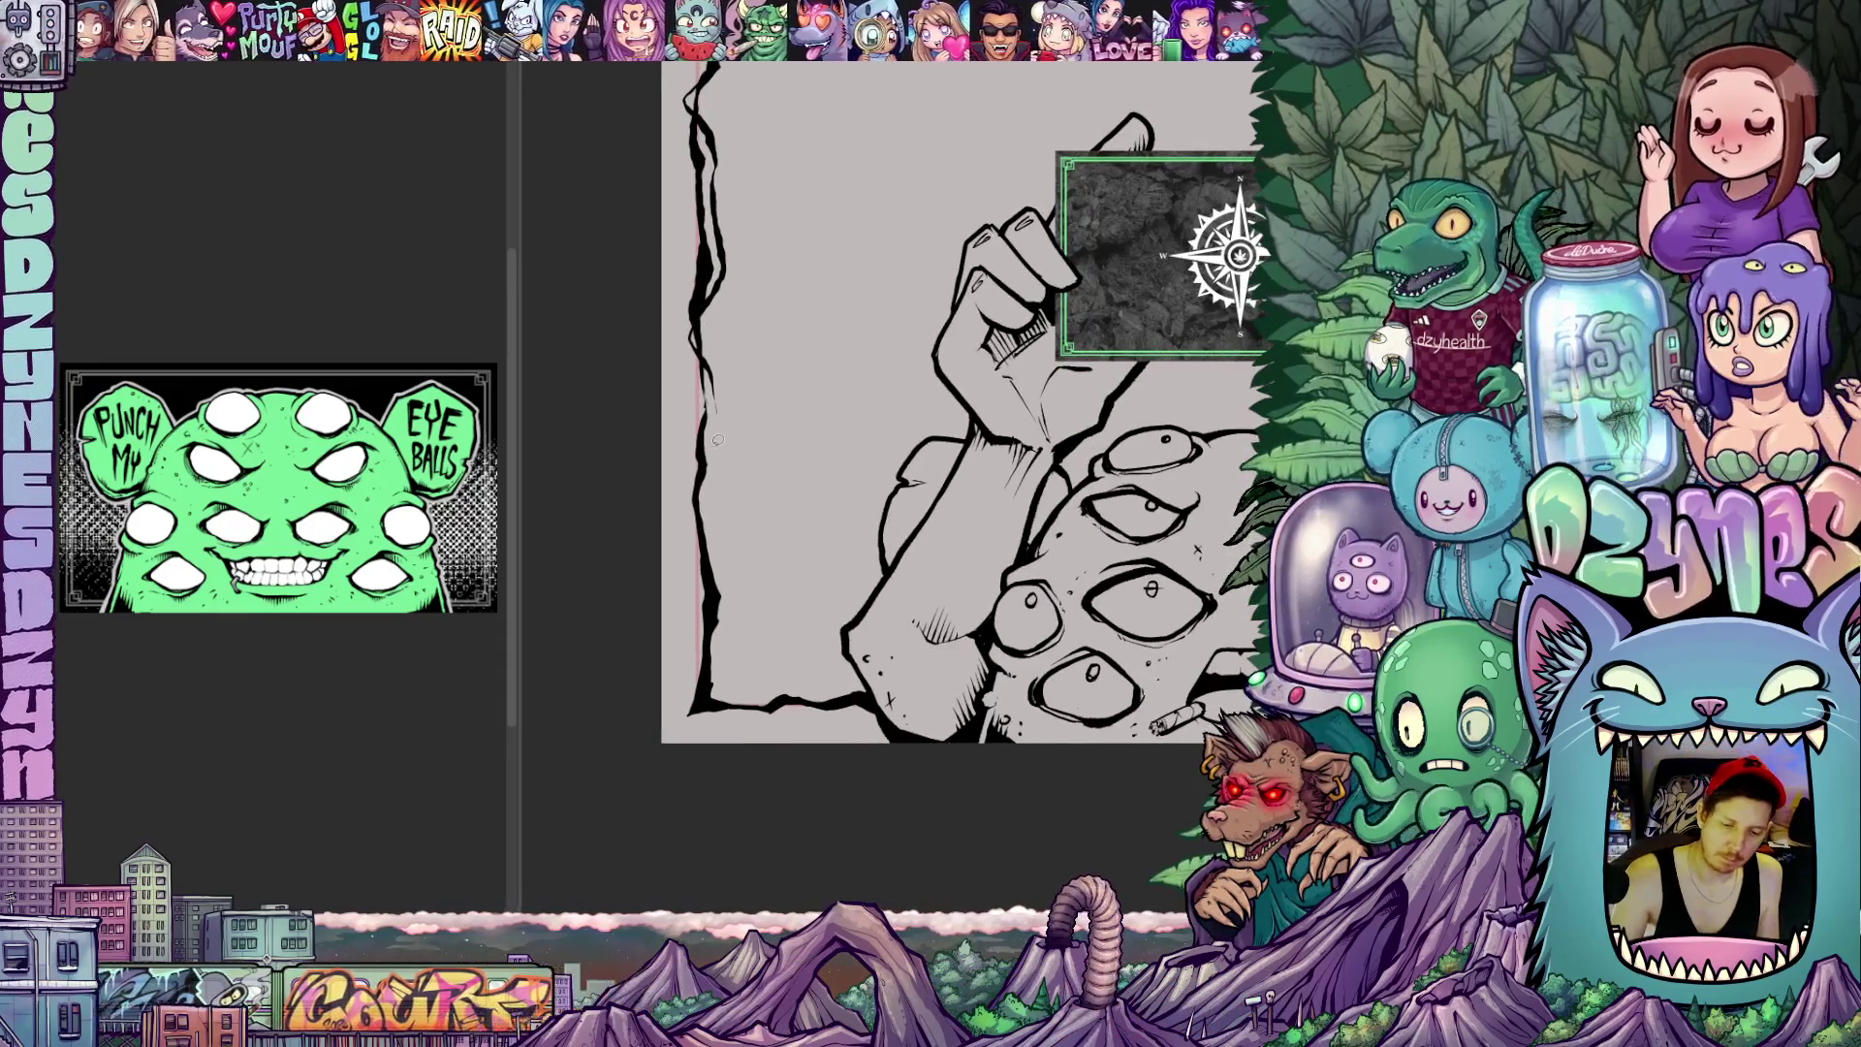
Add a thin stroke along the left border and rotate the page toward the bottom edge
{"action": "left_click_drag", "start_coordinate": [701, 567], "coordinate": [721, 669]}
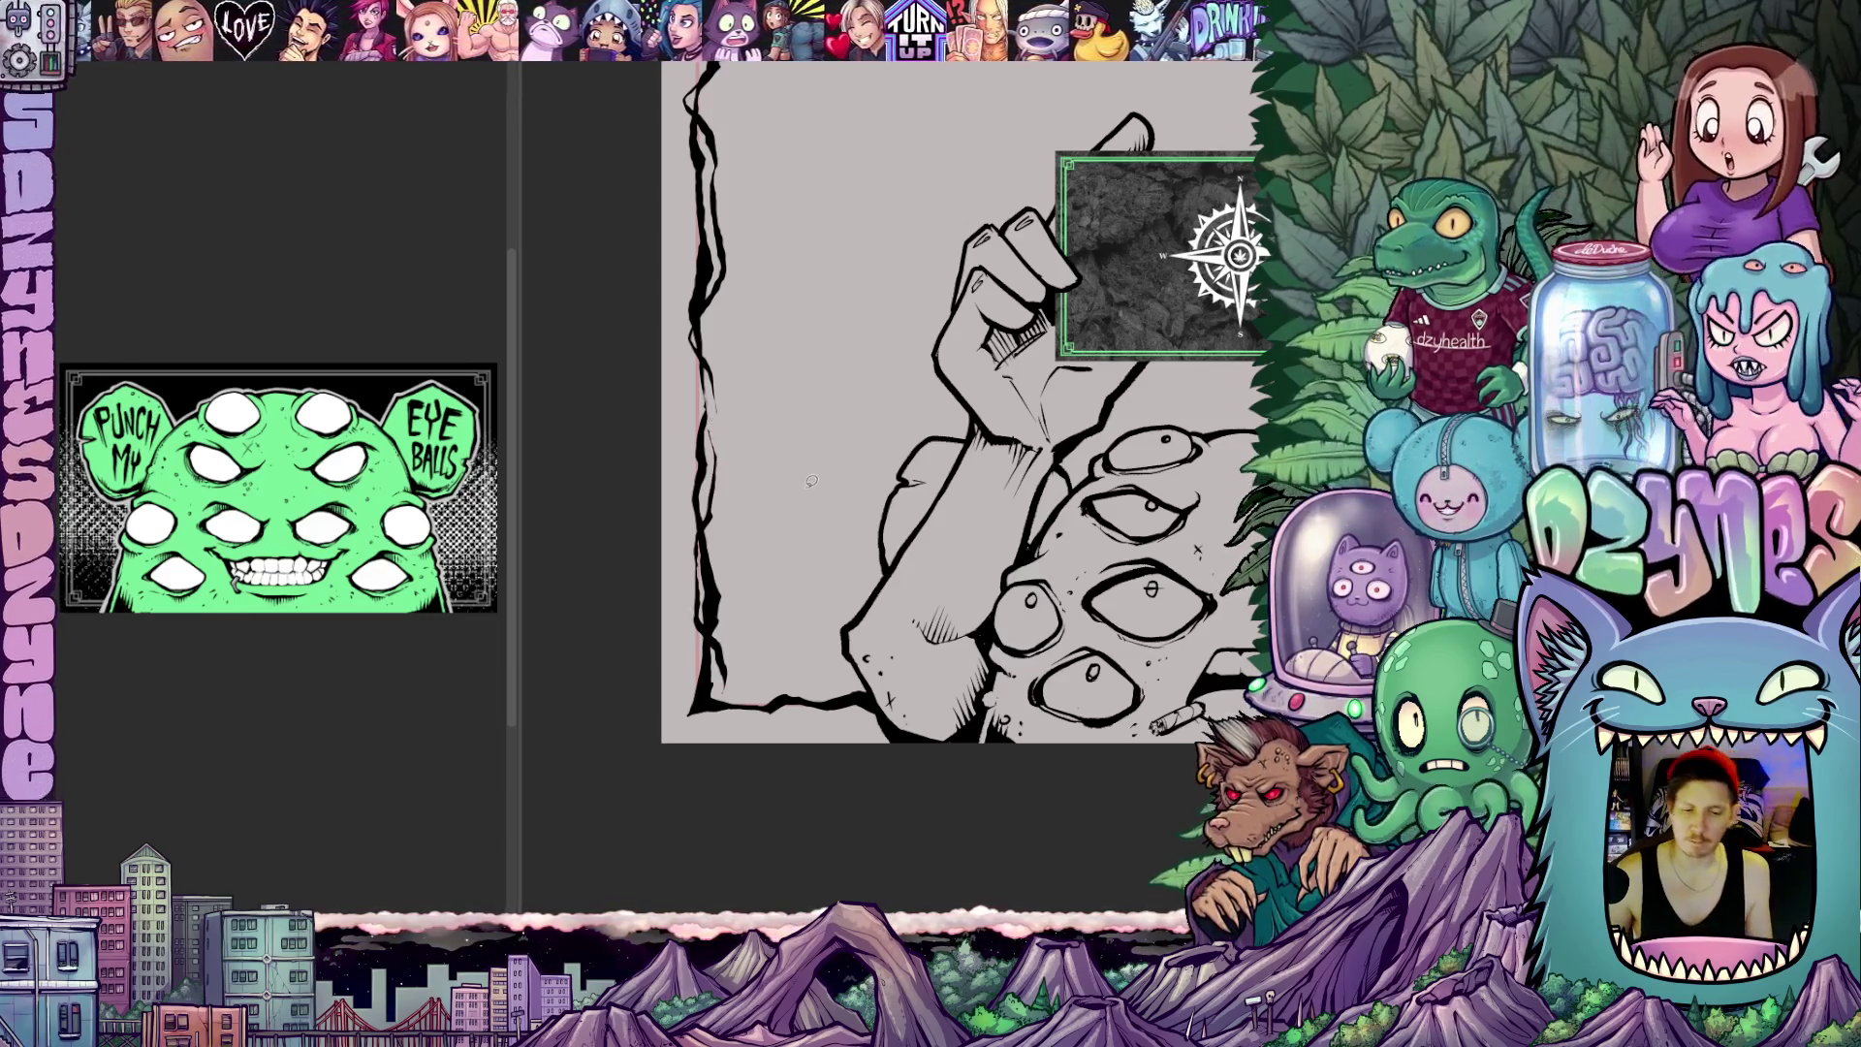
{"action": "scroll", "coordinate": [812, 481], "scroll_direction": "down", "scroll_amount": 5}
{"action": "scroll", "coordinate": [799, 582], "scroll_direction": "down", "scroll_amount": 2}
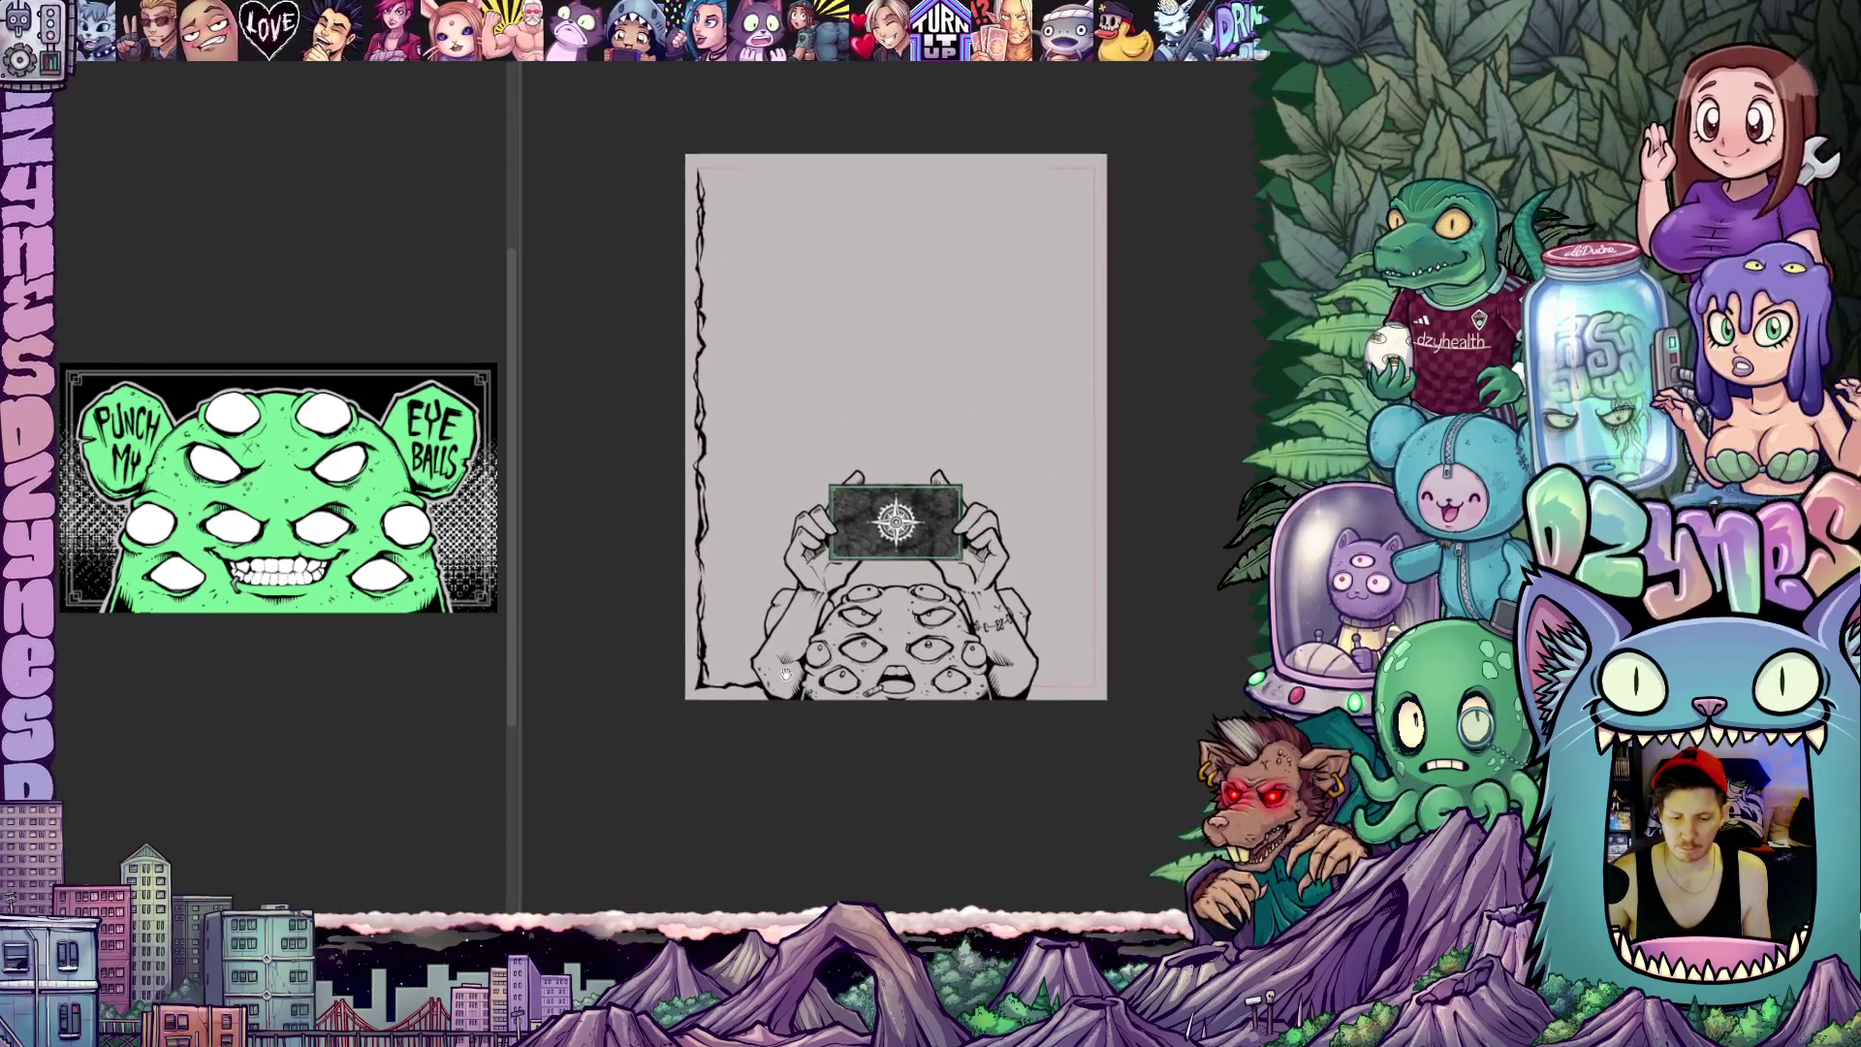
{"action": "left_click_drag", "start_coordinate": [787, 674], "coordinate": [786, 708]}
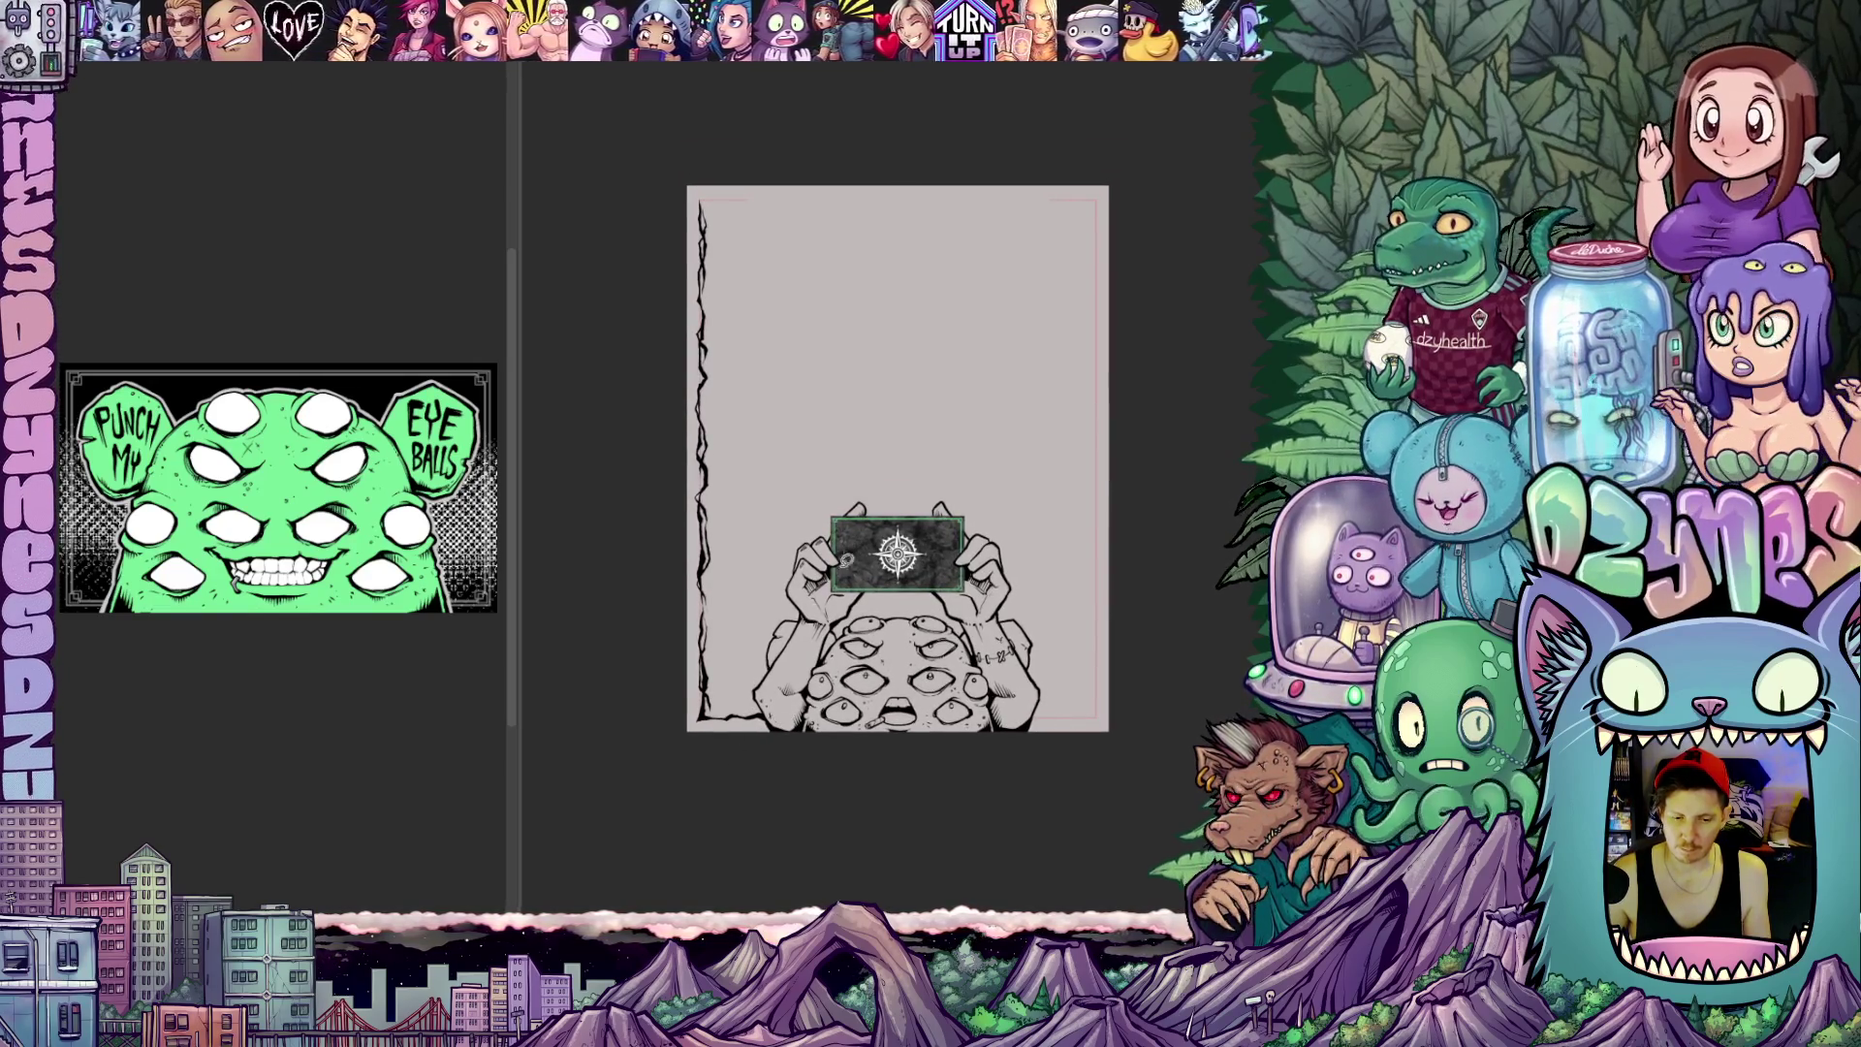
{"action": "left_click_drag", "start_coordinate": [797, 534], "coordinate": [986, 374]}
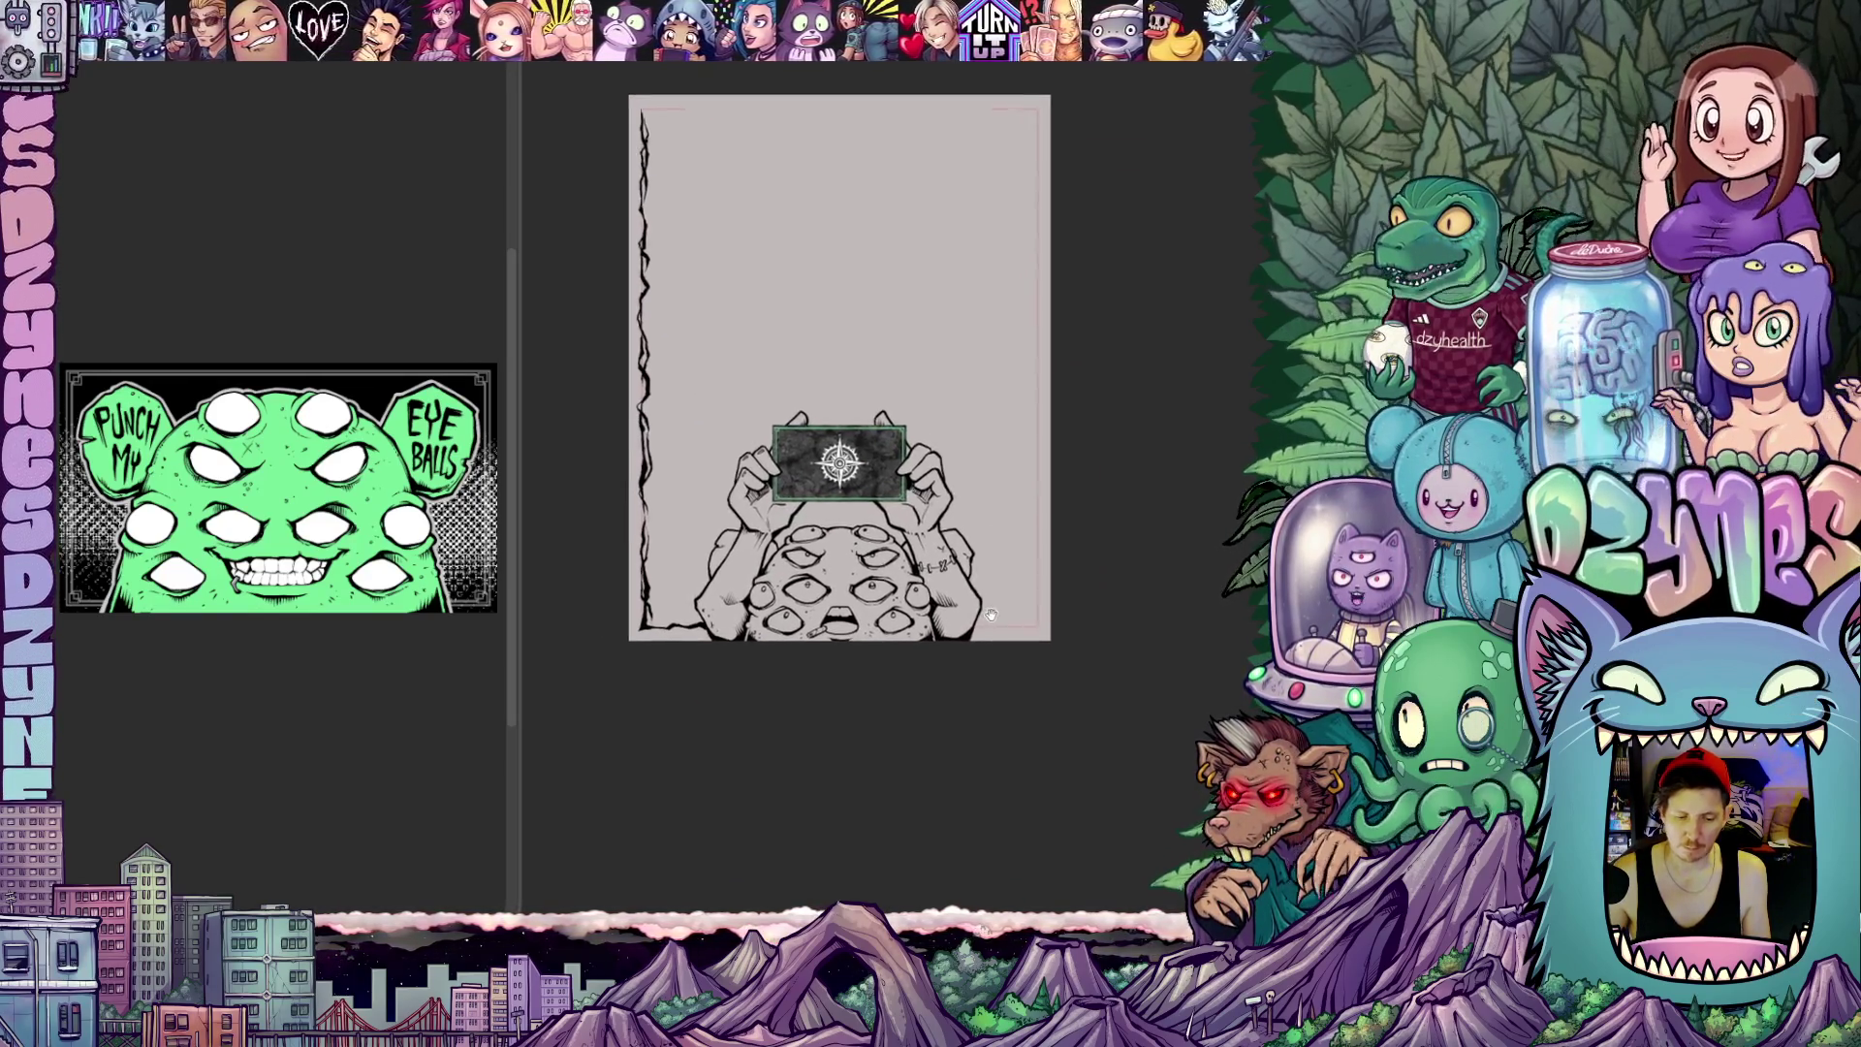
{"action": "scroll", "coordinate": [961, 556], "scroll_direction": "up", "scroll_amount": 2}
{"action": "scroll", "coordinate": [959, 556], "scroll_direction": "up", "scroll_amount": 2}
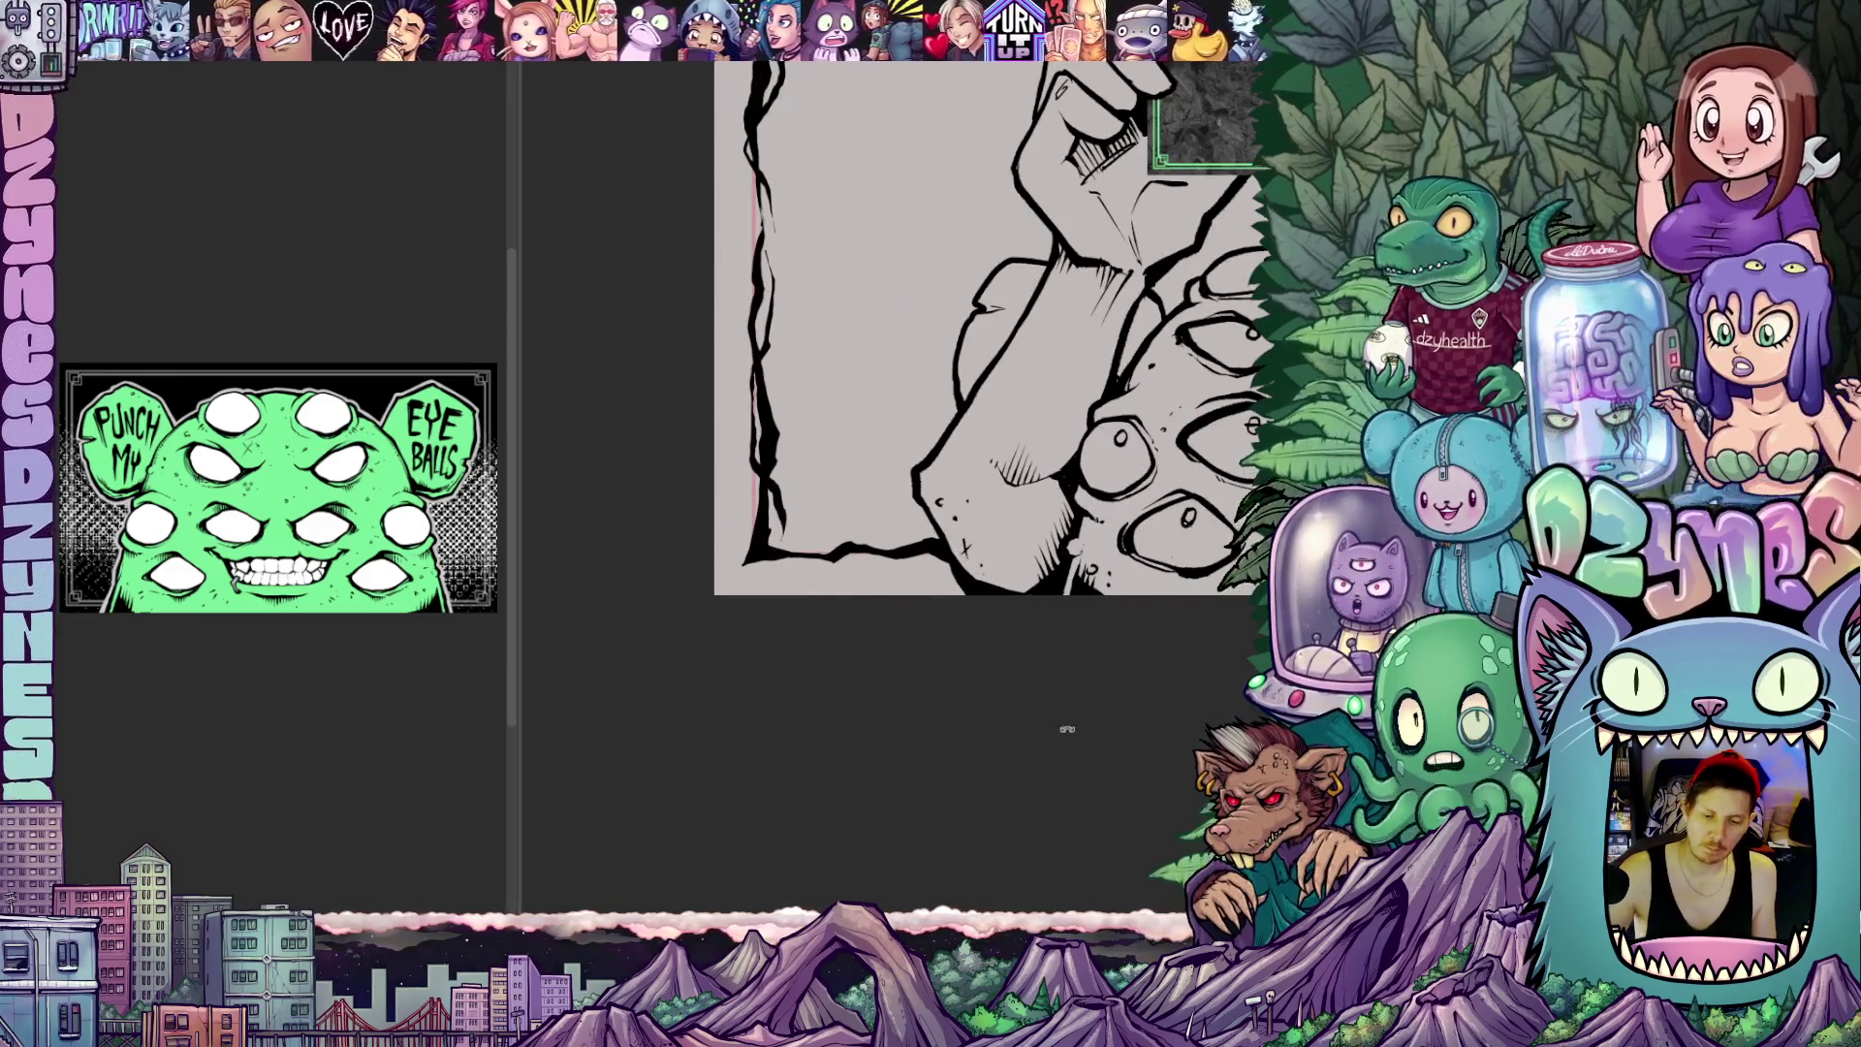
{"action": "left_click_drag", "start_coordinate": [1063, 734], "coordinate": [856, 575]}
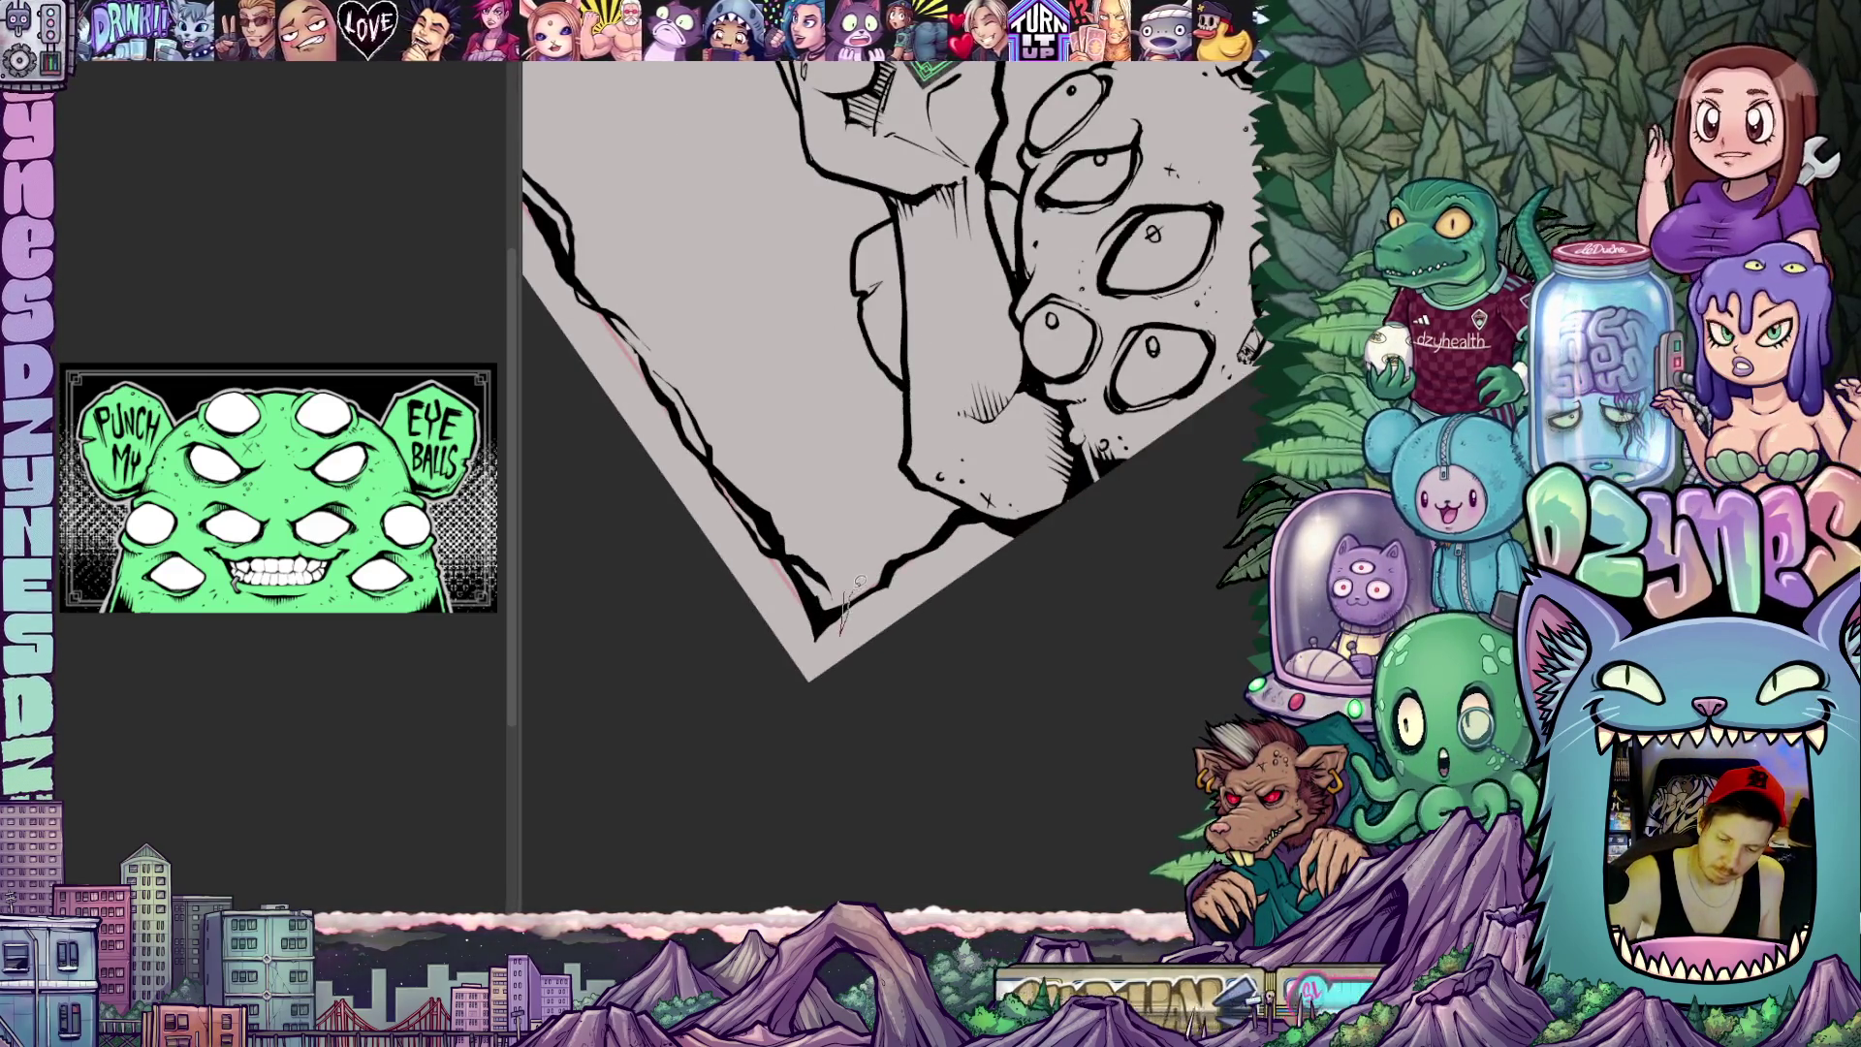
Ink a stroke along the lower border, forming the doubled bottom-left corner
{"action": "left_click_drag", "start_coordinate": [844, 579], "coordinate": [966, 539]}
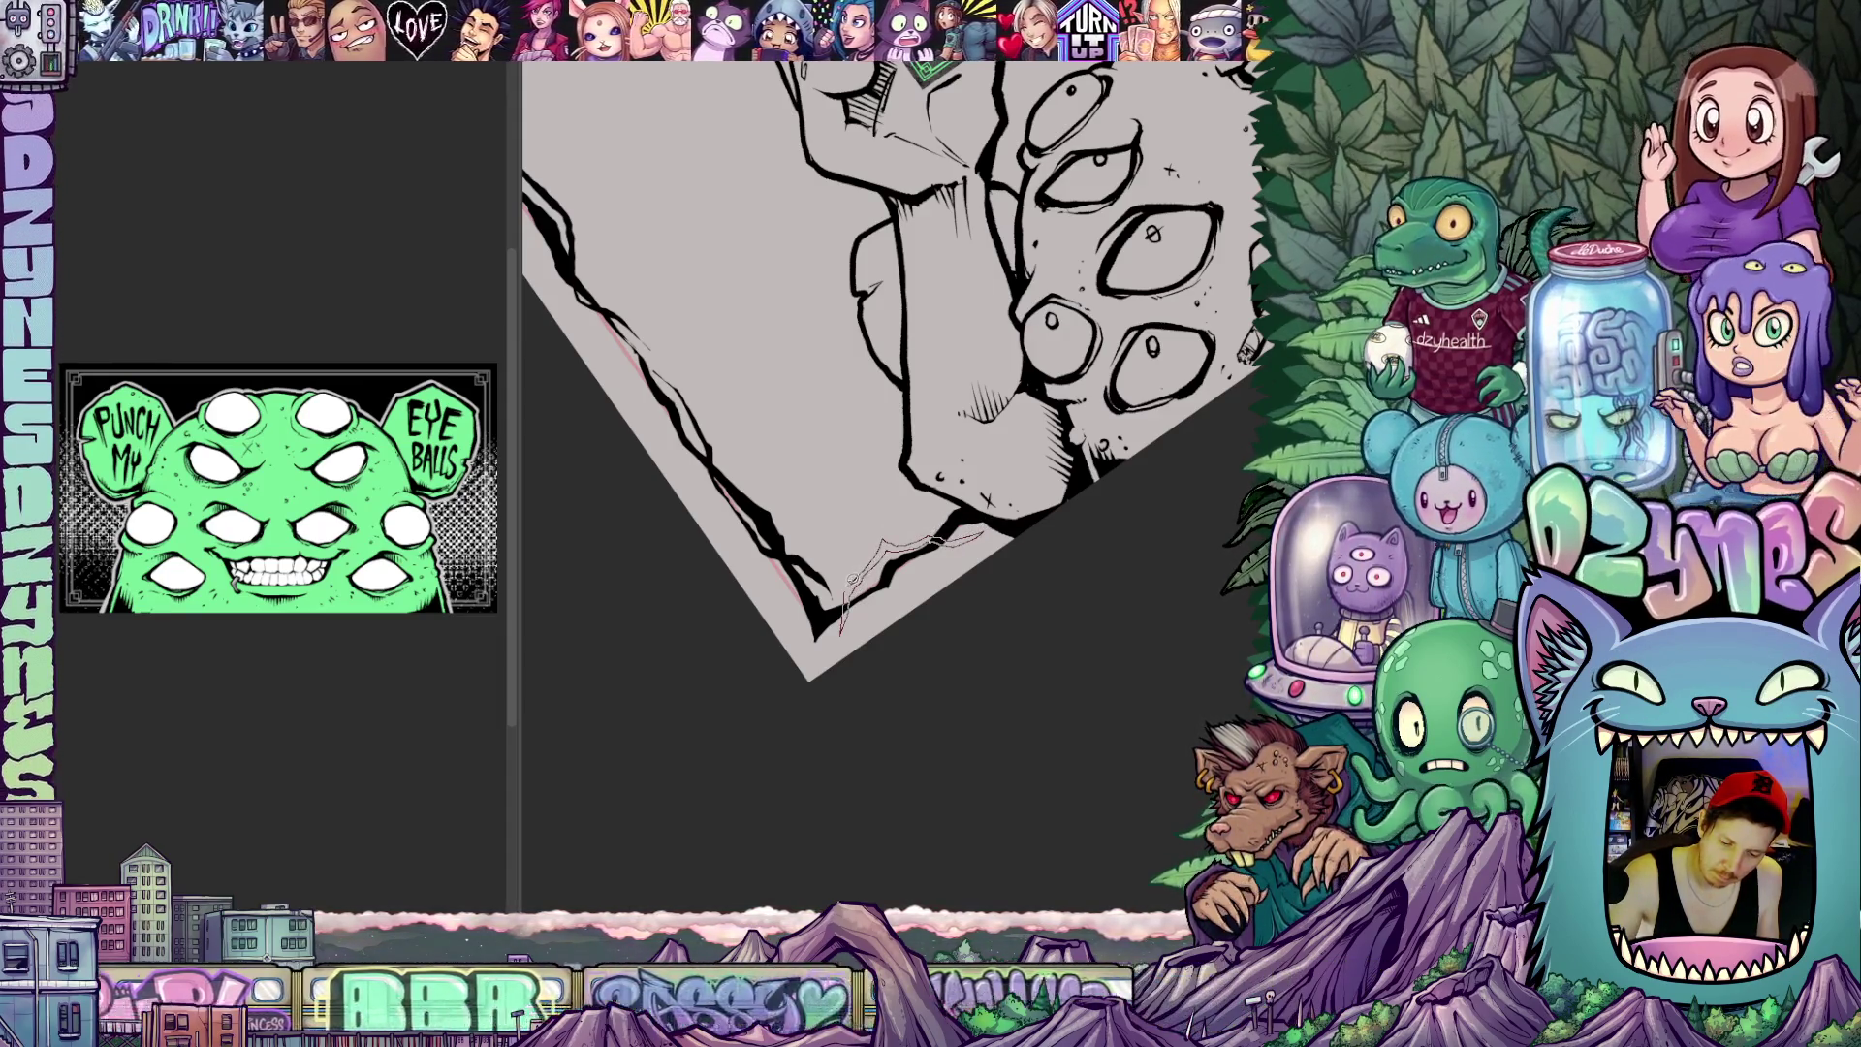
{"action": "mouse_move", "coordinate": [851, 578]}
{"action": "left_mouse_down"}
{"action": "mouse_move", "coordinate": [1114, 644]}
{"action": "mouse_move", "coordinate": [1072, 693]}
{"action": "mouse_move", "coordinate": [1172, 494]}
{"action": "left_mouse_up"}
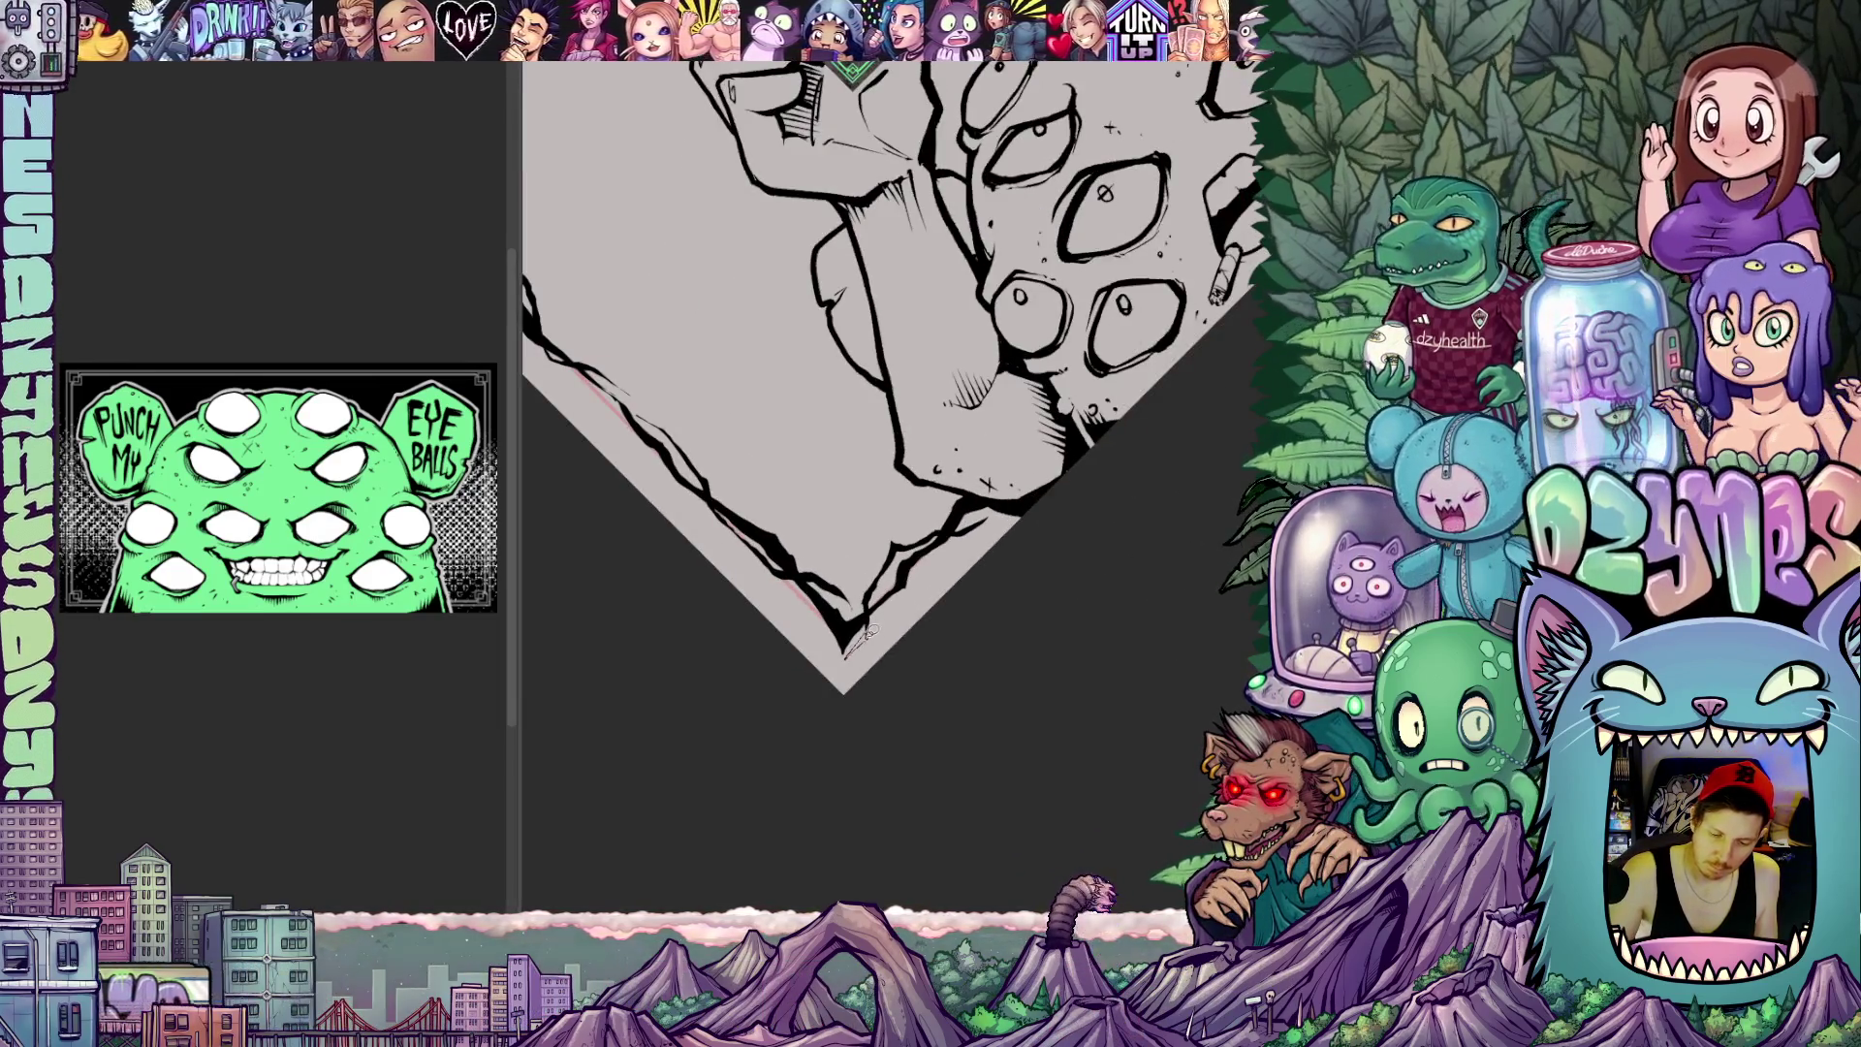
{"action": "mouse_move", "coordinate": [1045, 598]}
{"action": "left_mouse_down"}
{"action": "mouse_move", "coordinate": [1063, 677]}
{"action": "mouse_move", "coordinate": [1102, 628]}
{"action": "mouse_move", "coordinate": [1130, 637]}
{"action": "mouse_move", "coordinate": [1088, 96]}
{"action": "left_mouse_up"}
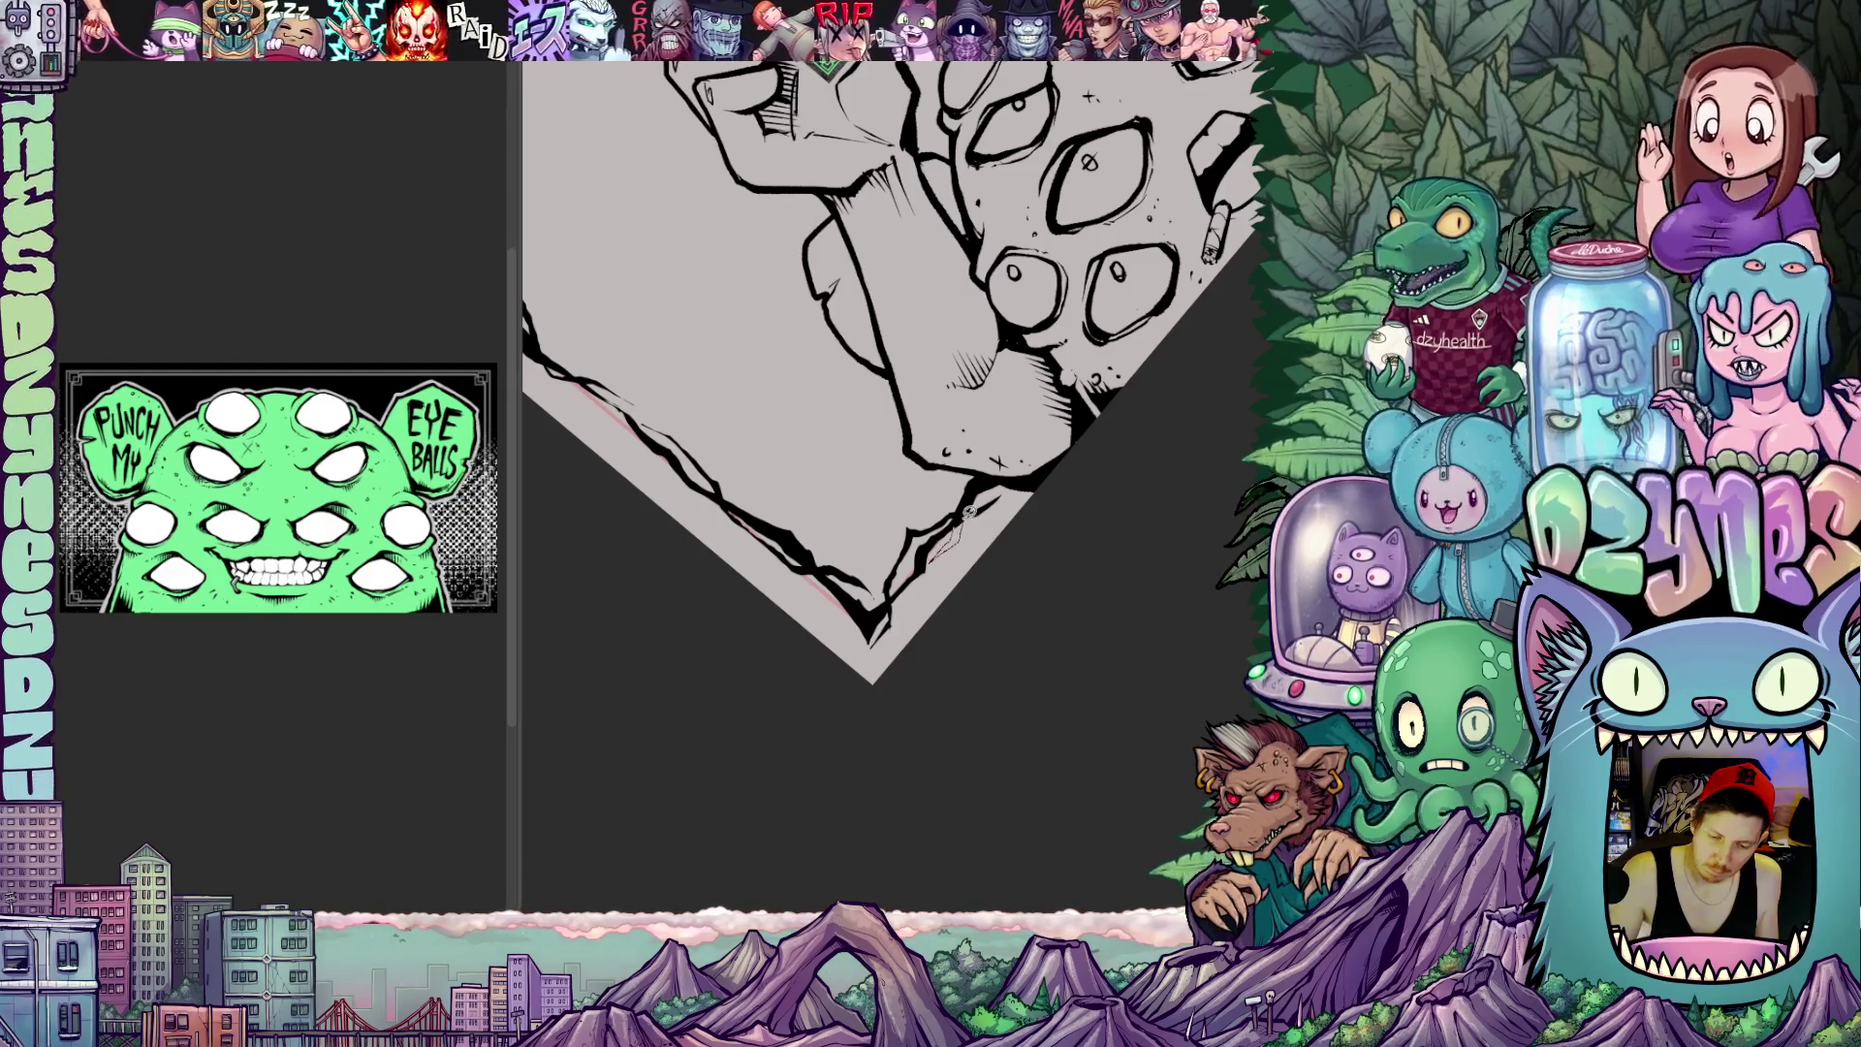
{"action": "mouse_move", "coordinate": [1045, 544]}
{"action": "left_mouse_down"}
{"action": "mouse_move", "coordinate": [1032, 757]}
{"action": "mouse_move", "coordinate": [965, 708]}
{"action": "mouse_move", "coordinate": [919, 755]}
{"action": "left_mouse_up"}
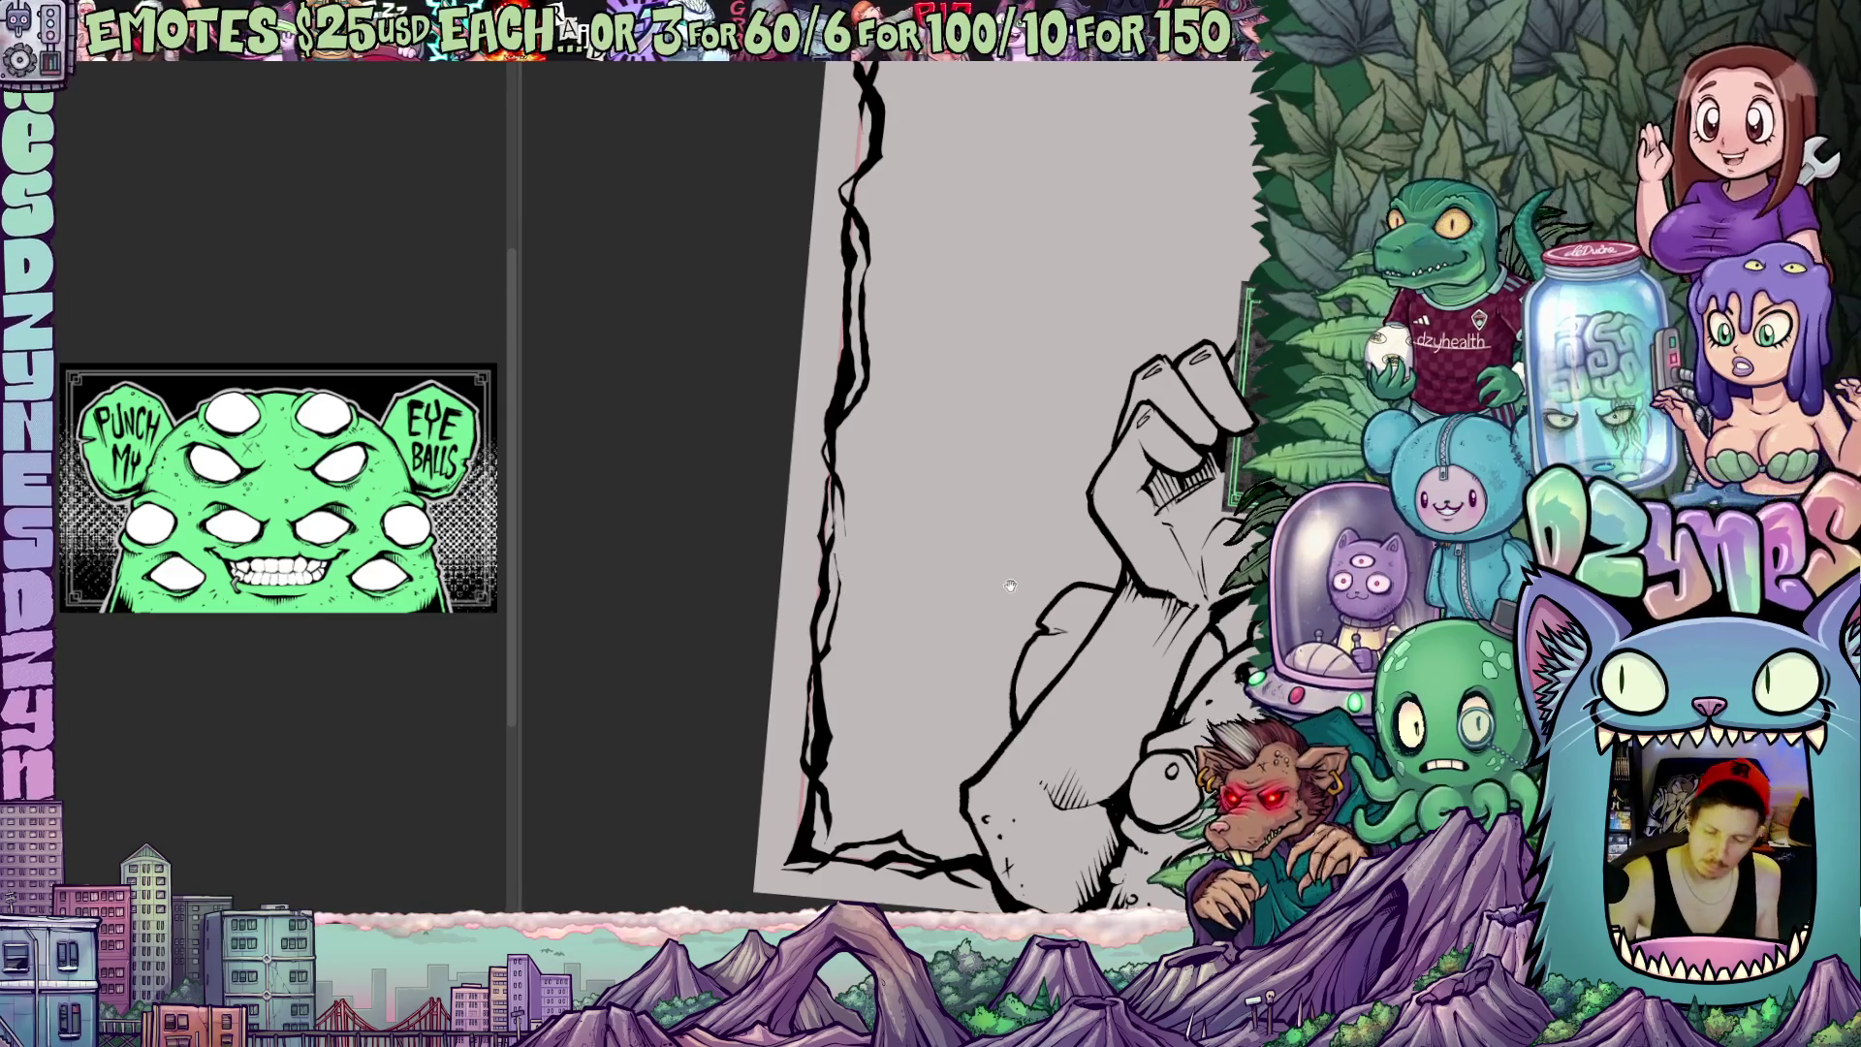
Pan along the left border up to the top edge and view the whole page with the figure
{"action": "left_click_drag", "start_coordinate": [1013, 586], "coordinate": [839, 607]}
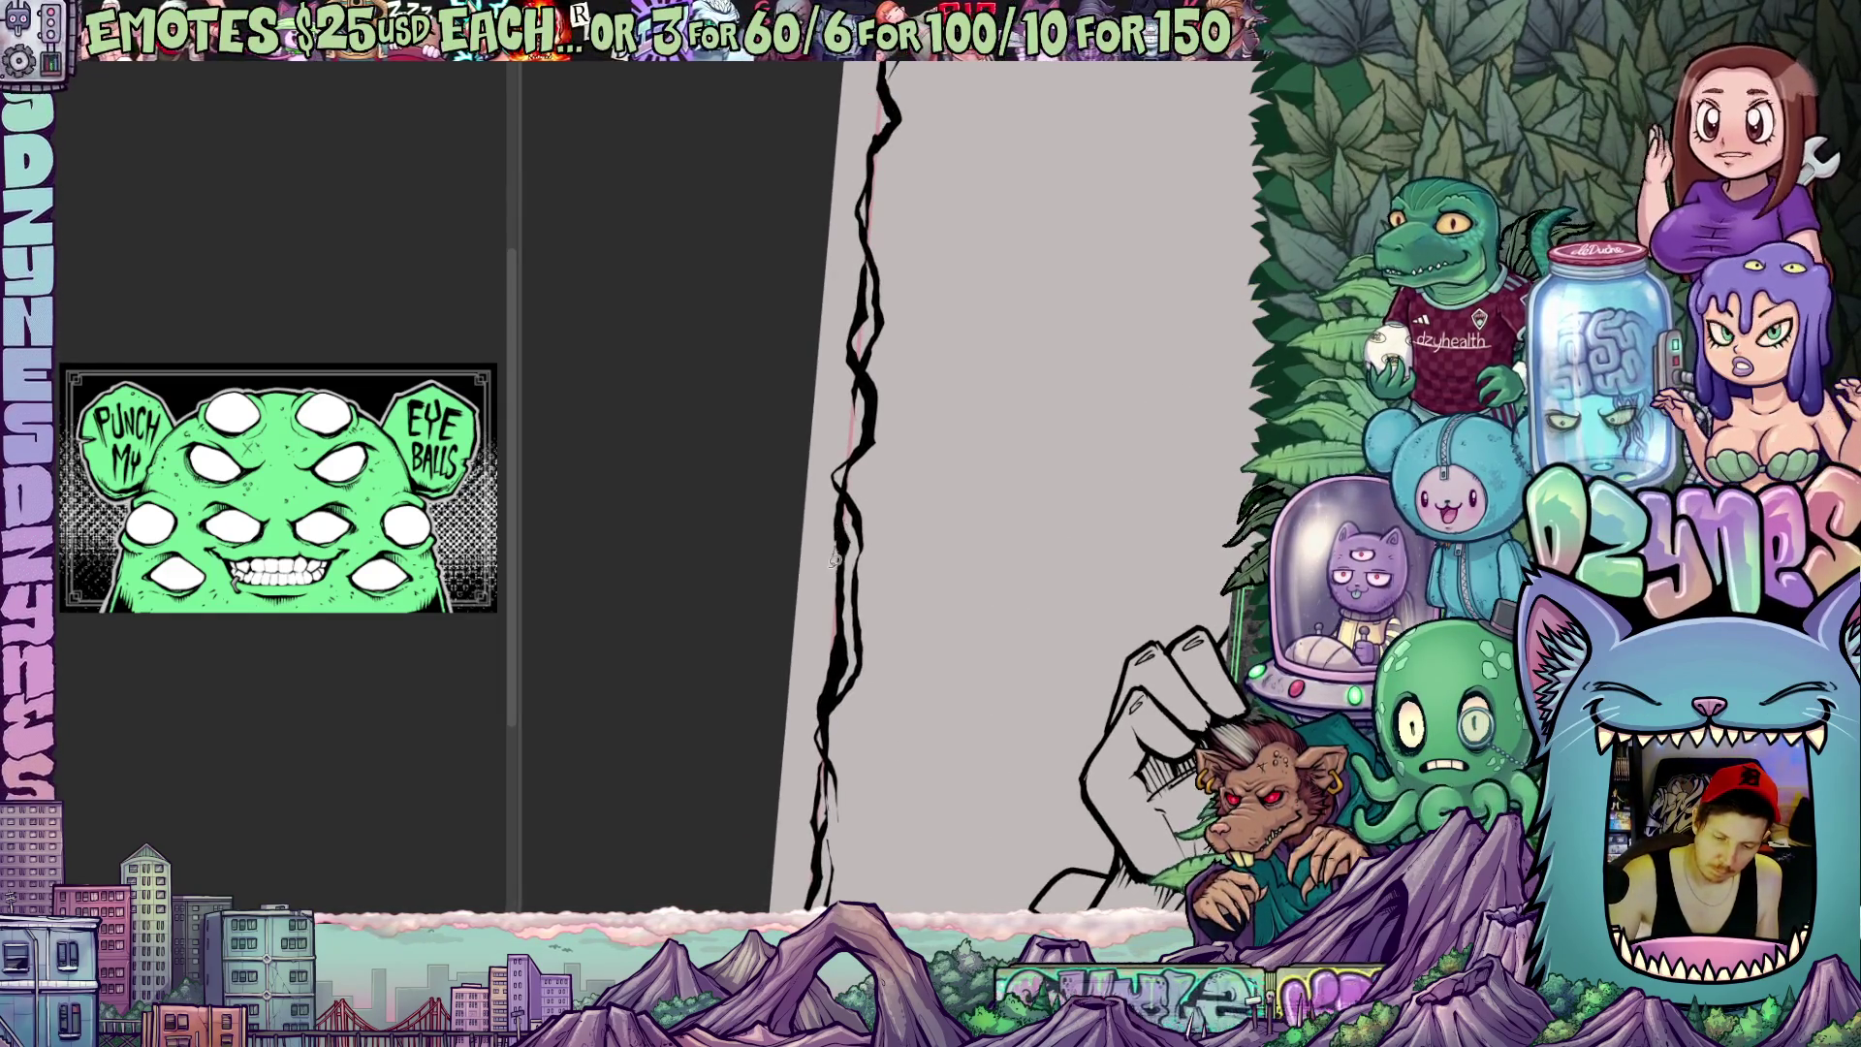
{"action": "scroll", "coordinate": [965, 631], "scroll_direction": "up", "scroll_amount": 5}
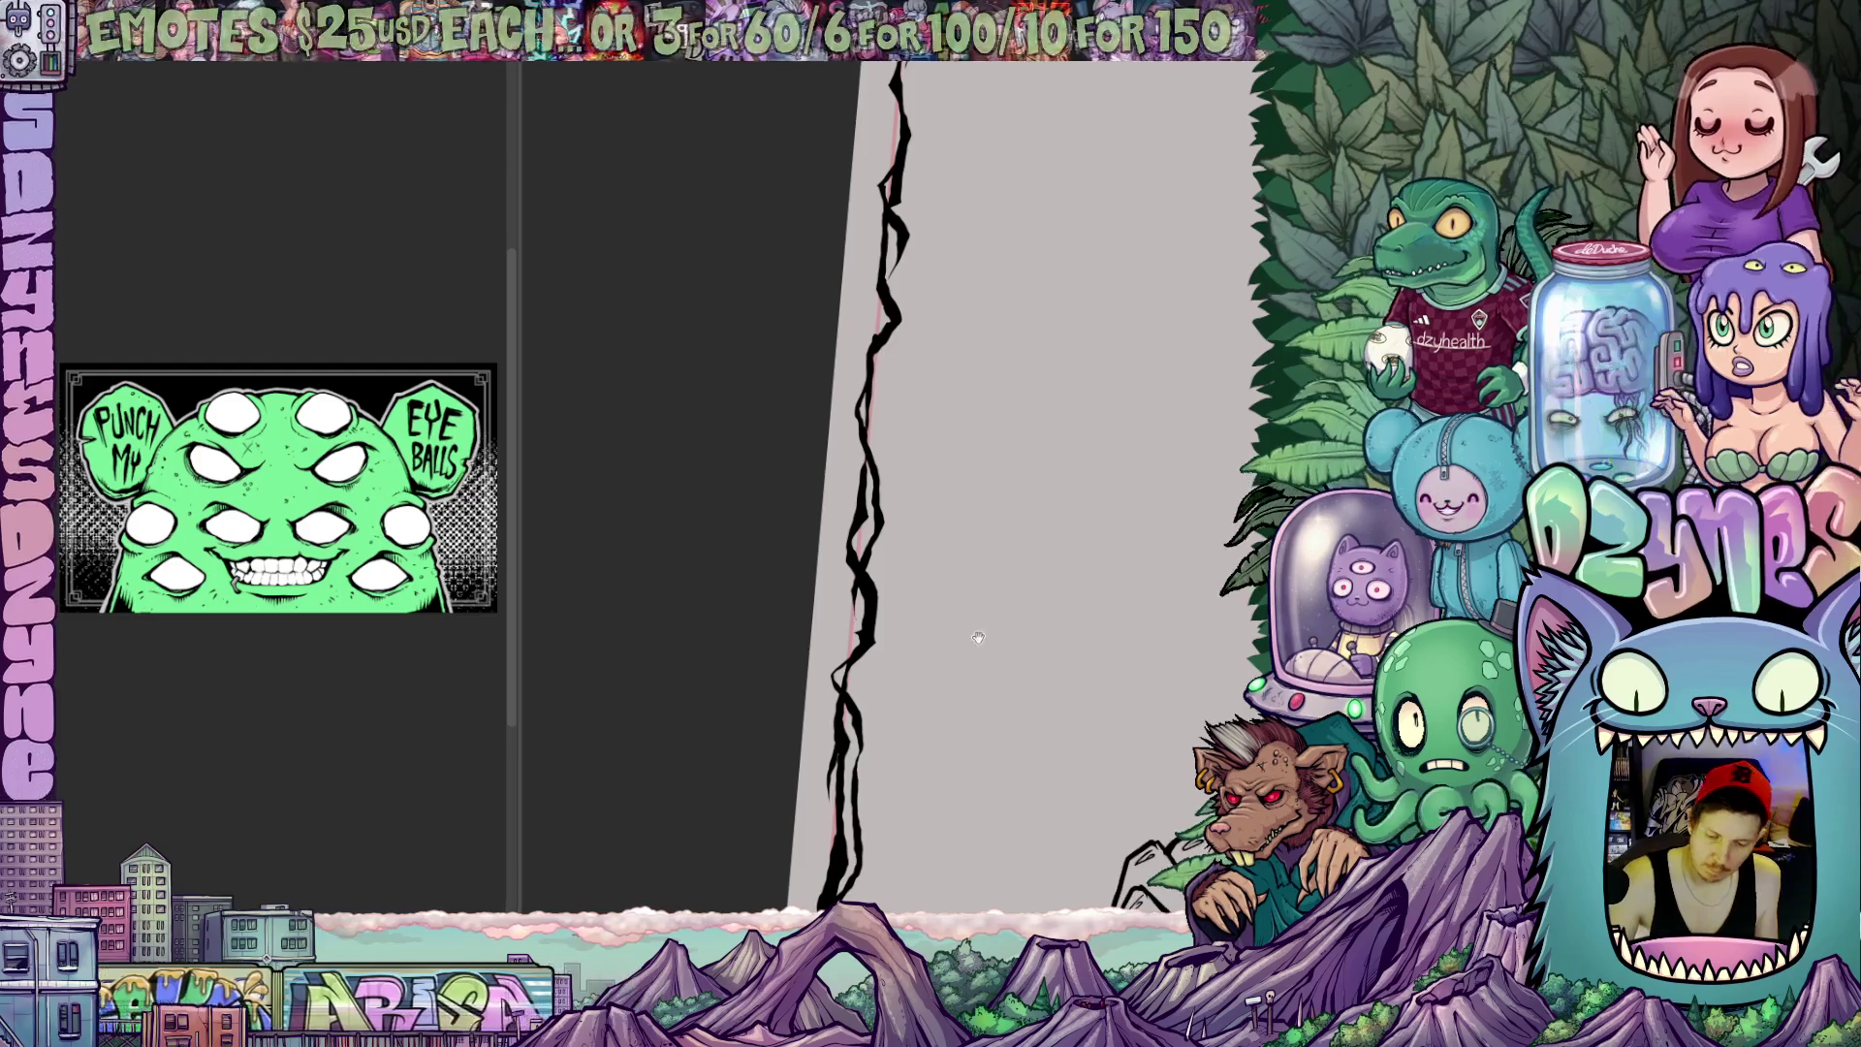
{"action": "left_click_drag", "start_coordinate": [872, 607], "coordinate": [844, 592]}
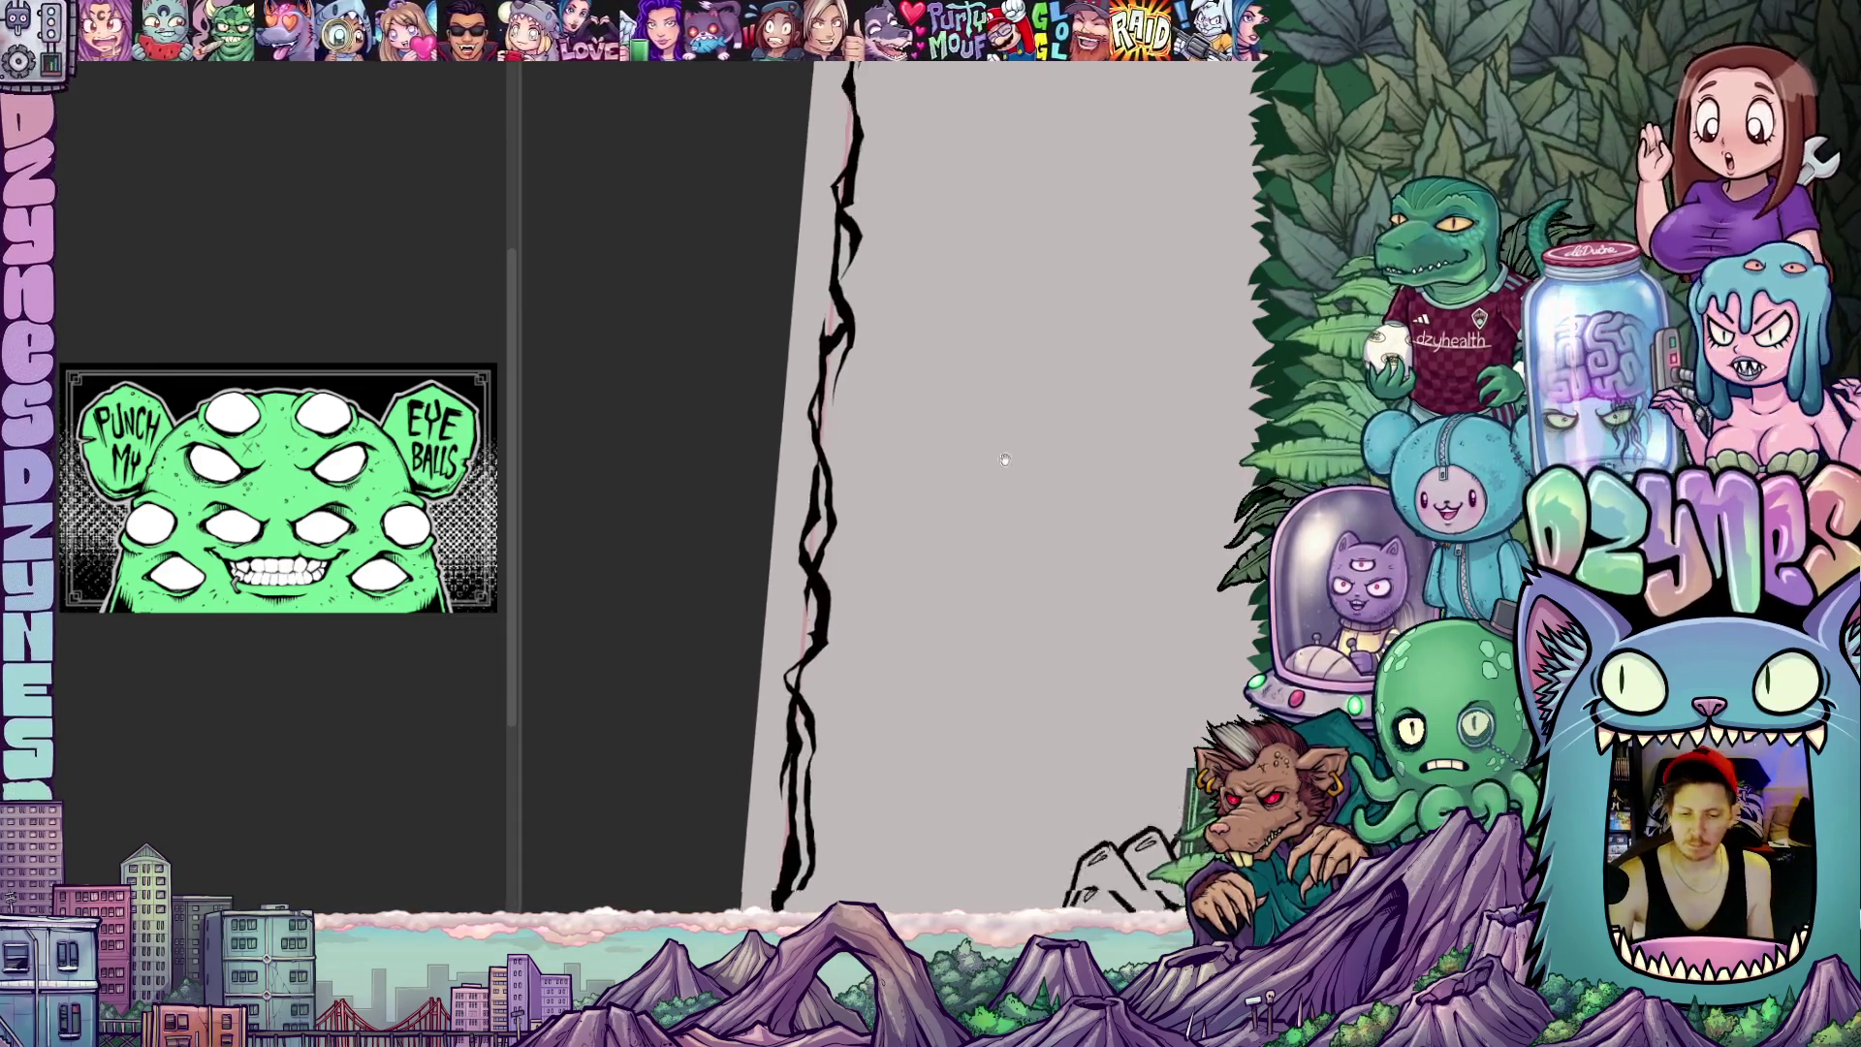
{"action": "mouse_move", "coordinate": [889, 539]}
{"action": "left_mouse_down"}
{"action": "mouse_move", "coordinate": [943, 743]}
{"action": "mouse_move", "coordinate": [905, 741]}
{"action": "left_mouse_up"}
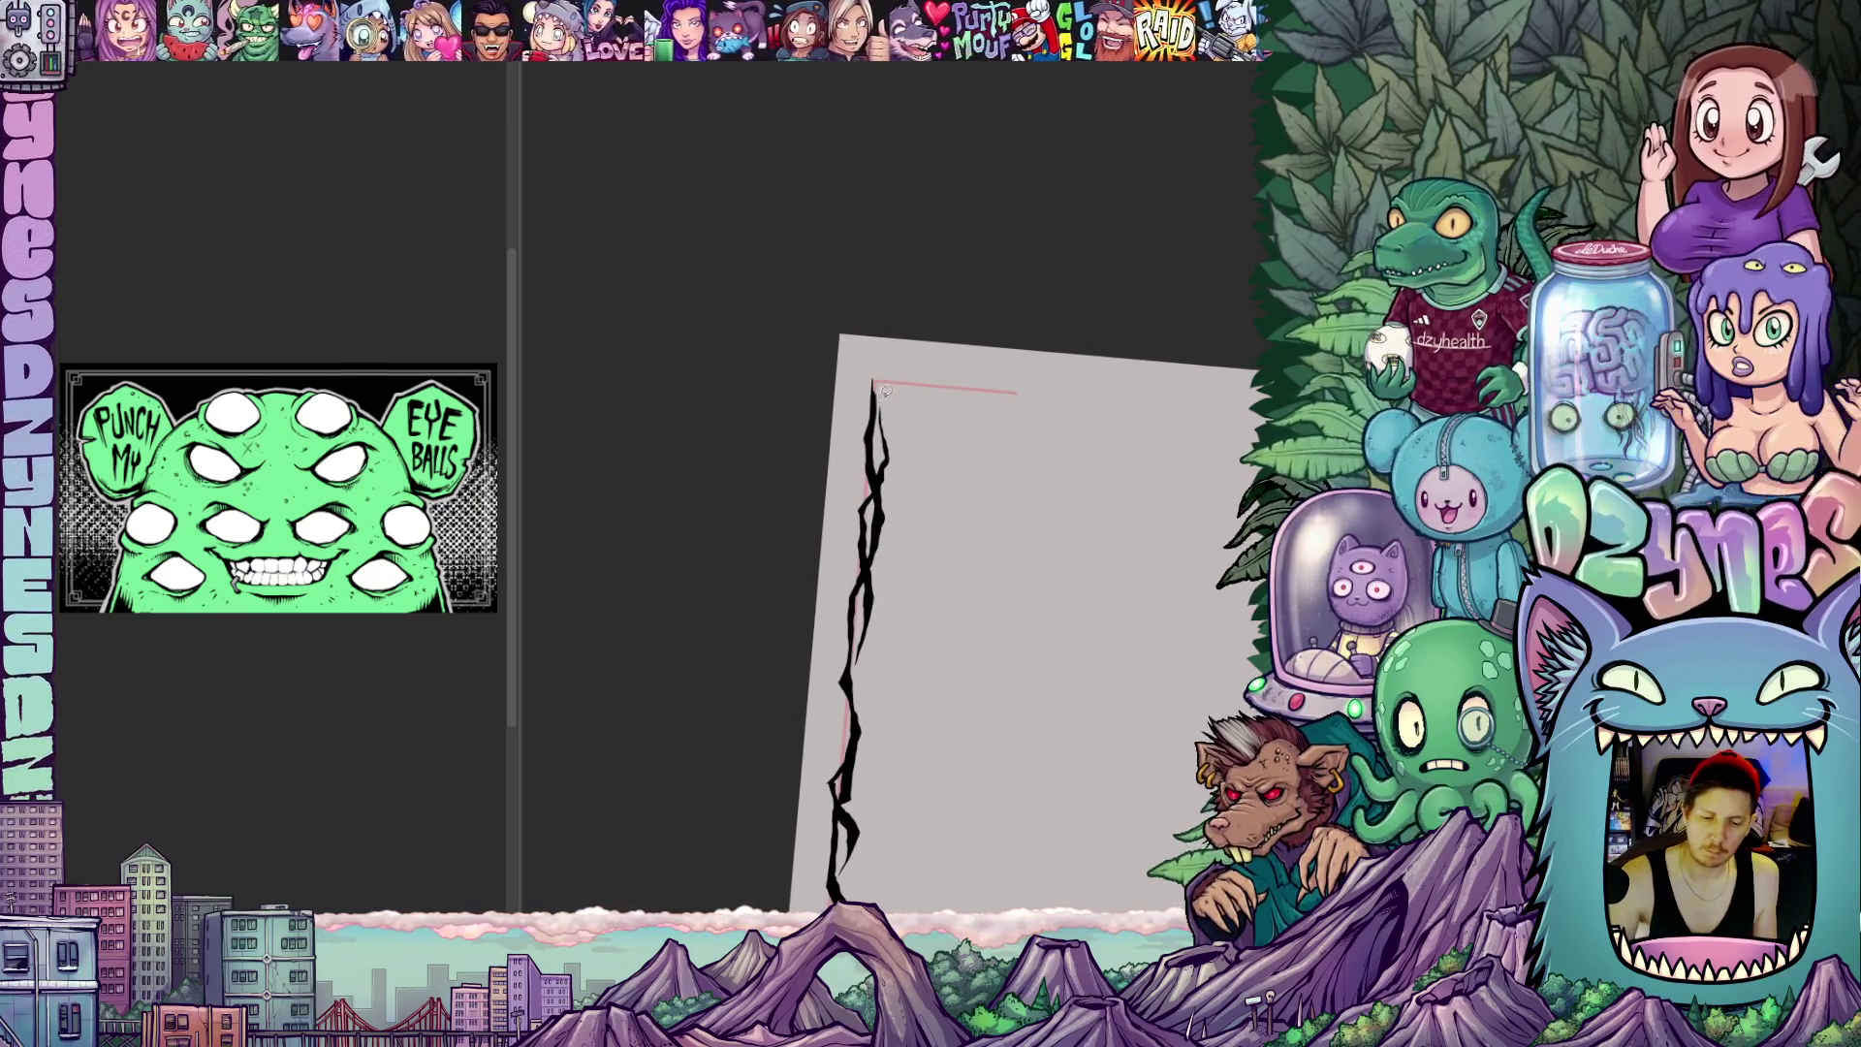
{"action": "left_click_drag", "start_coordinate": [975, 525], "coordinate": [1127, 654]}
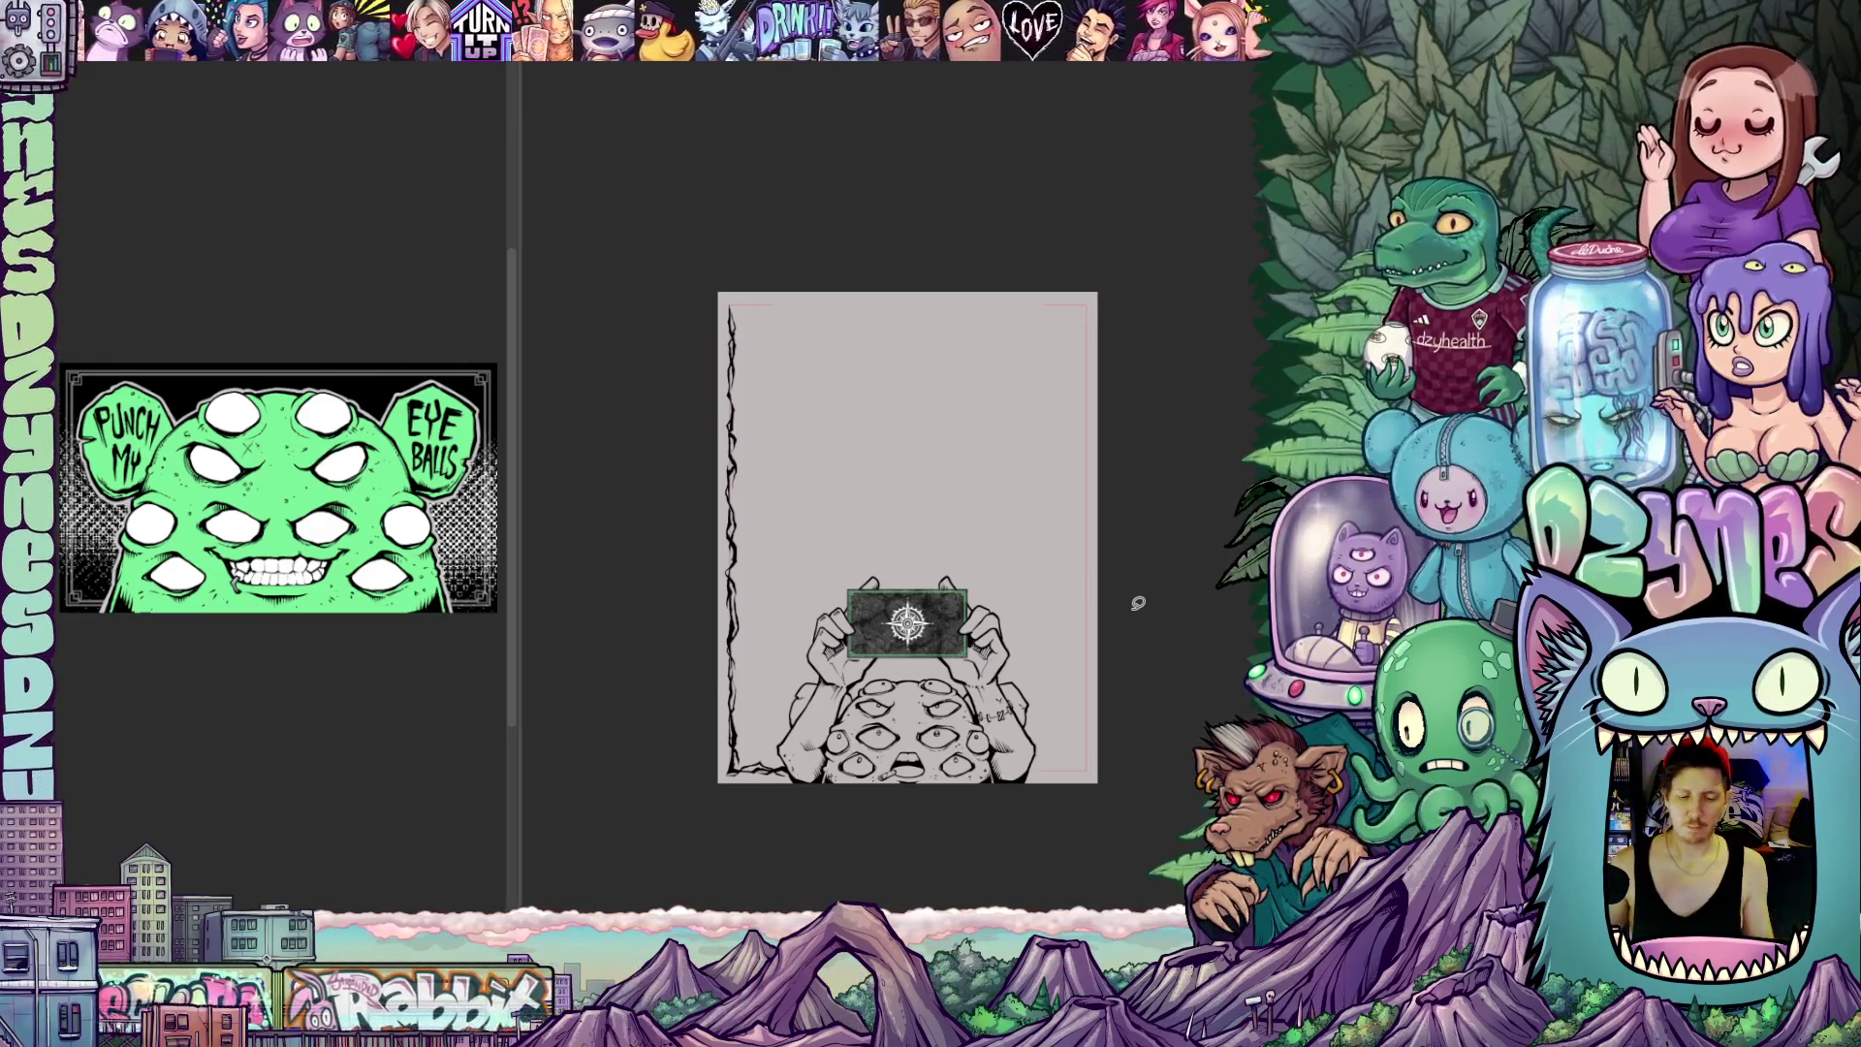
{"action": "scroll", "coordinate": [1107, 563], "scroll_direction": "up", "scroll_amount": 3}
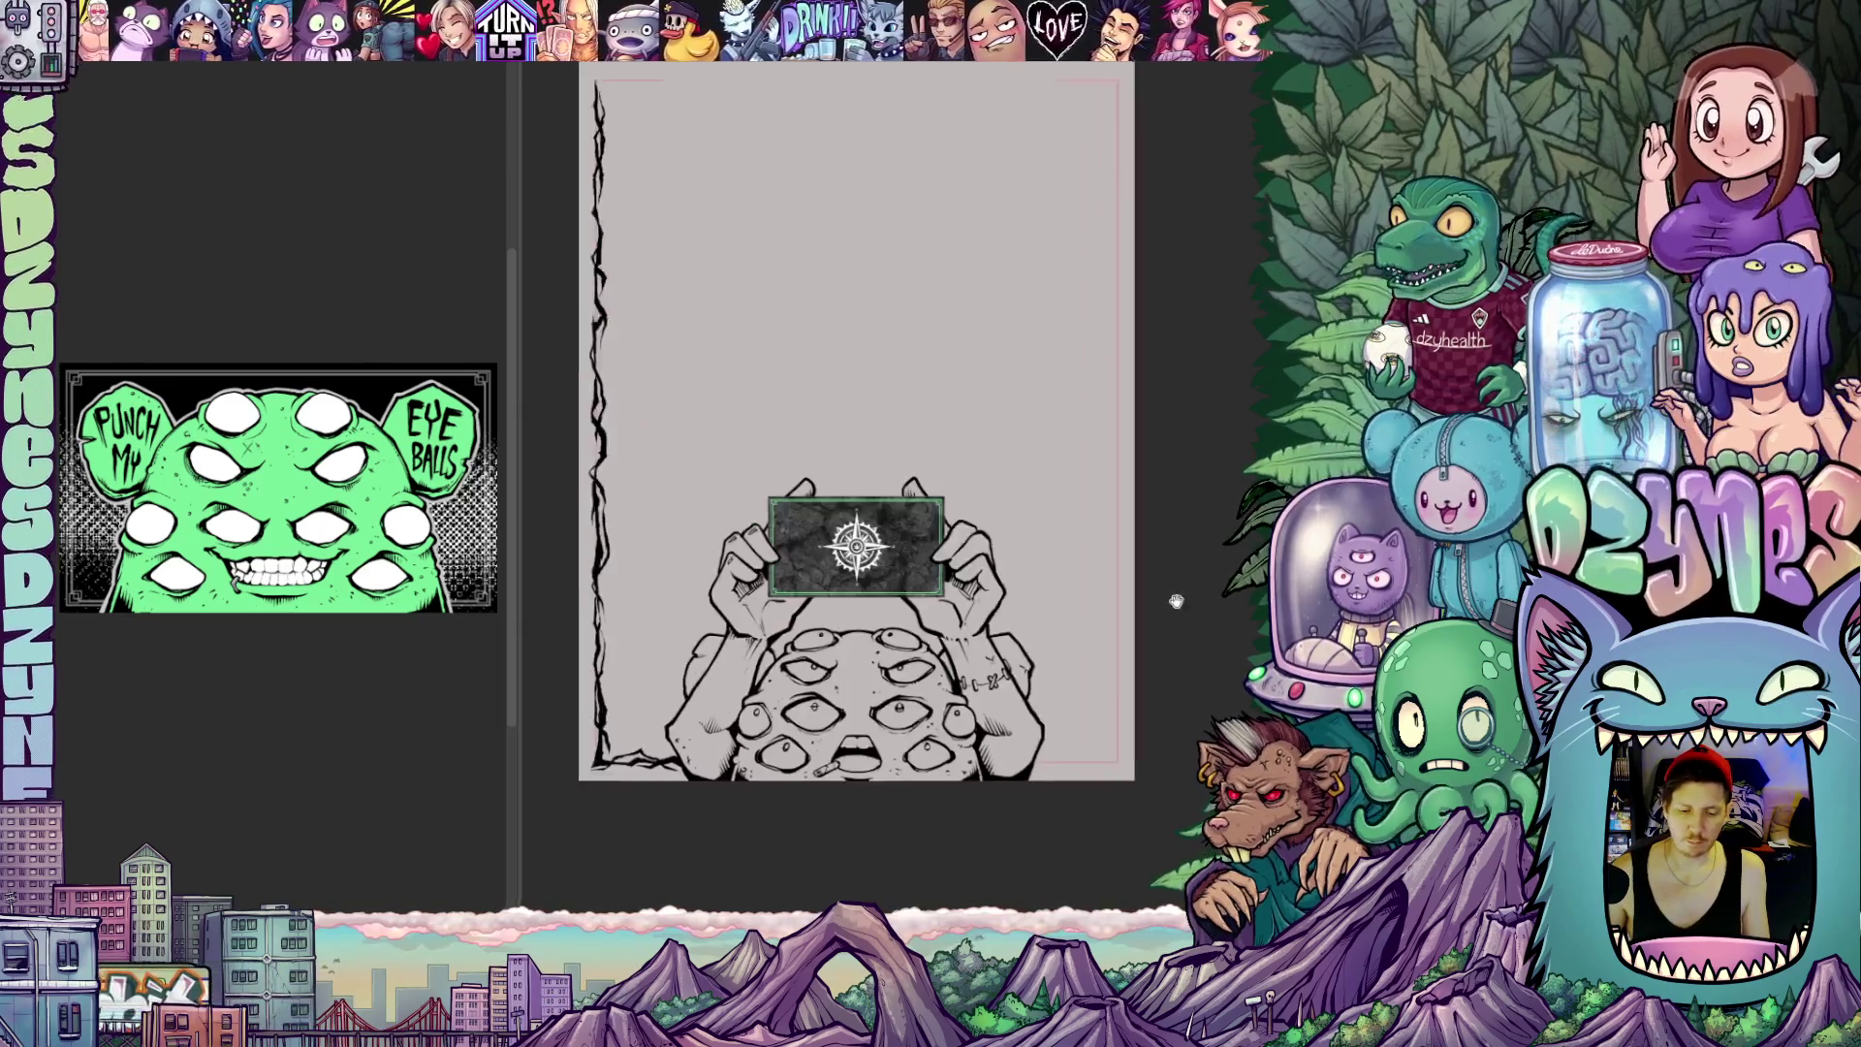
Start the right border with a thin jagged stroke down from the top-right corner
{"action": "mouse_move", "coordinate": [1194, 635]}
{"action": "left_mouse_down"}
{"action": "mouse_move", "coordinate": [1192, 583]}
{"action": "mouse_move", "coordinate": [1168, 570]}
{"action": "left_mouse_up"}
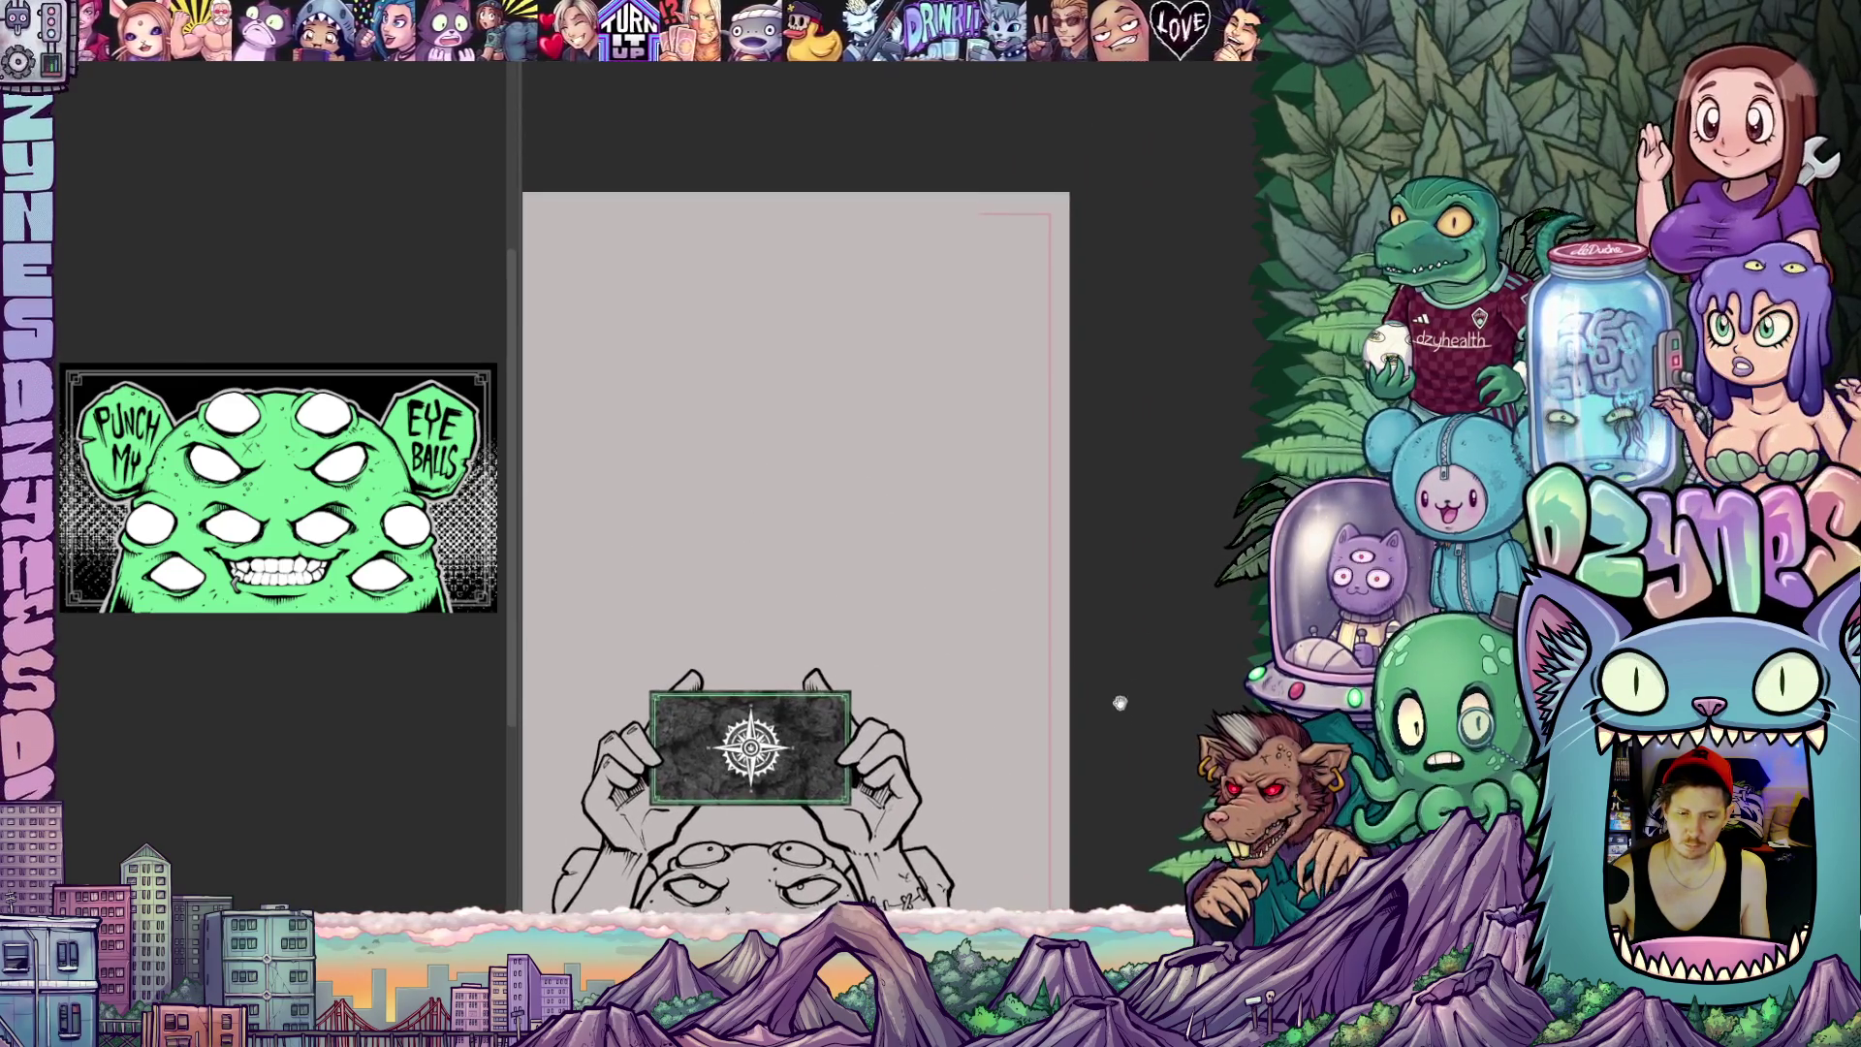
{"action": "left_click_drag", "start_coordinate": [1175, 592], "coordinate": [1121, 578]}
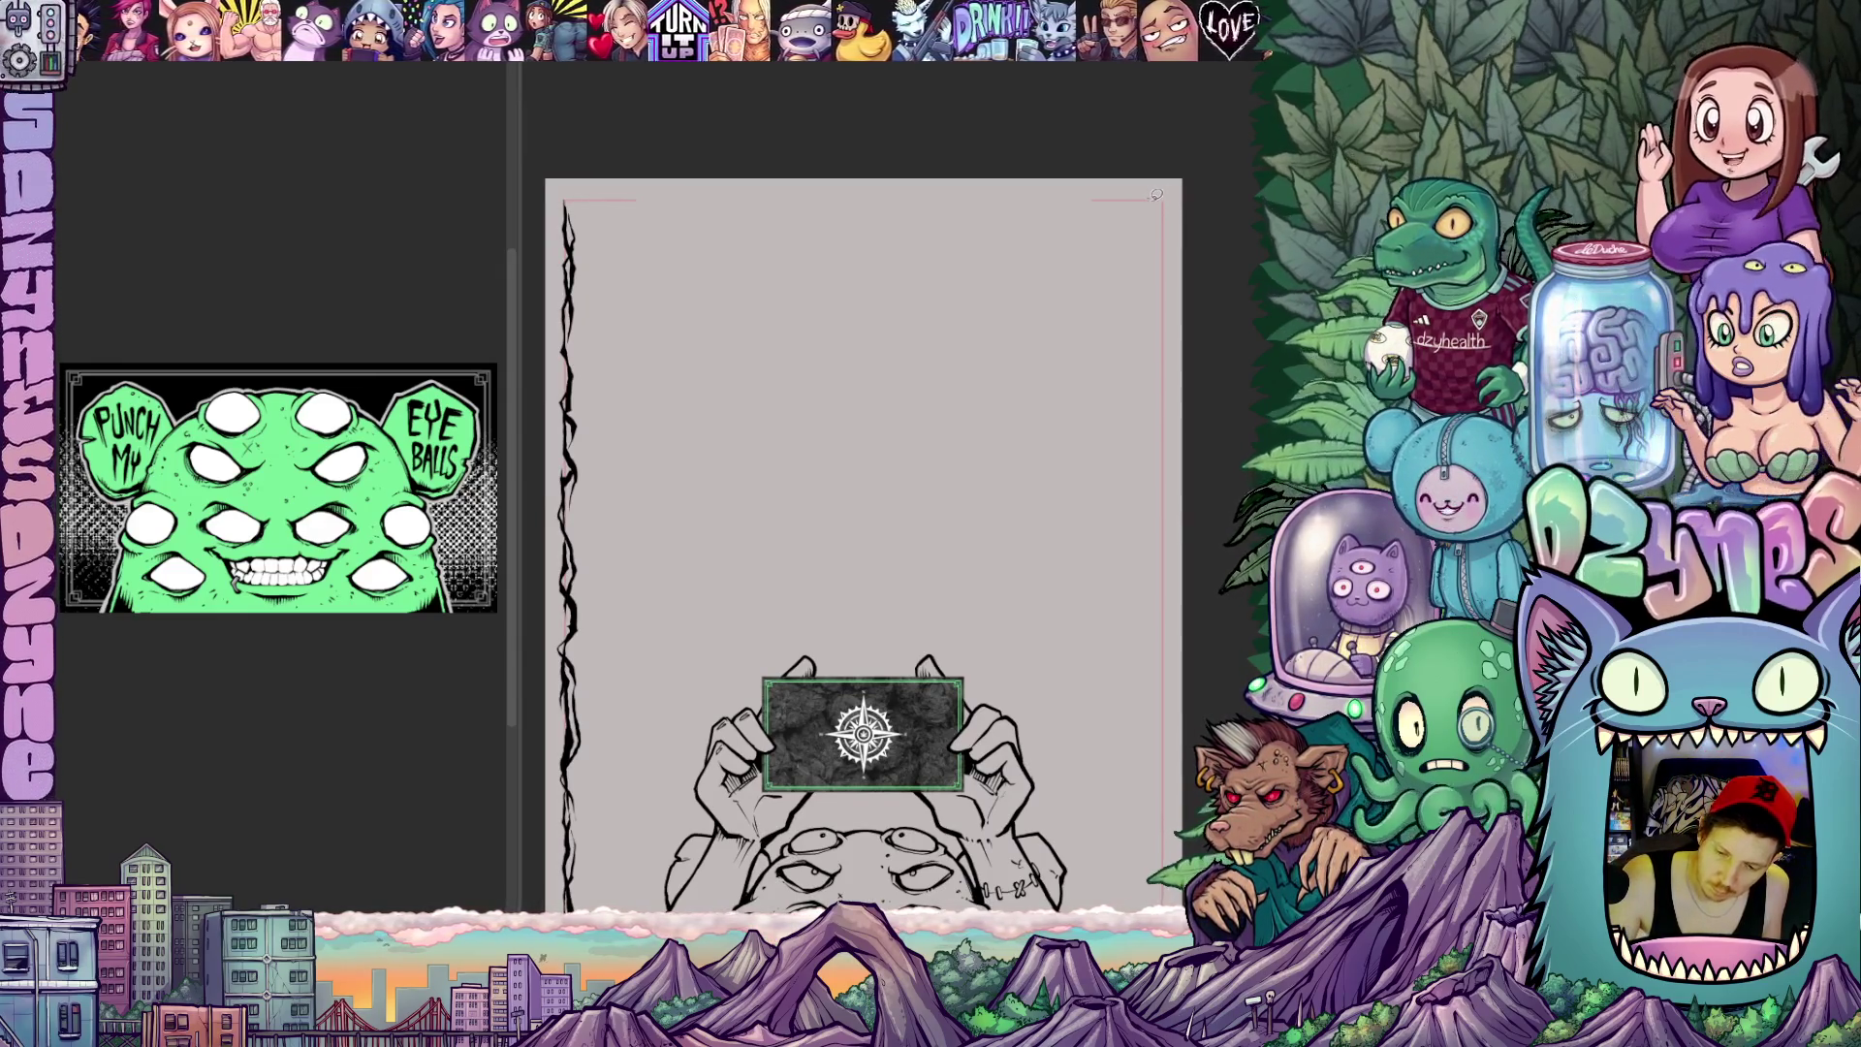
{"action": "left_click_drag", "start_coordinate": [1157, 283], "coordinate": [1160, 474]}
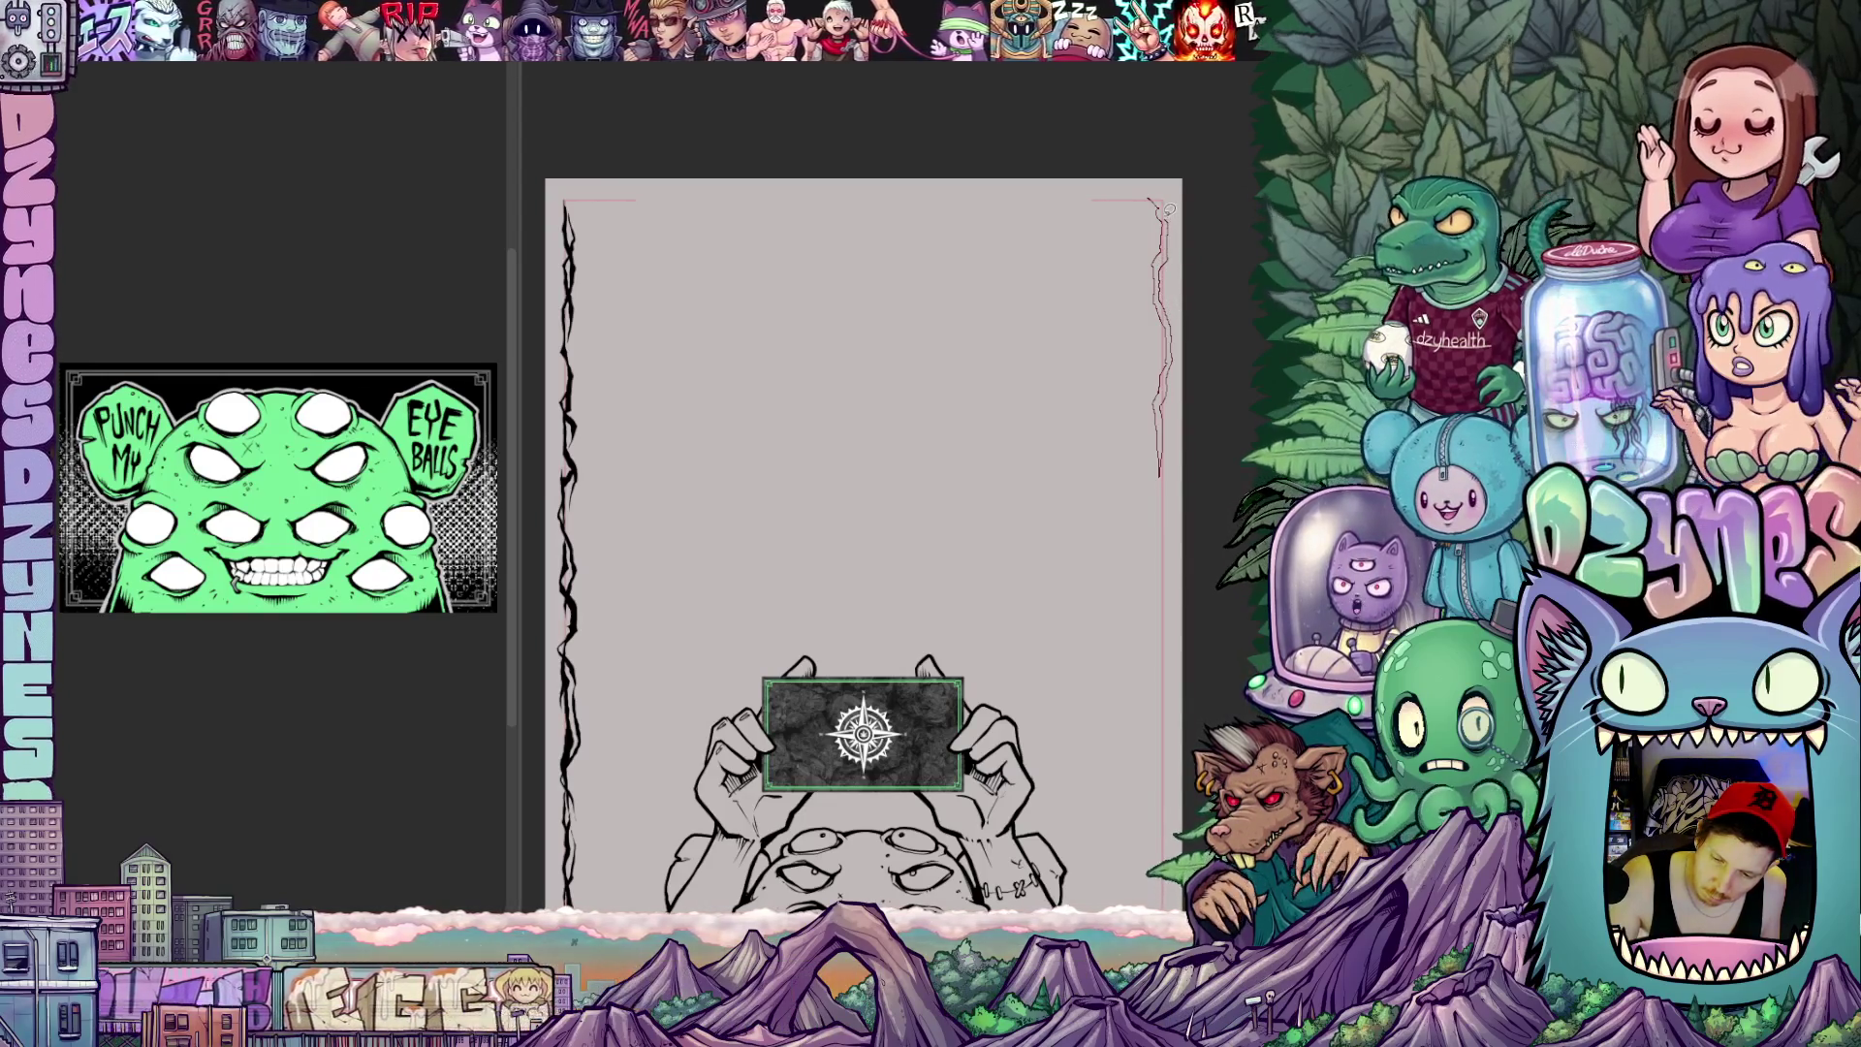
{"action": "left_click_drag", "start_coordinate": [1164, 209], "coordinate": [1159, 475]}
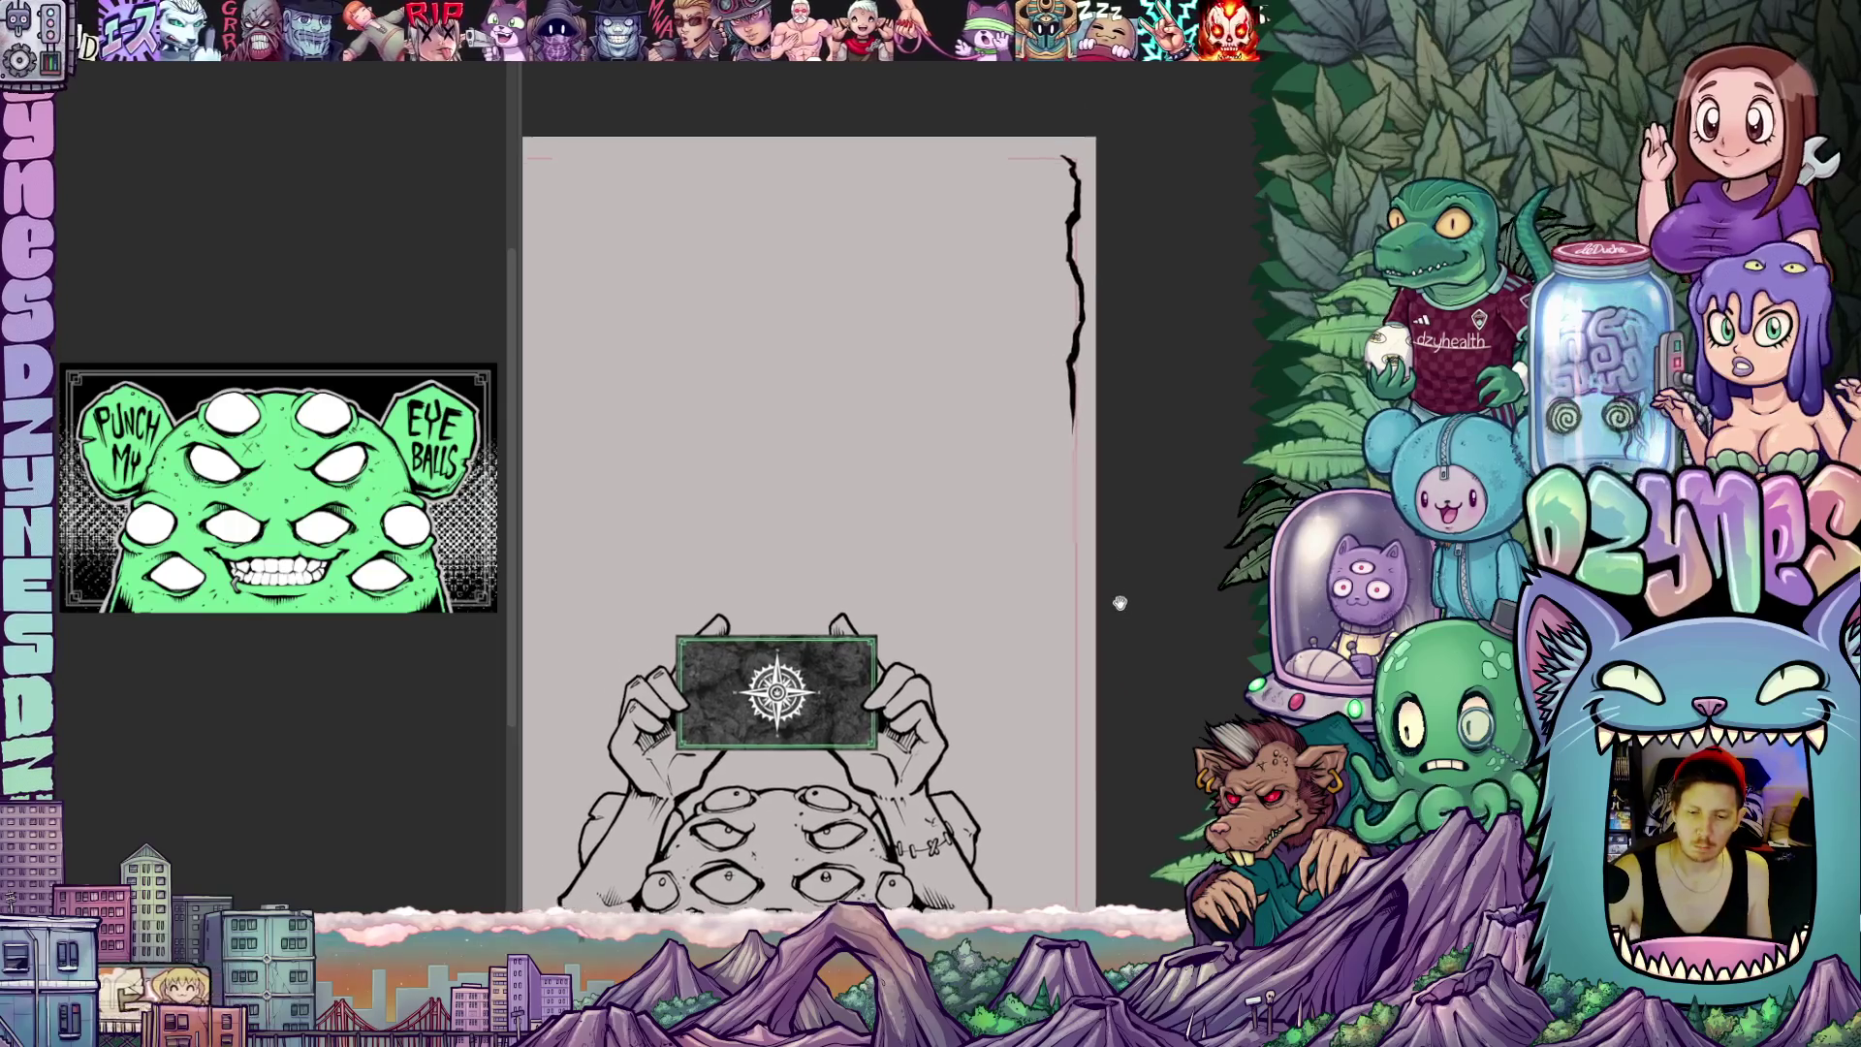
{"action": "left_click_drag", "start_coordinate": [1158, 558], "coordinate": [1109, 570]}
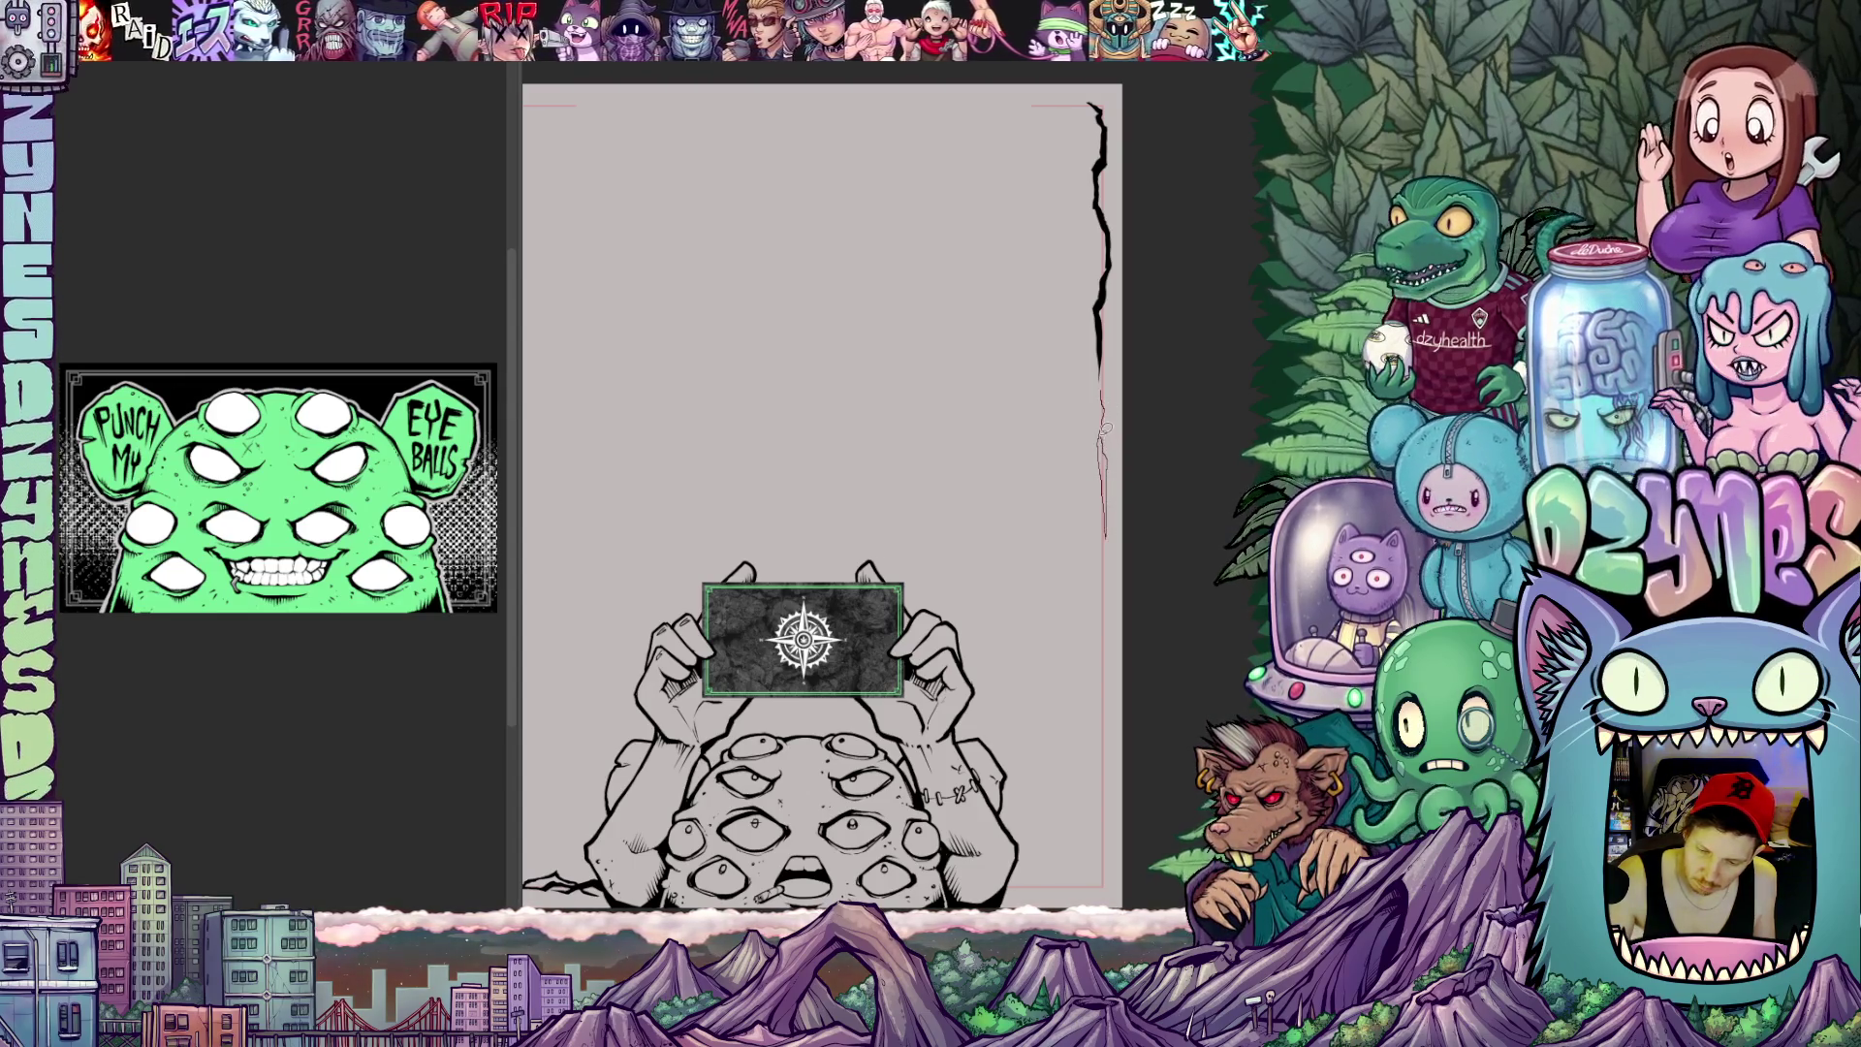
{"action": "left_click_drag", "start_coordinate": [1125, 361], "coordinate": [1049, 524]}
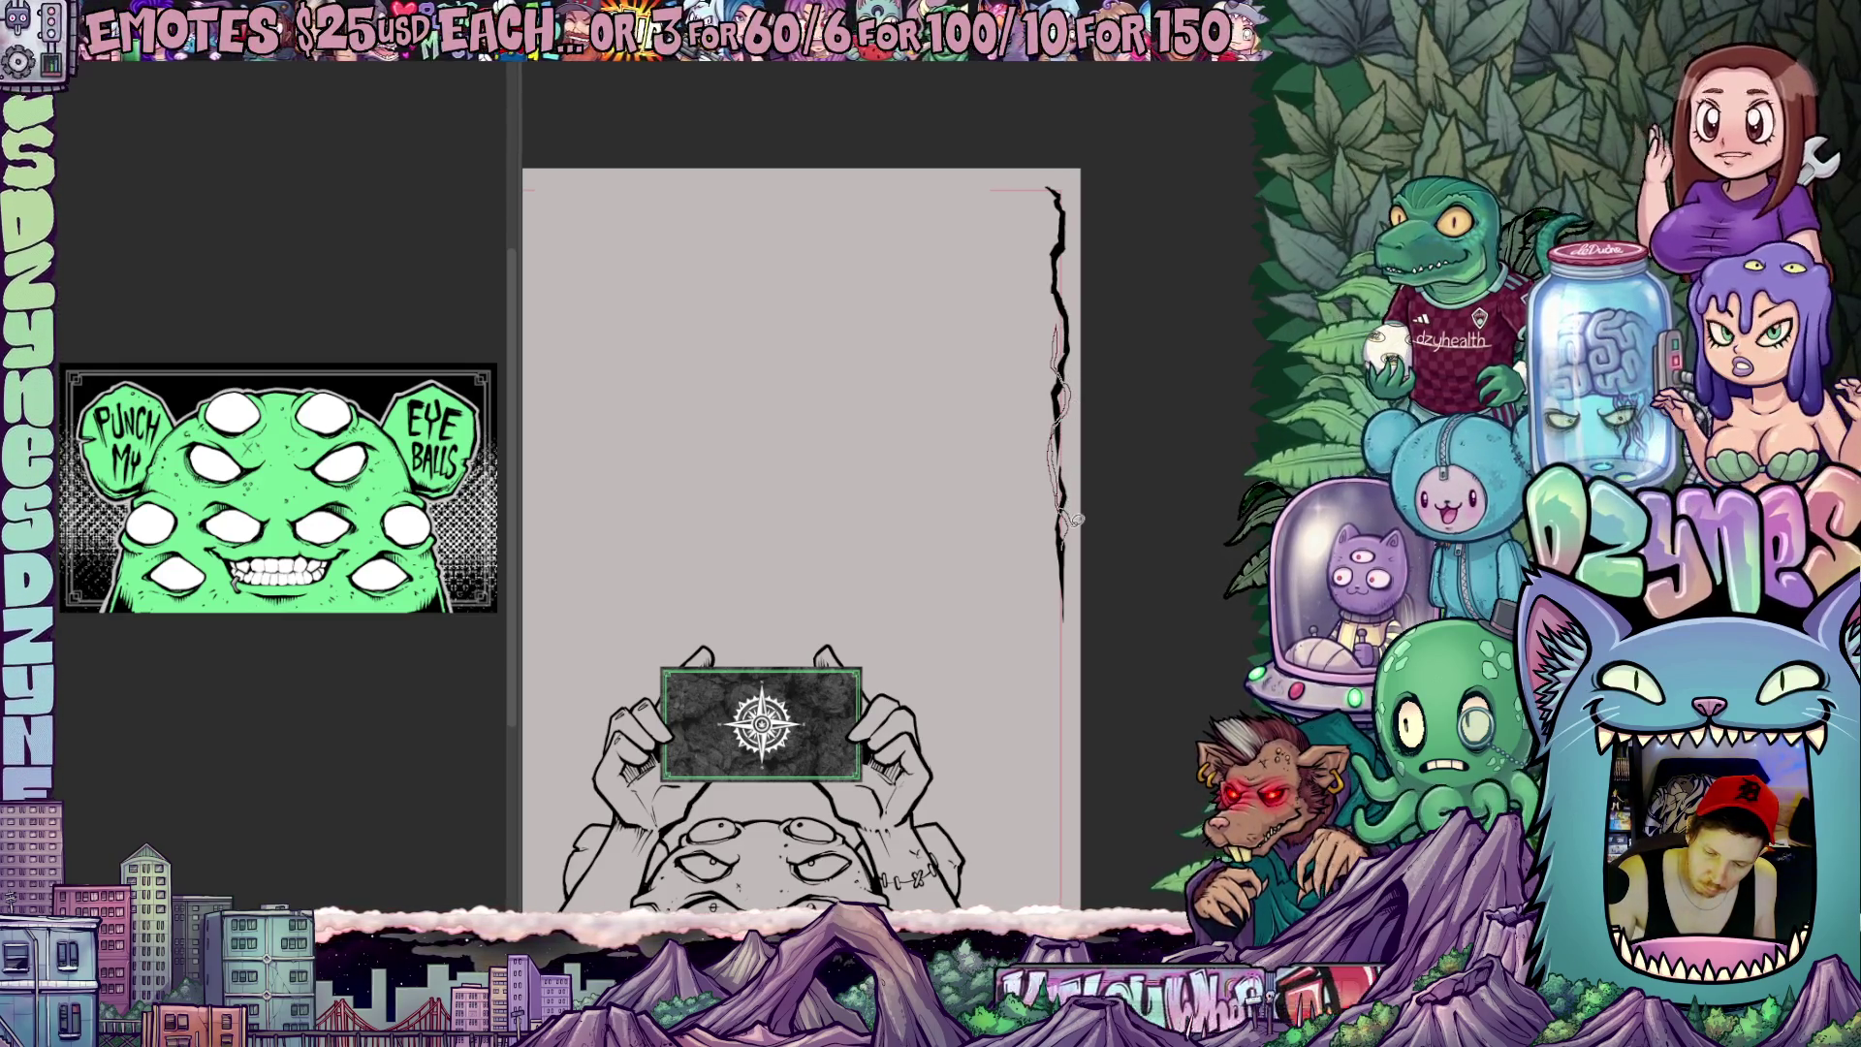
{"action": "mouse_move", "coordinate": [1114, 636]}
{"action": "left_mouse_down"}
{"action": "mouse_move", "coordinate": [1120, 690]}
{"action": "mouse_move", "coordinate": [1168, 645]}
{"action": "left_mouse_up"}
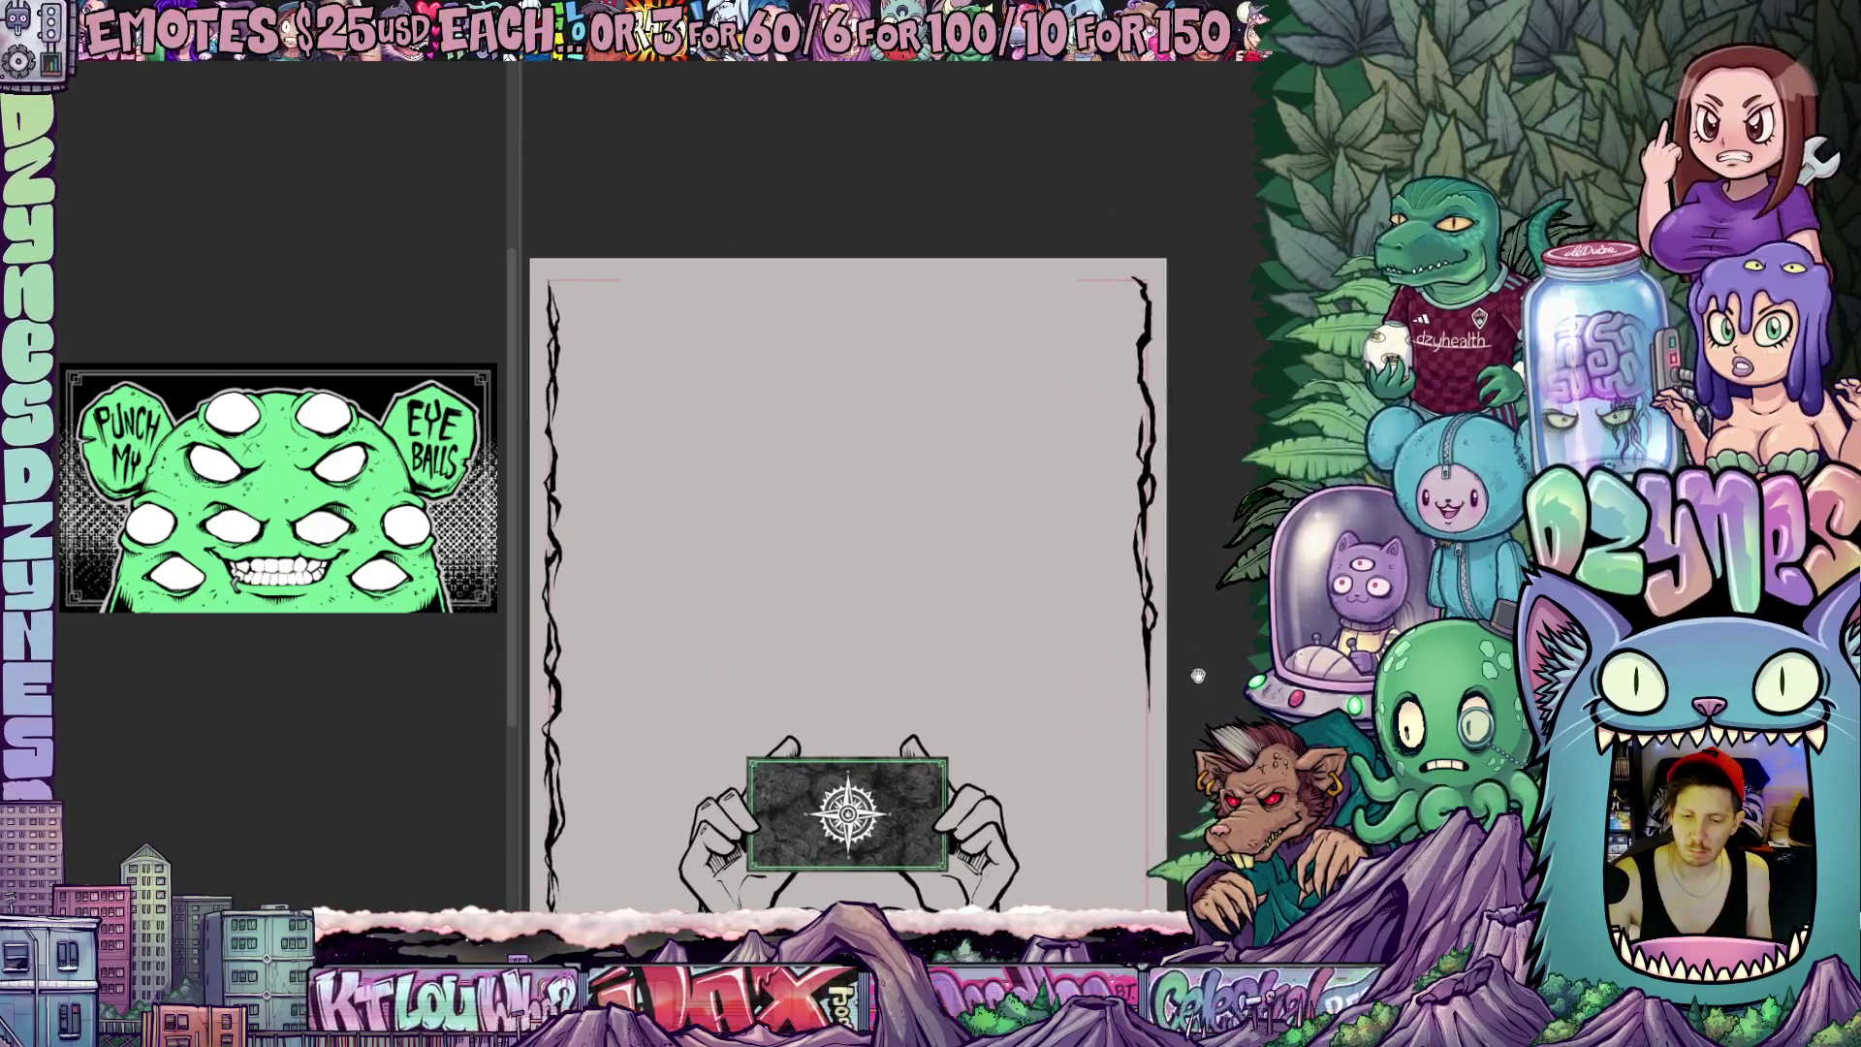
{"action": "scroll", "coordinate": [1169, 645], "scroll_direction": "up", "scroll_amount": 2}
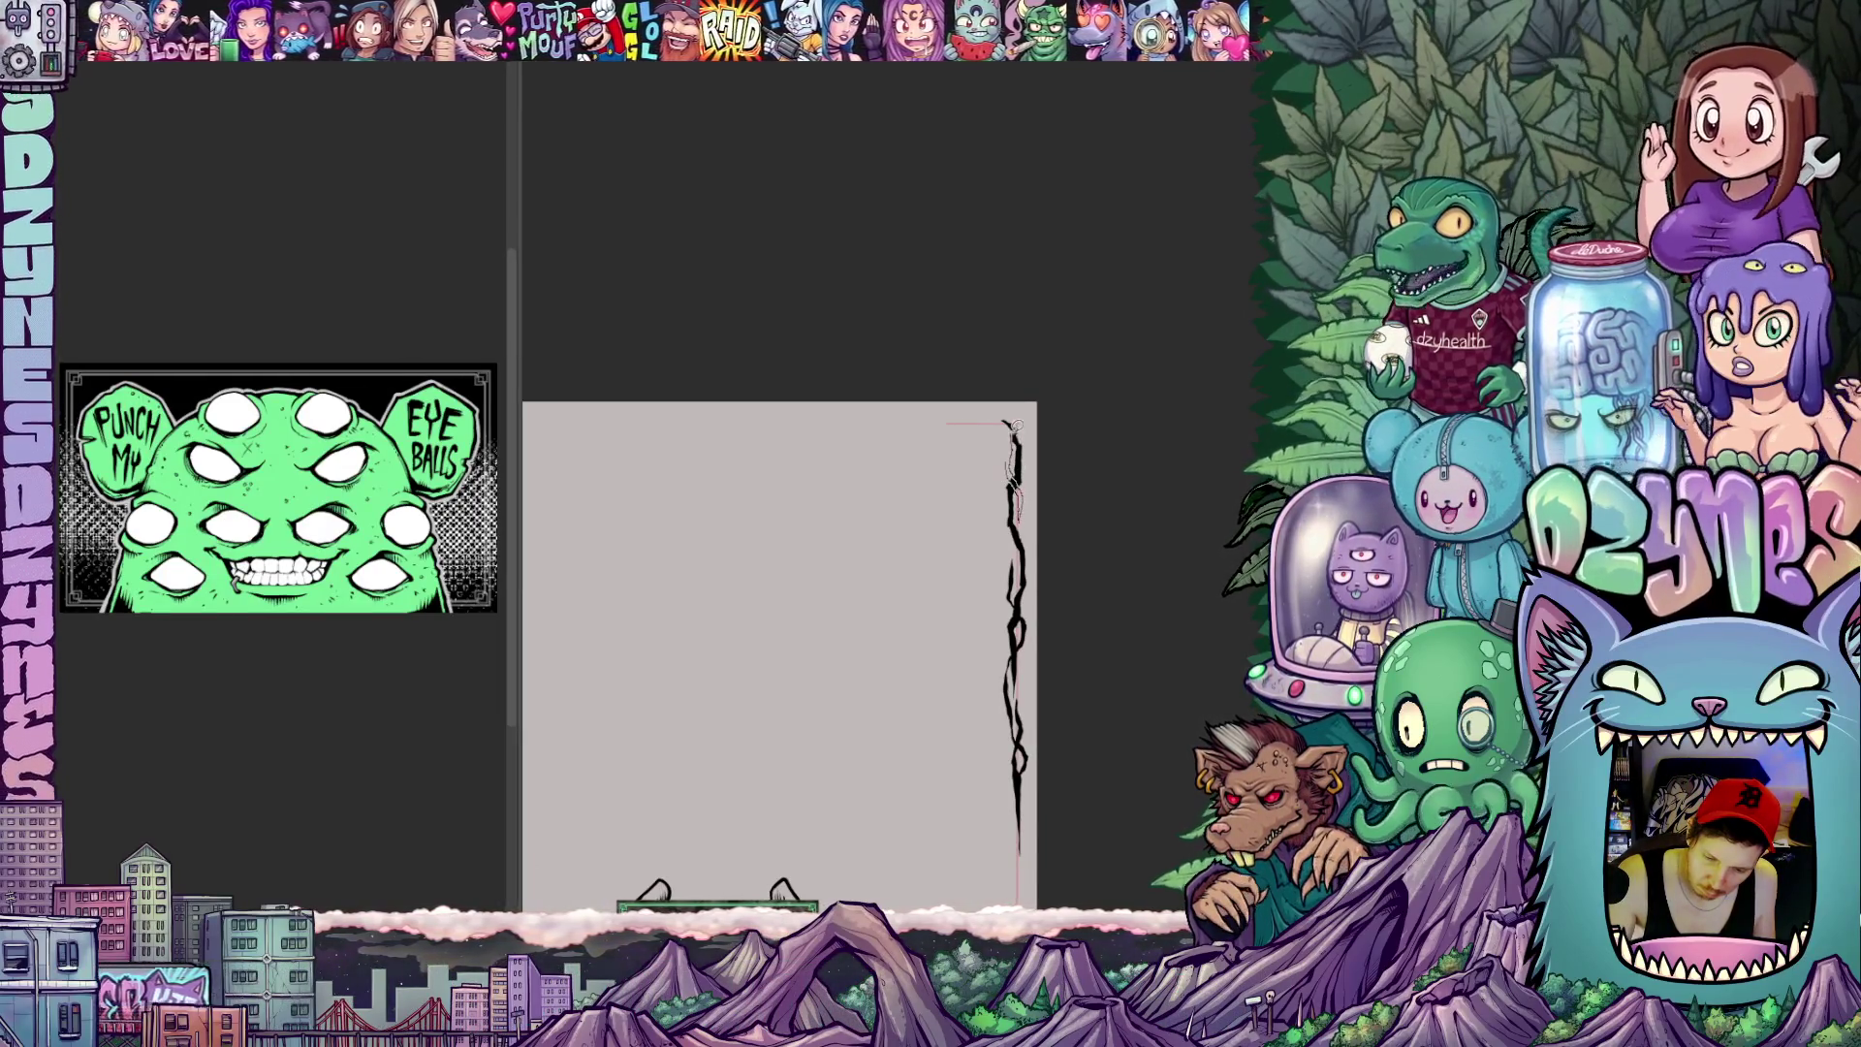
{"action": "scroll", "coordinate": [1030, 619], "scroll_direction": "down", "scroll_amount": 3}
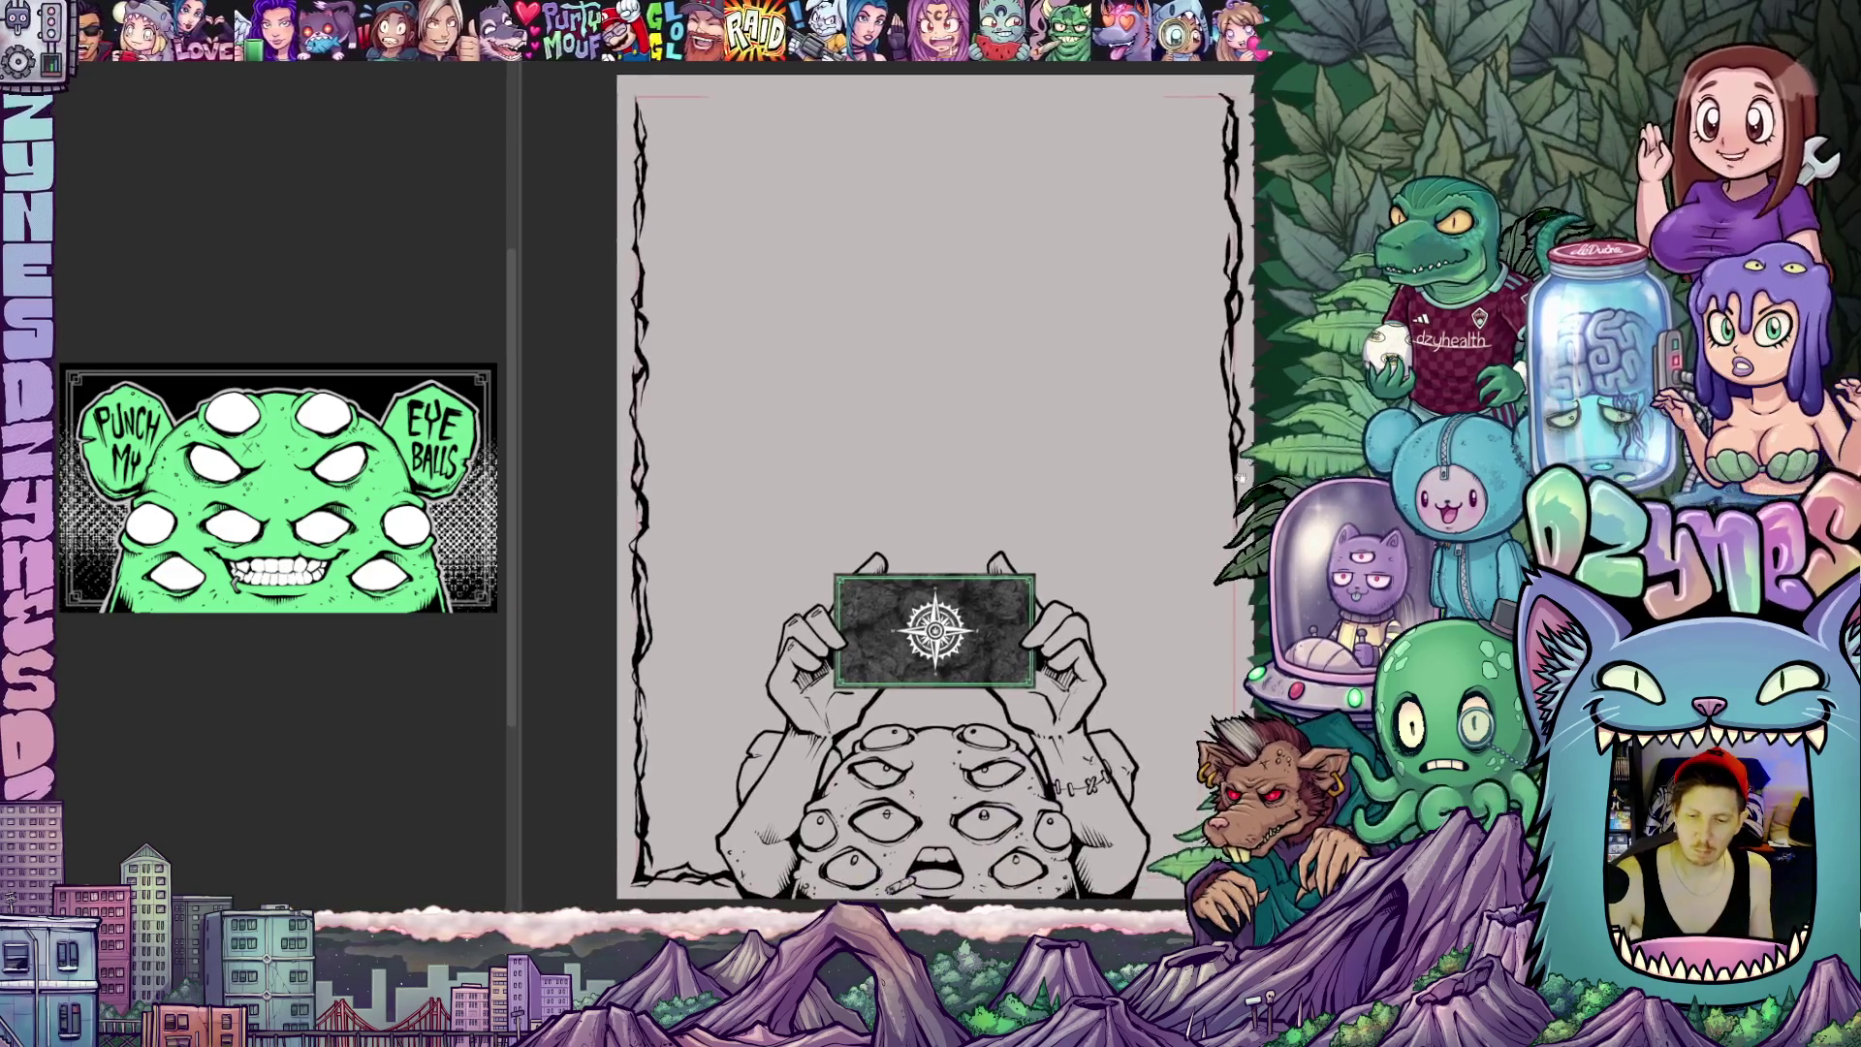
{"action": "left_click_drag", "start_coordinate": [1200, 532], "coordinate": [1127, 554]}
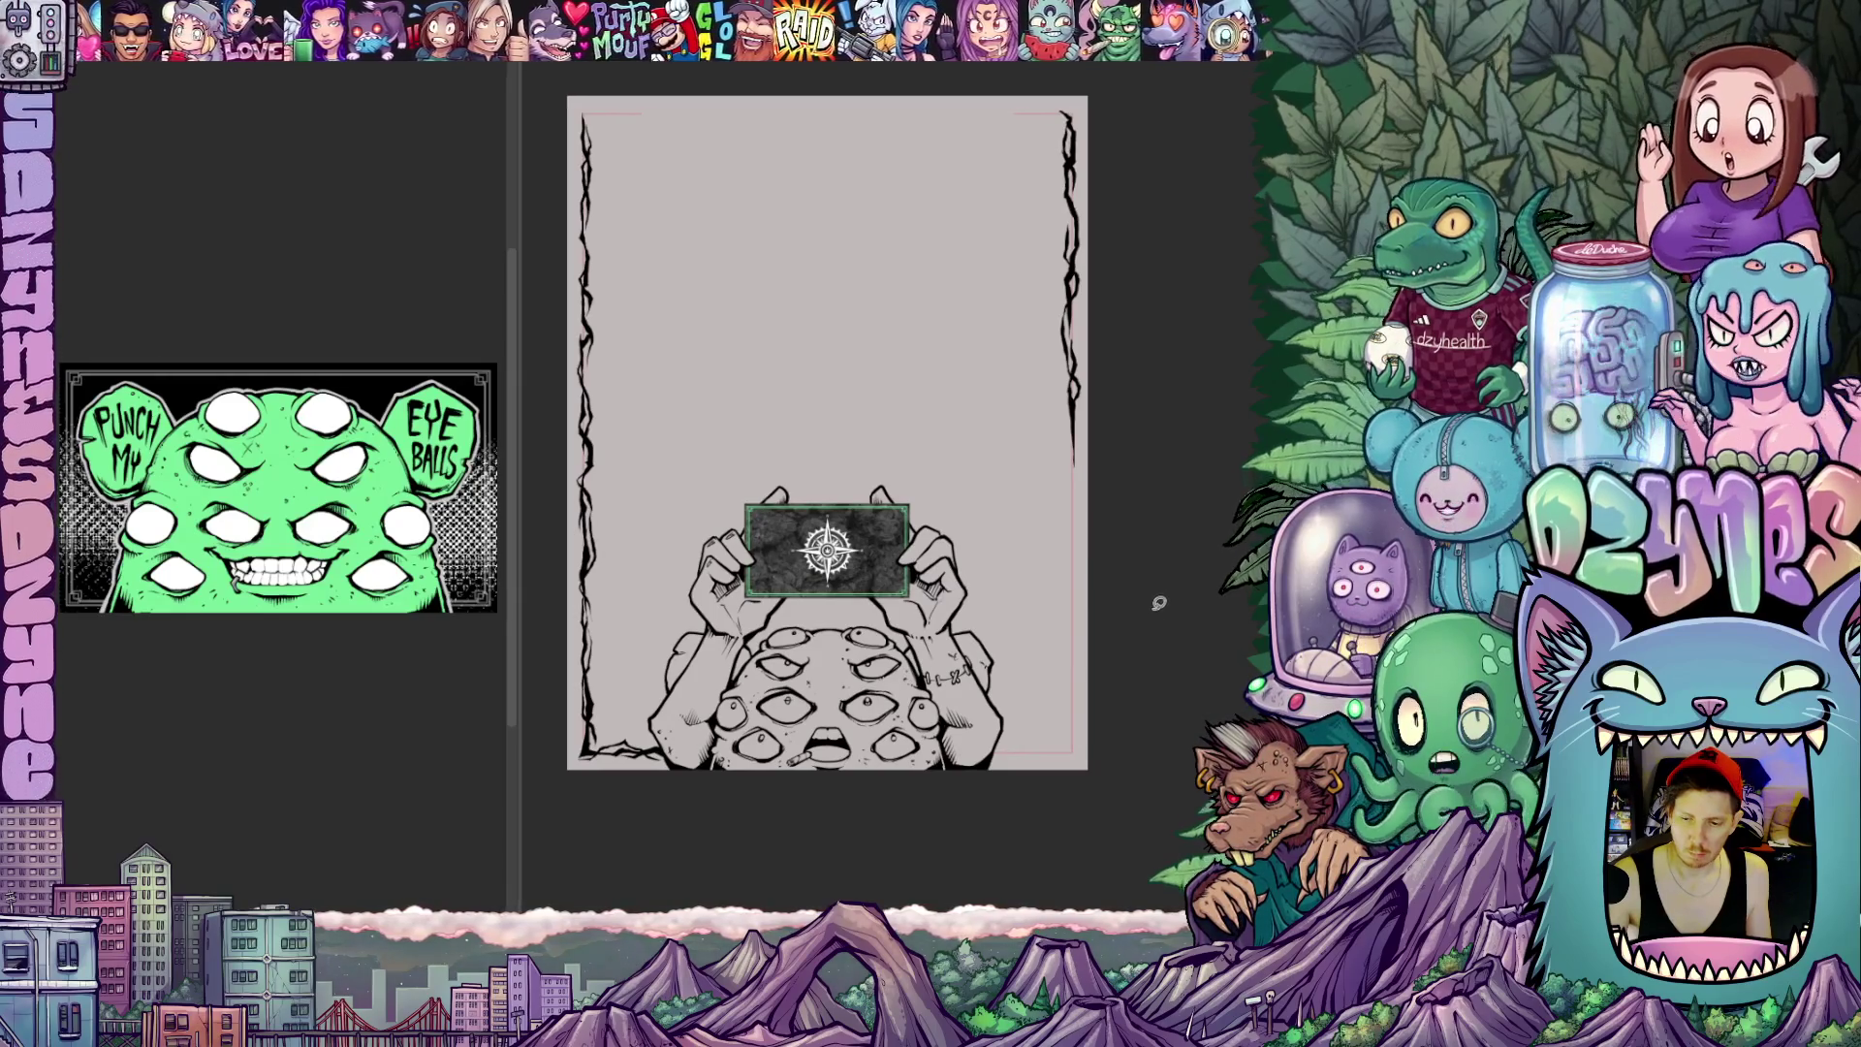
{"action": "left_click_drag", "start_coordinate": [1158, 605], "coordinate": [1090, 544]}
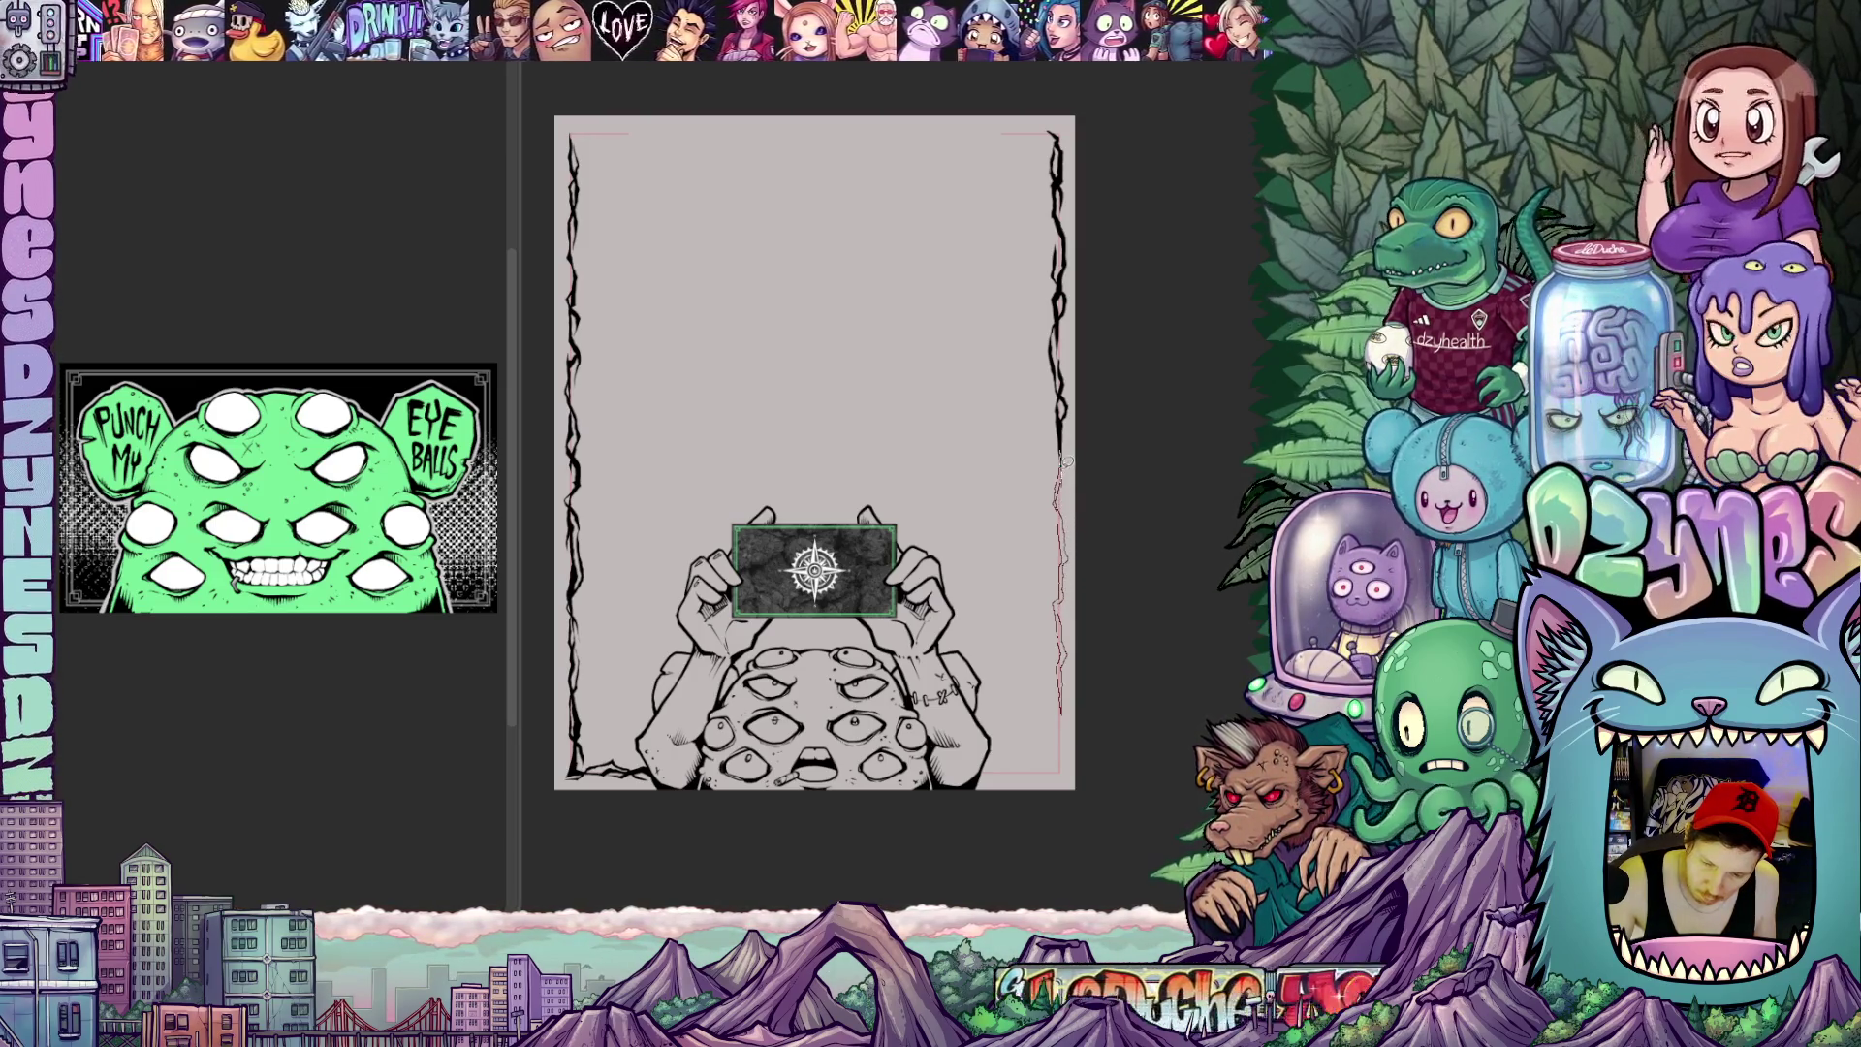
{"action": "scroll", "coordinate": [1076, 524], "scroll_direction": "down", "scroll_amount": 3}
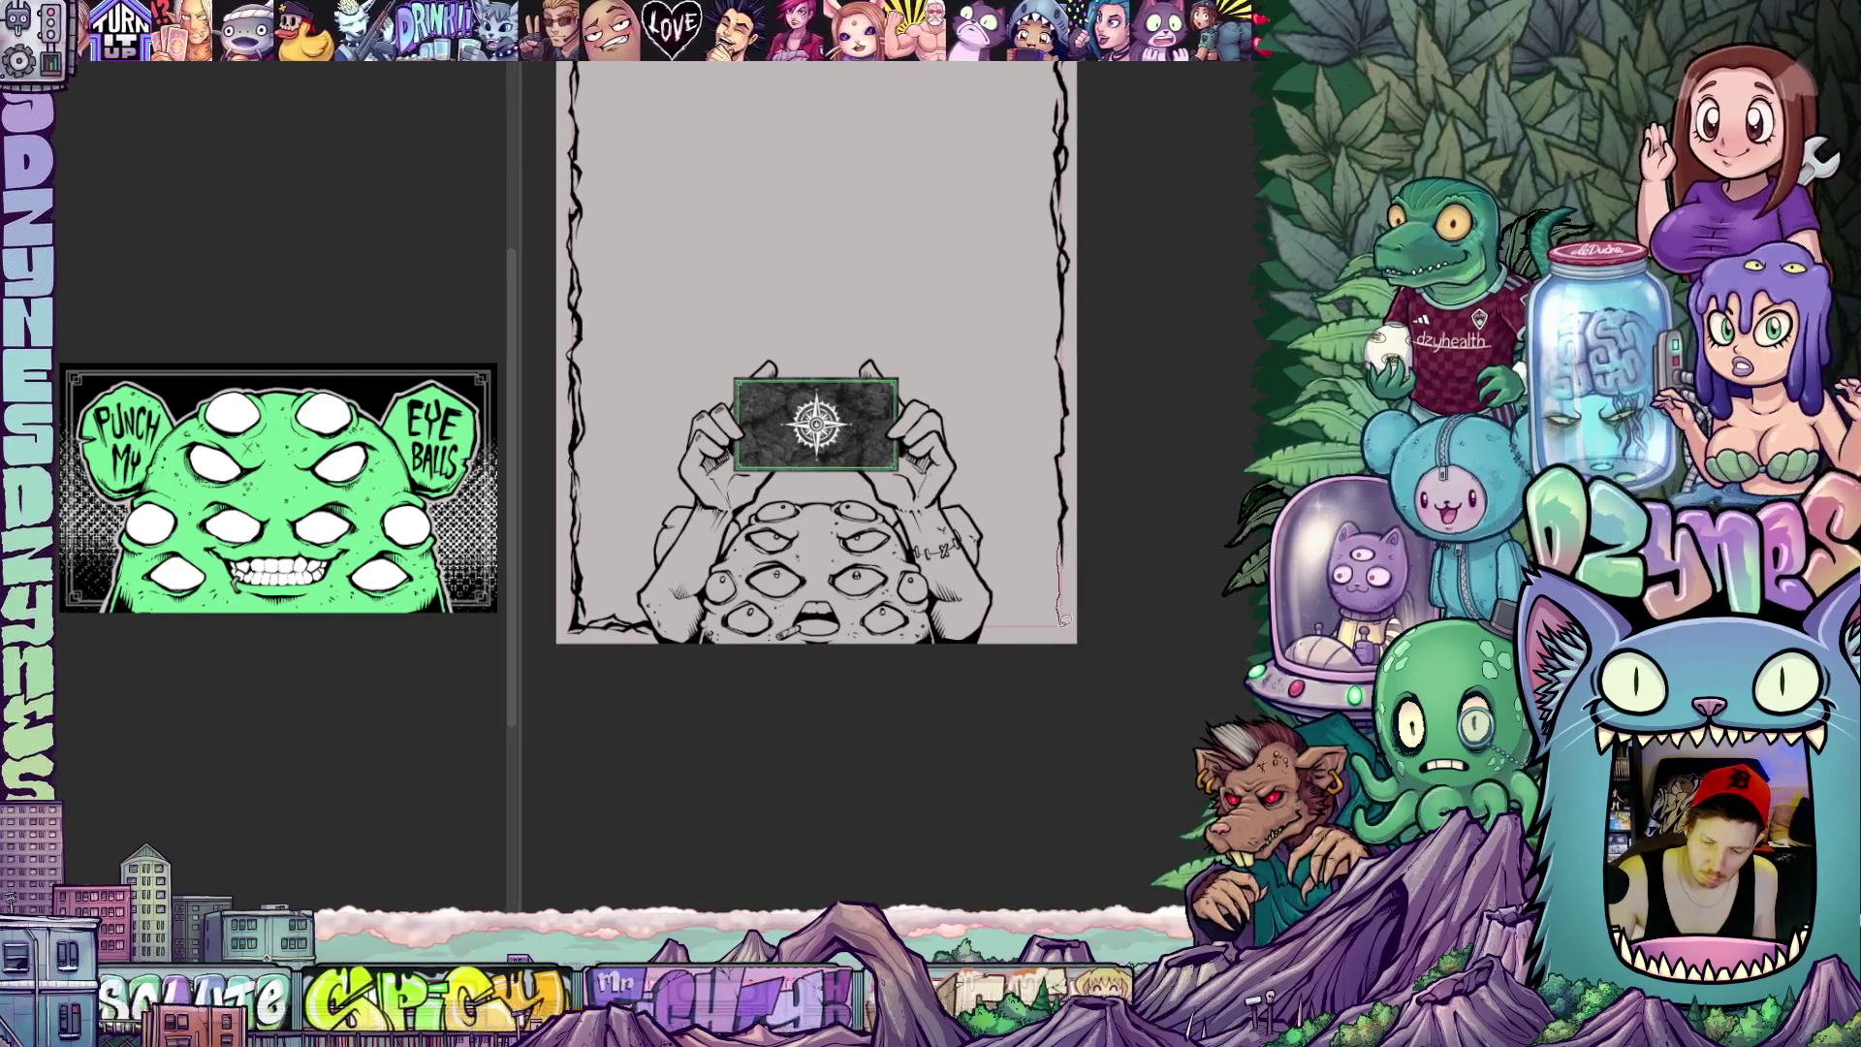
{"action": "left_click_drag", "start_coordinate": [1012, 608], "coordinate": [986, 628]}
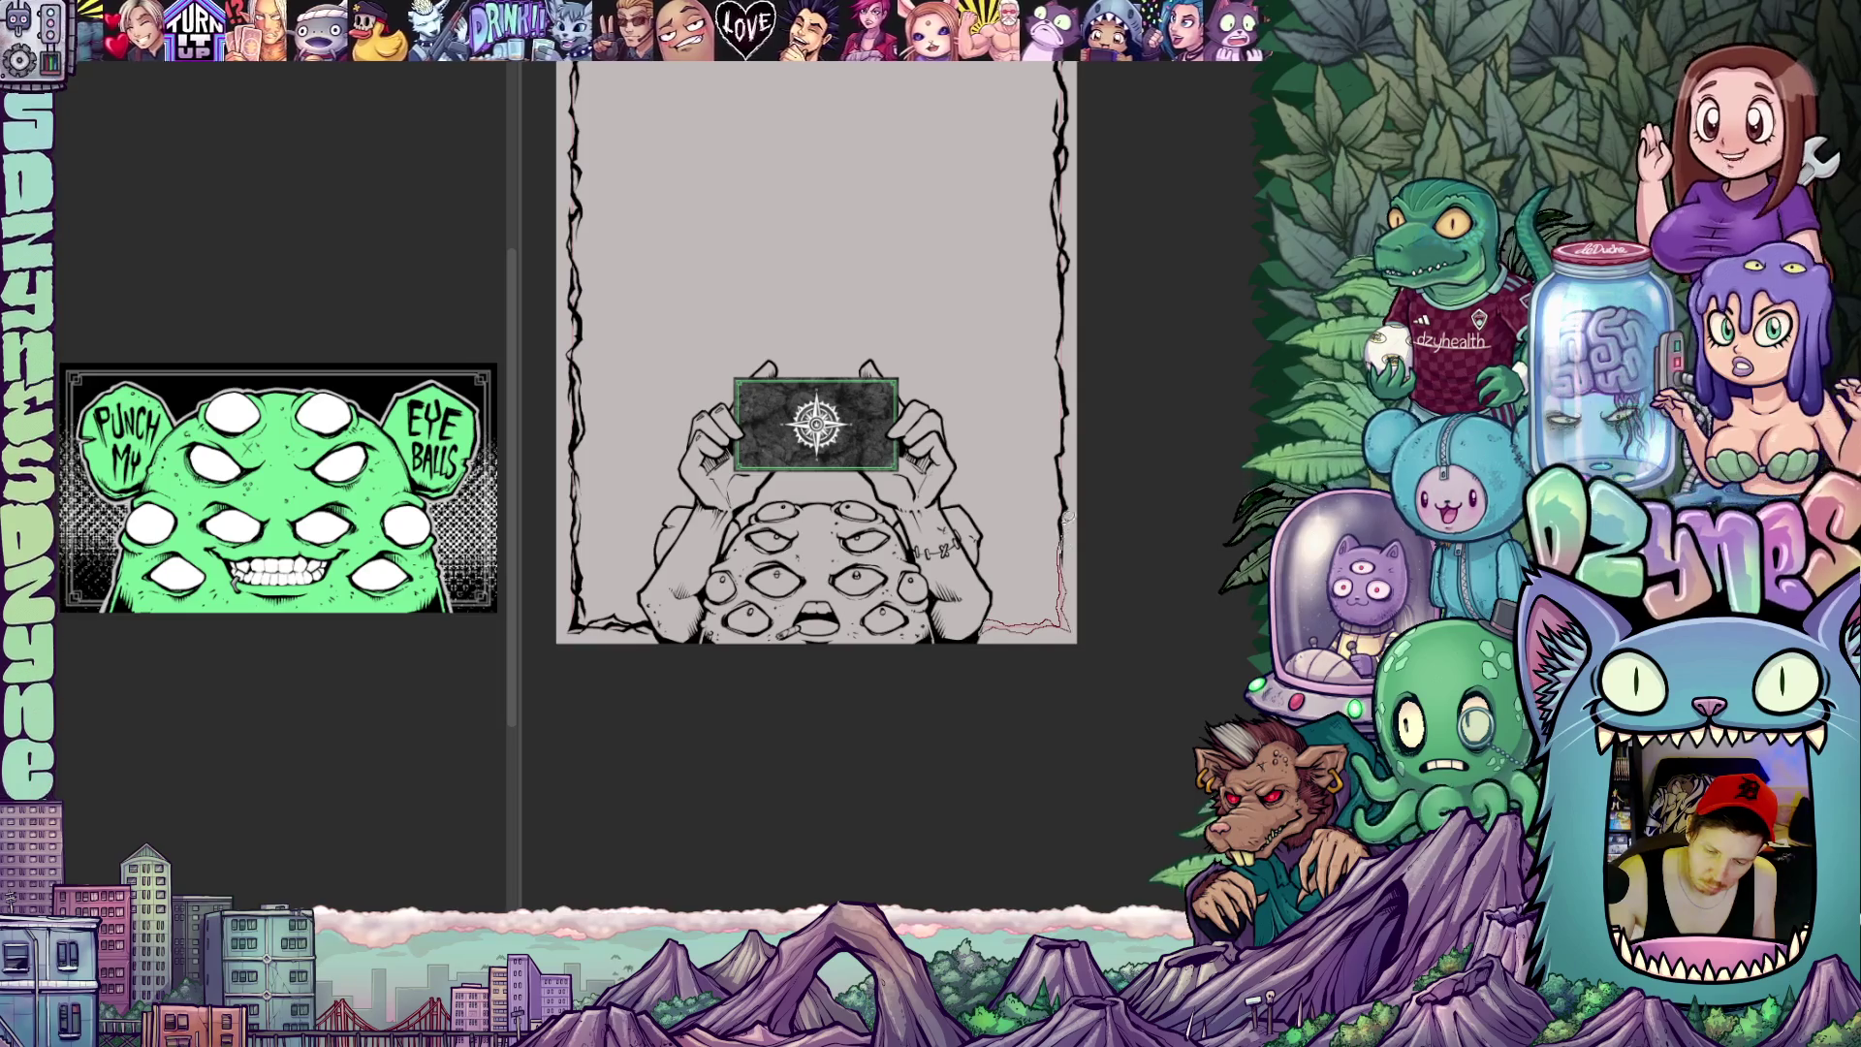
{"action": "scroll", "coordinate": [1122, 606], "scroll_direction": "up", "scroll_amount": 3}
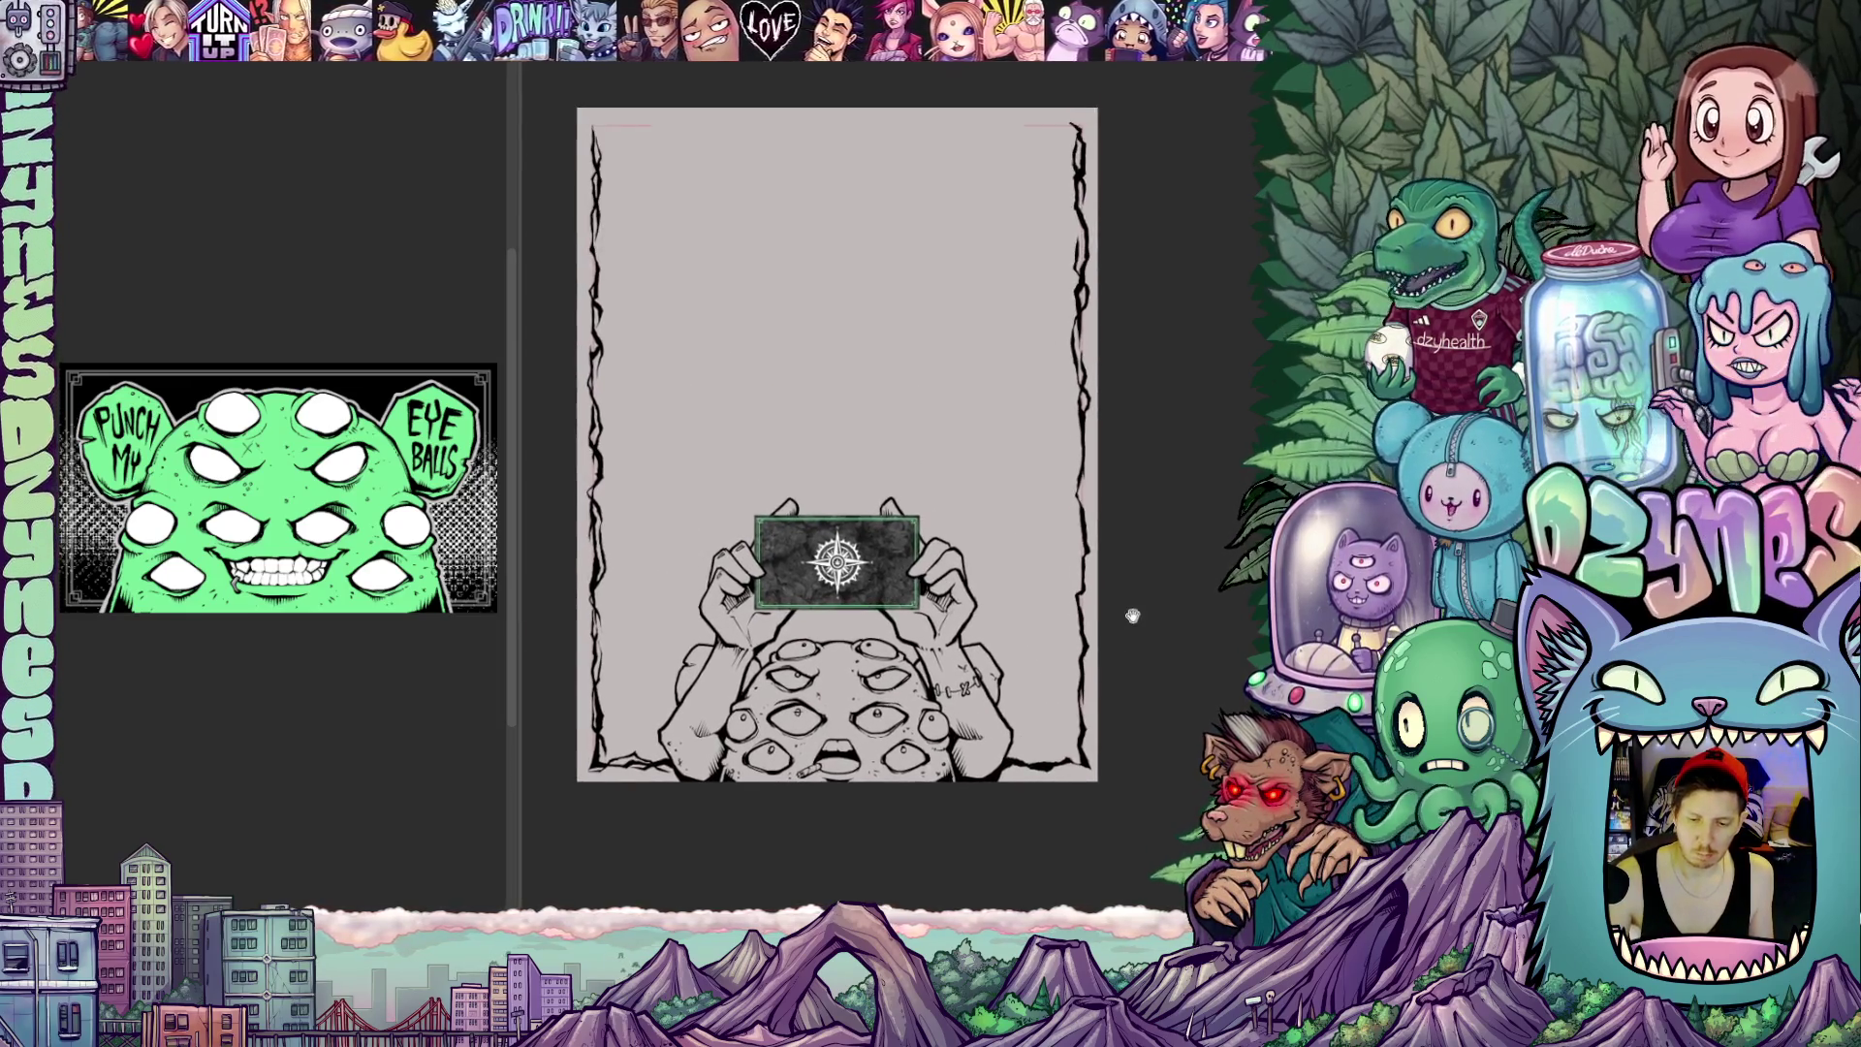
{"action": "mouse_move", "coordinate": [1106, 532]}
{"action": "left_mouse_down"}
{"action": "mouse_move", "coordinate": [1172, 641]}
{"action": "mouse_move", "coordinate": [1042, 533]}
{"action": "left_mouse_up"}
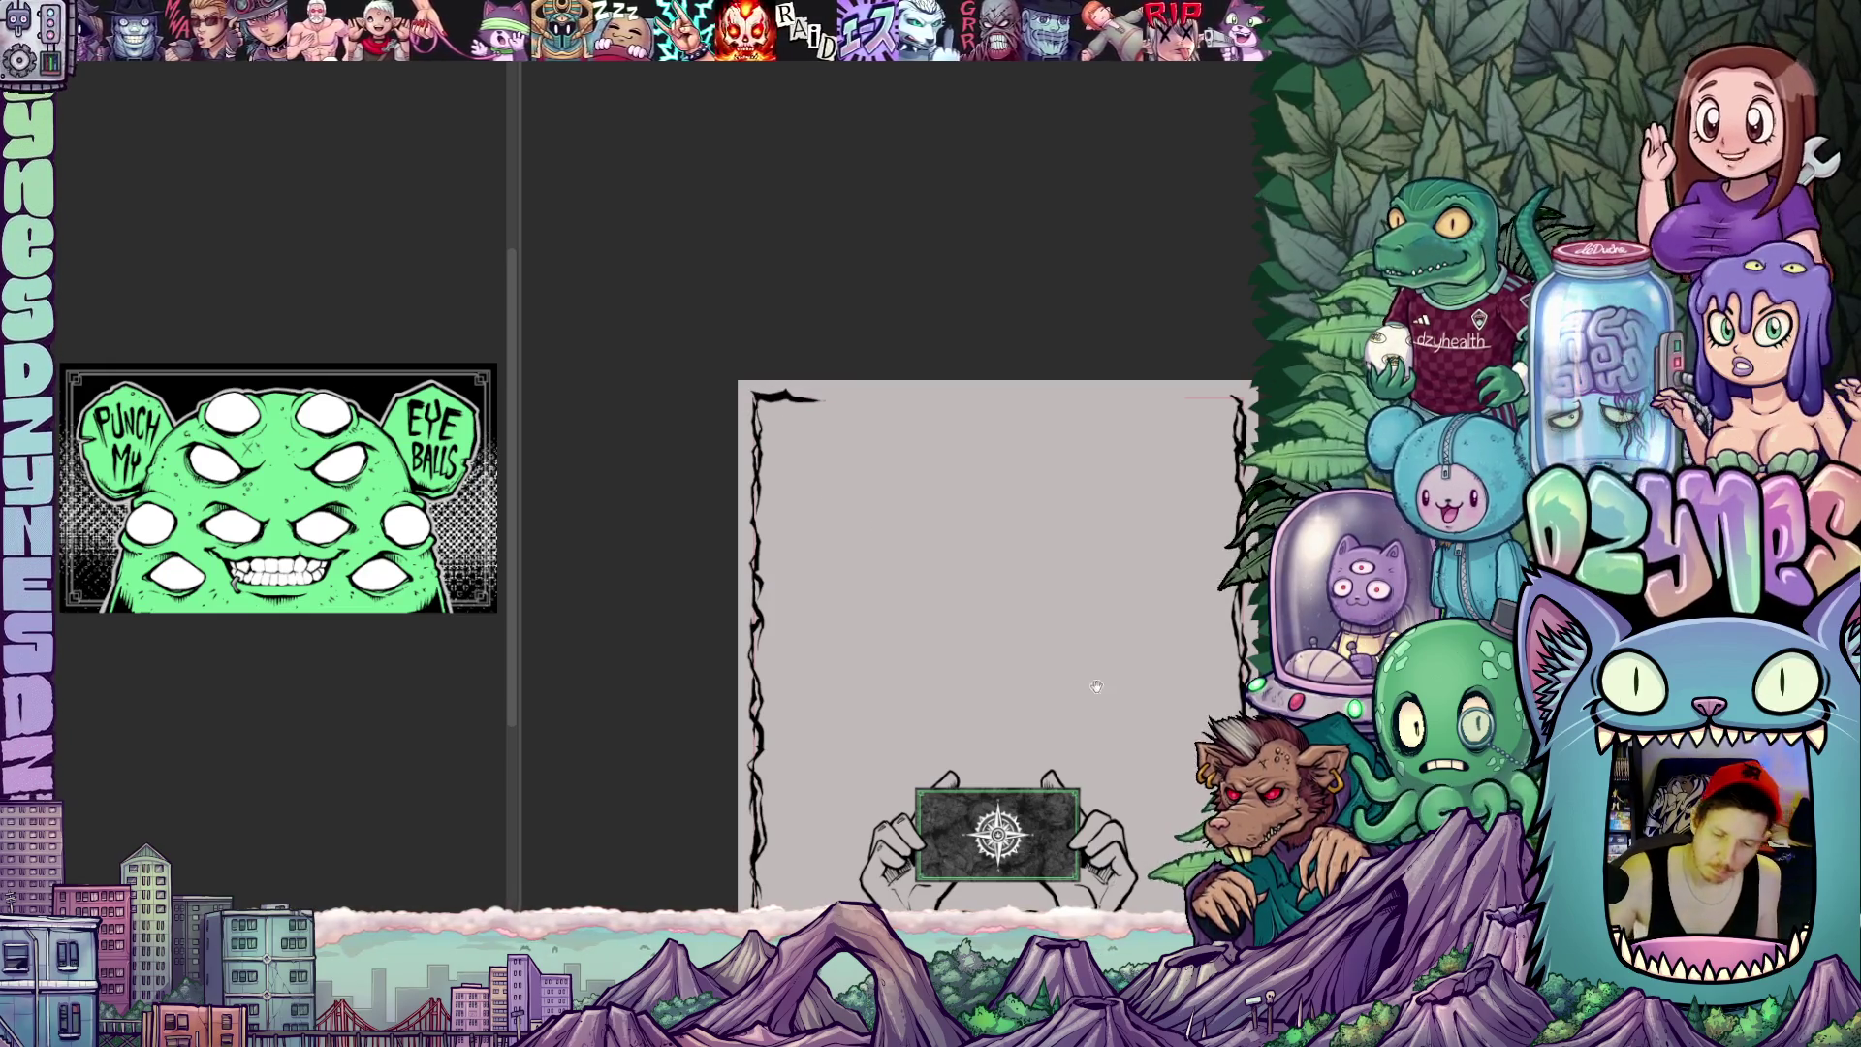
{"action": "scroll", "coordinate": [1089, 681], "scroll_direction": "down", "scroll_amount": 3}
{"action": "scroll", "coordinate": [1203, 631], "scroll_direction": "down", "scroll_amount": 2}
{"action": "scroll", "coordinate": [1202, 631], "scroll_direction": "down", "scroll_amount": 1}
{"action": "scroll", "coordinate": [1205, 677], "scroll_direction": "down", "scroll_amount": 2}
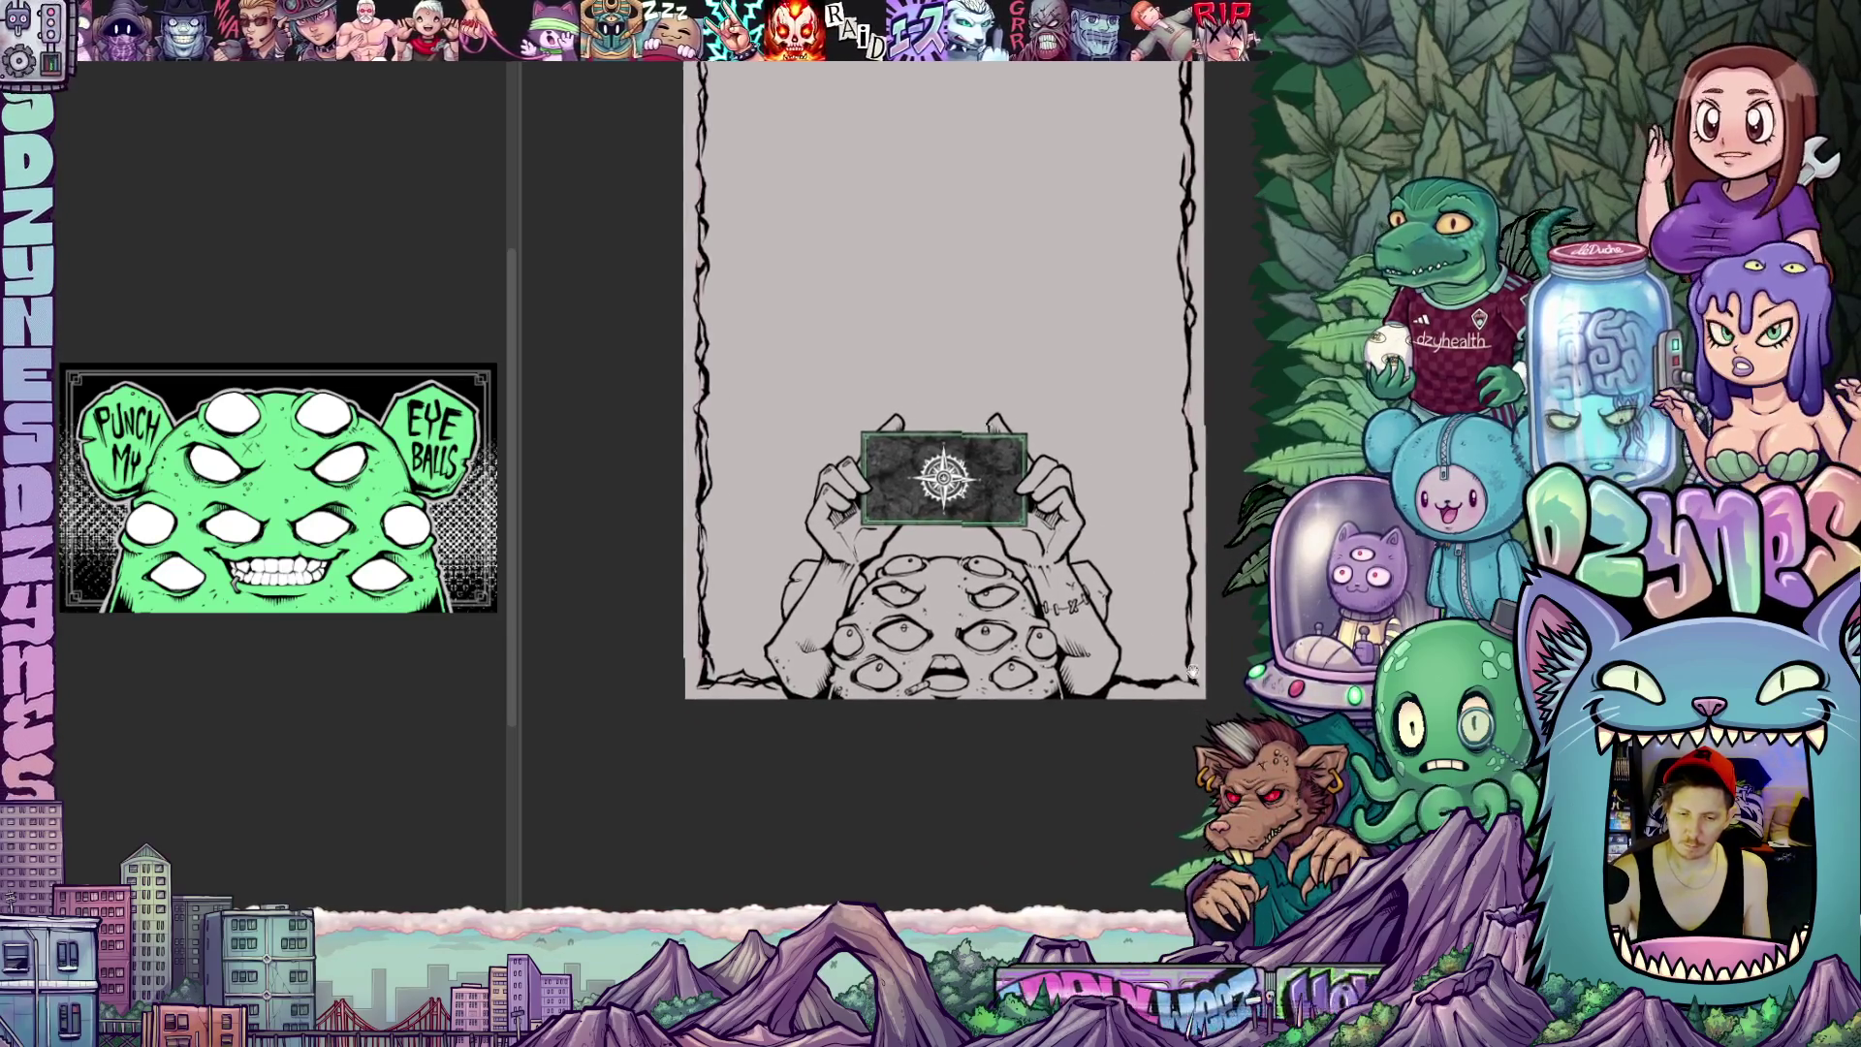
{"action": "scroll", "coordinate": [1204, 678], "scroll_direction": "down", "scroll_amount": 1}
{"action": "scroll", "coordinate": [1177, 665], "scroll_direction": "down", "scroll_amount": 1}
{"action": "scroll", "coordinate": [1177, 665], "scroll_direction": "down", "scroll_amount": 1}
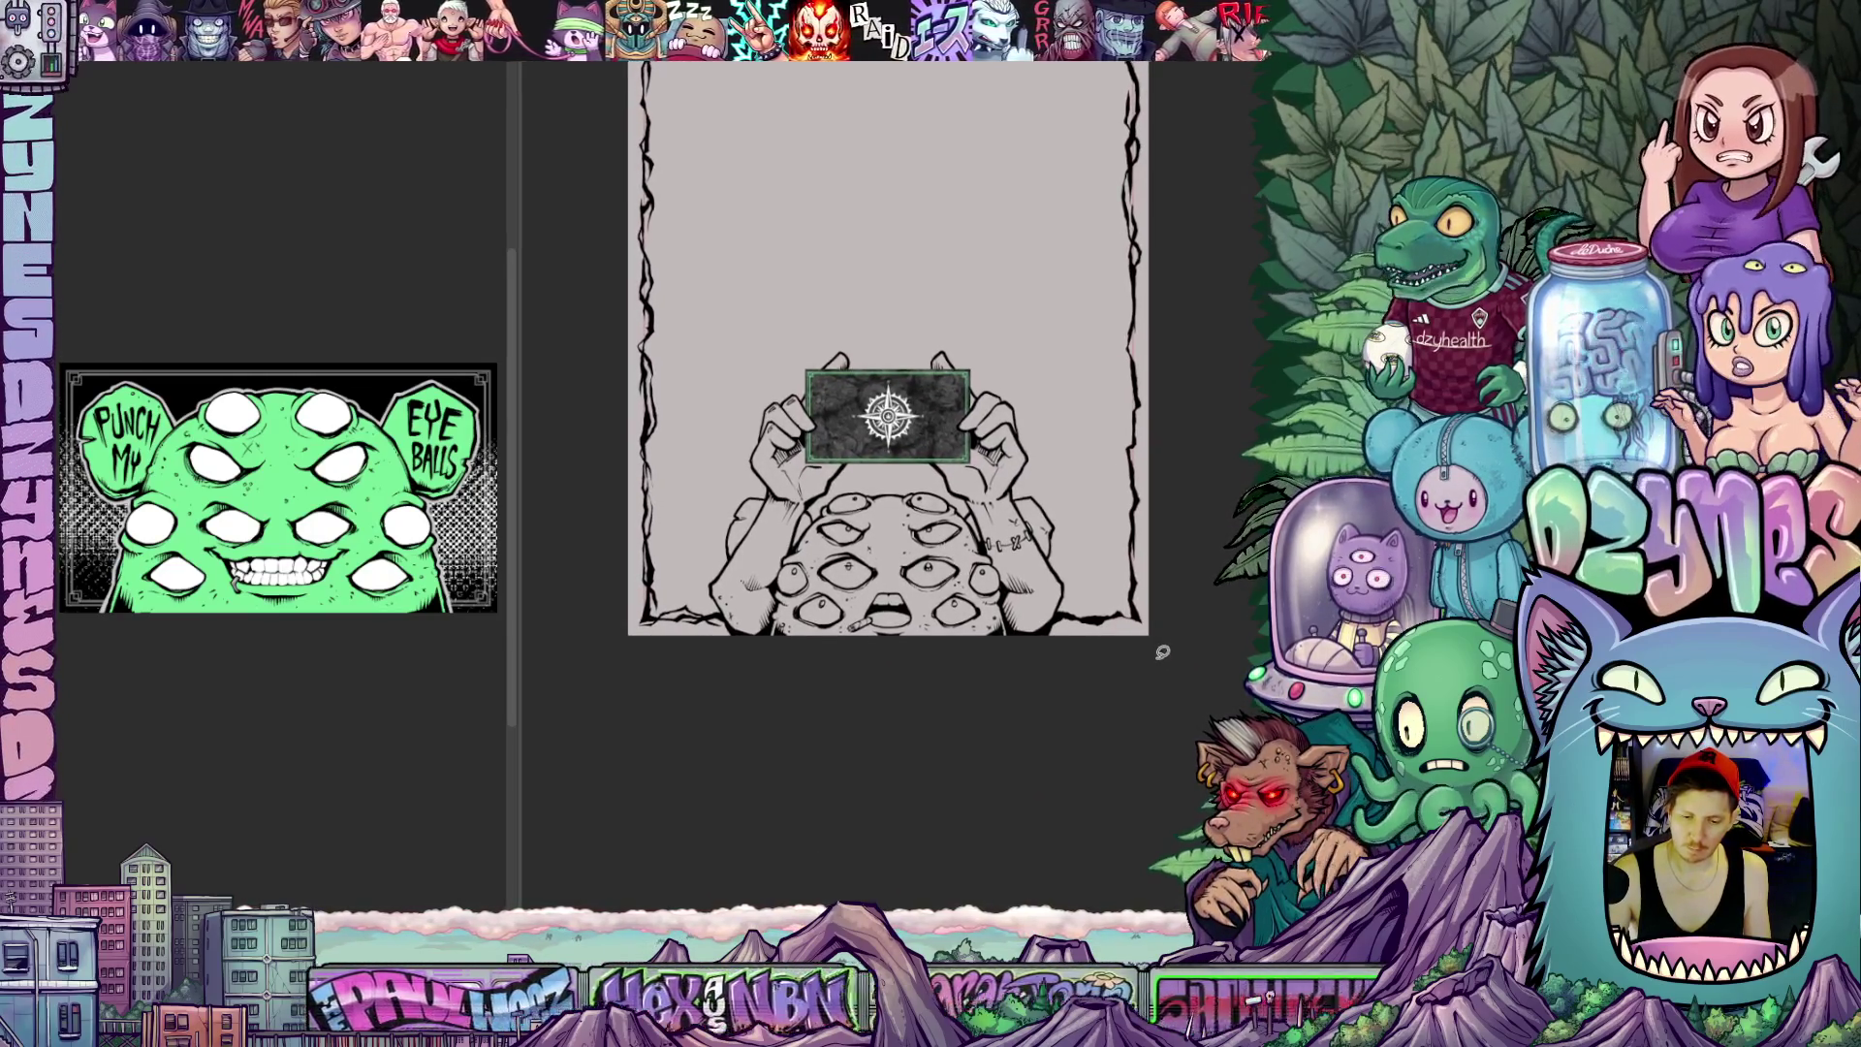
{"action": "scroll", "coordinate": [1162, 654], "scroll_direction": "up", "scroll_amount": 2}
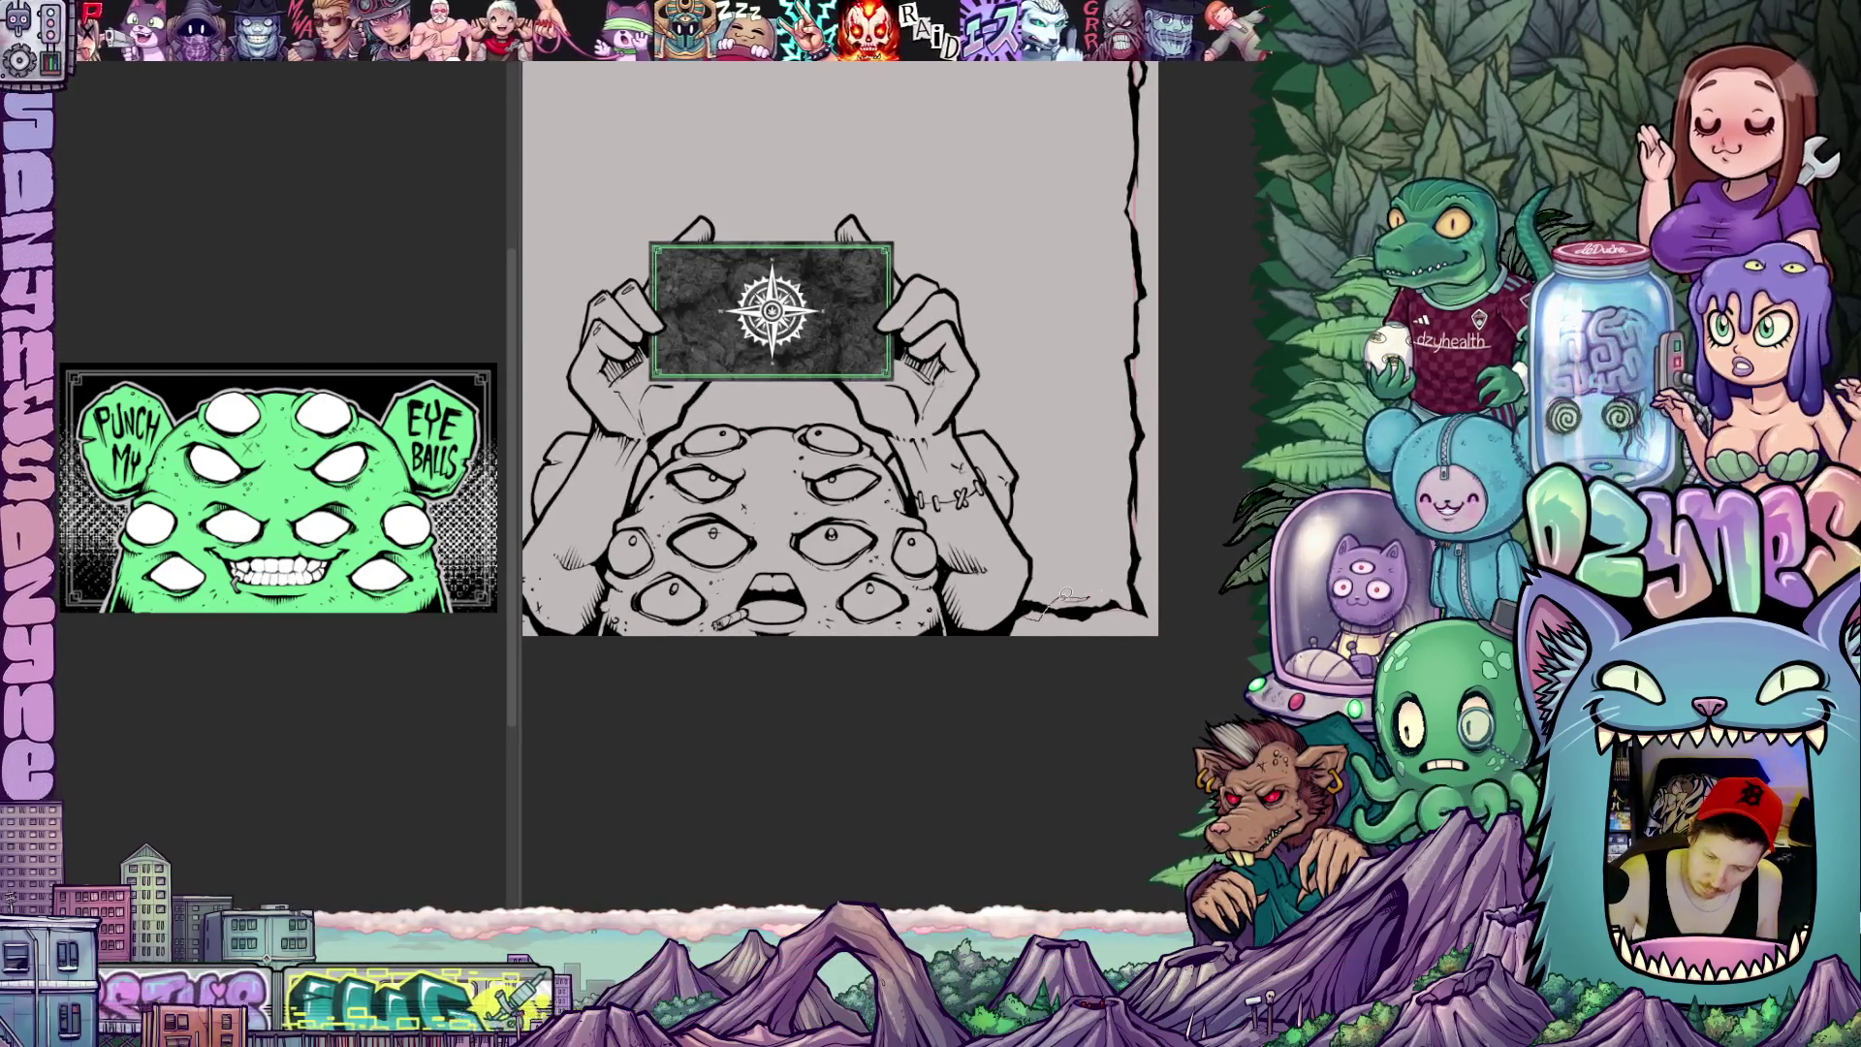
{"action": "scroll", "coordinate": [1102, 673], "scroll_direction": "down", "scroll_amount": 1}
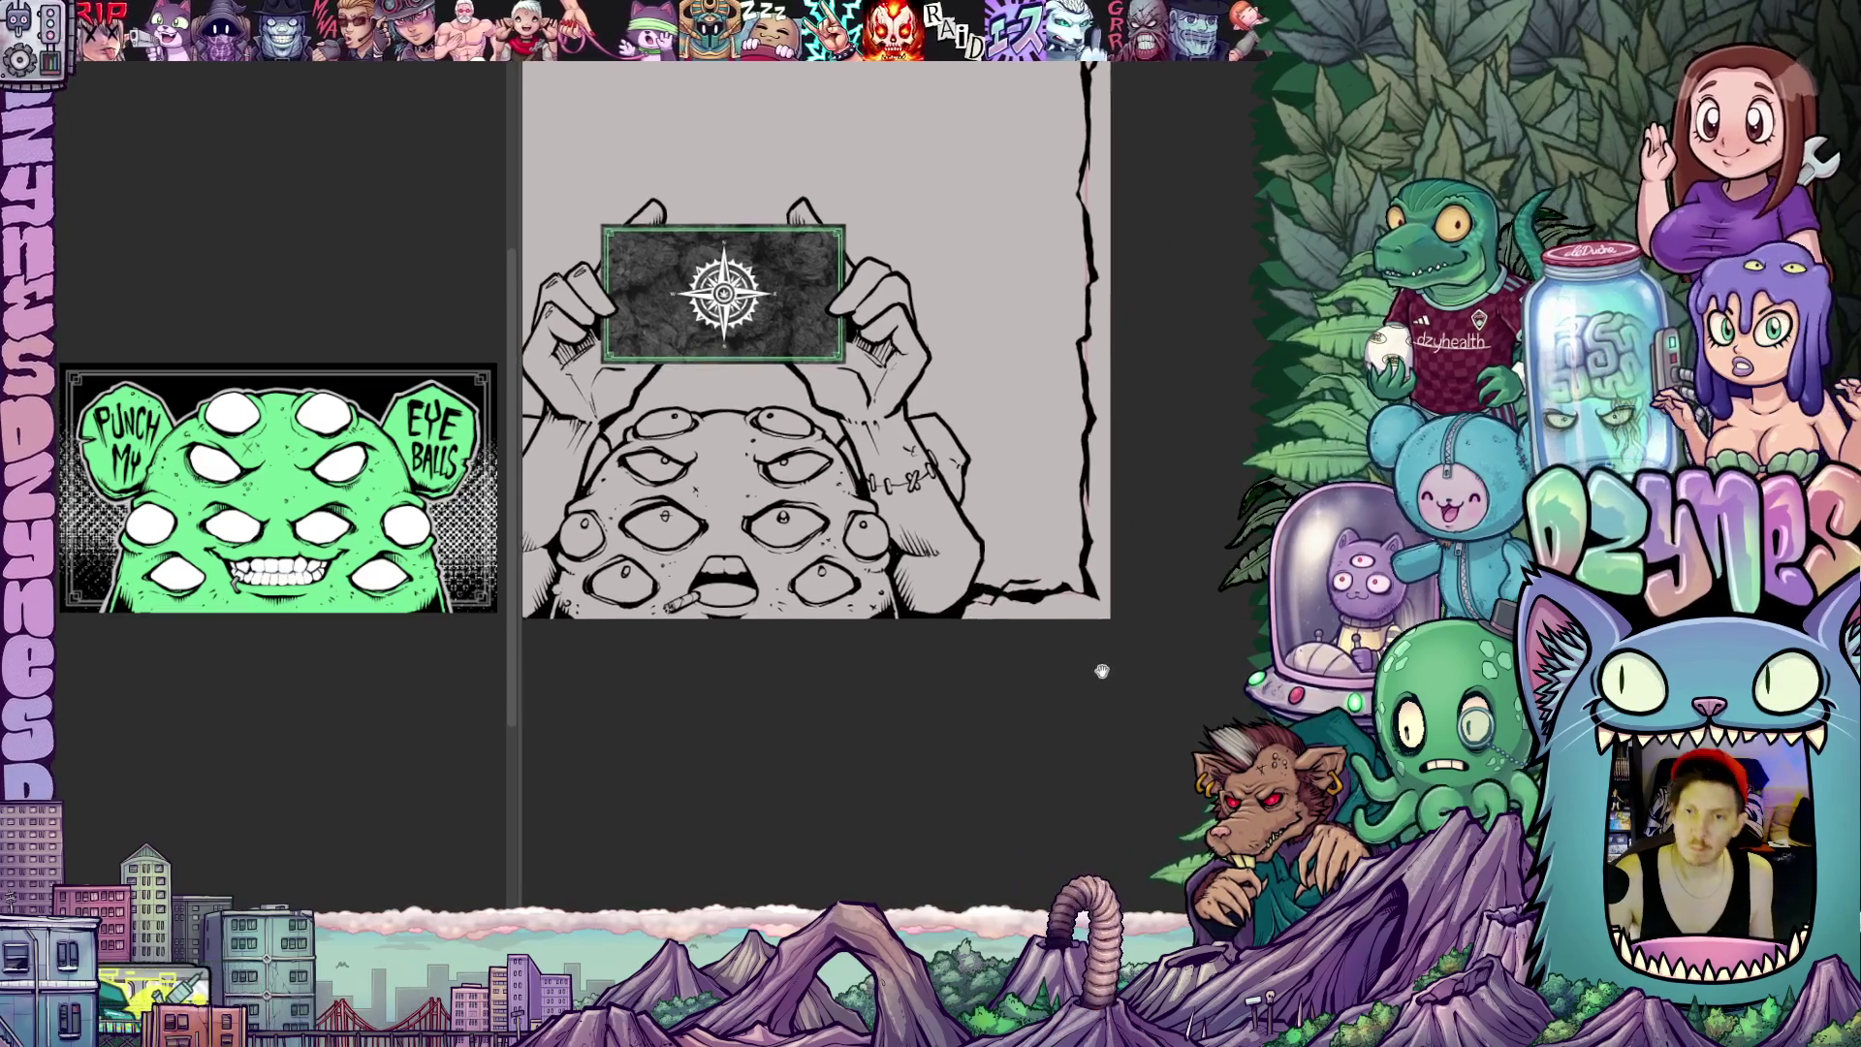
{"action": "scroll", "coordinate": [1114, 678], "scroll_direction": "right", "scroll_amount": 1}
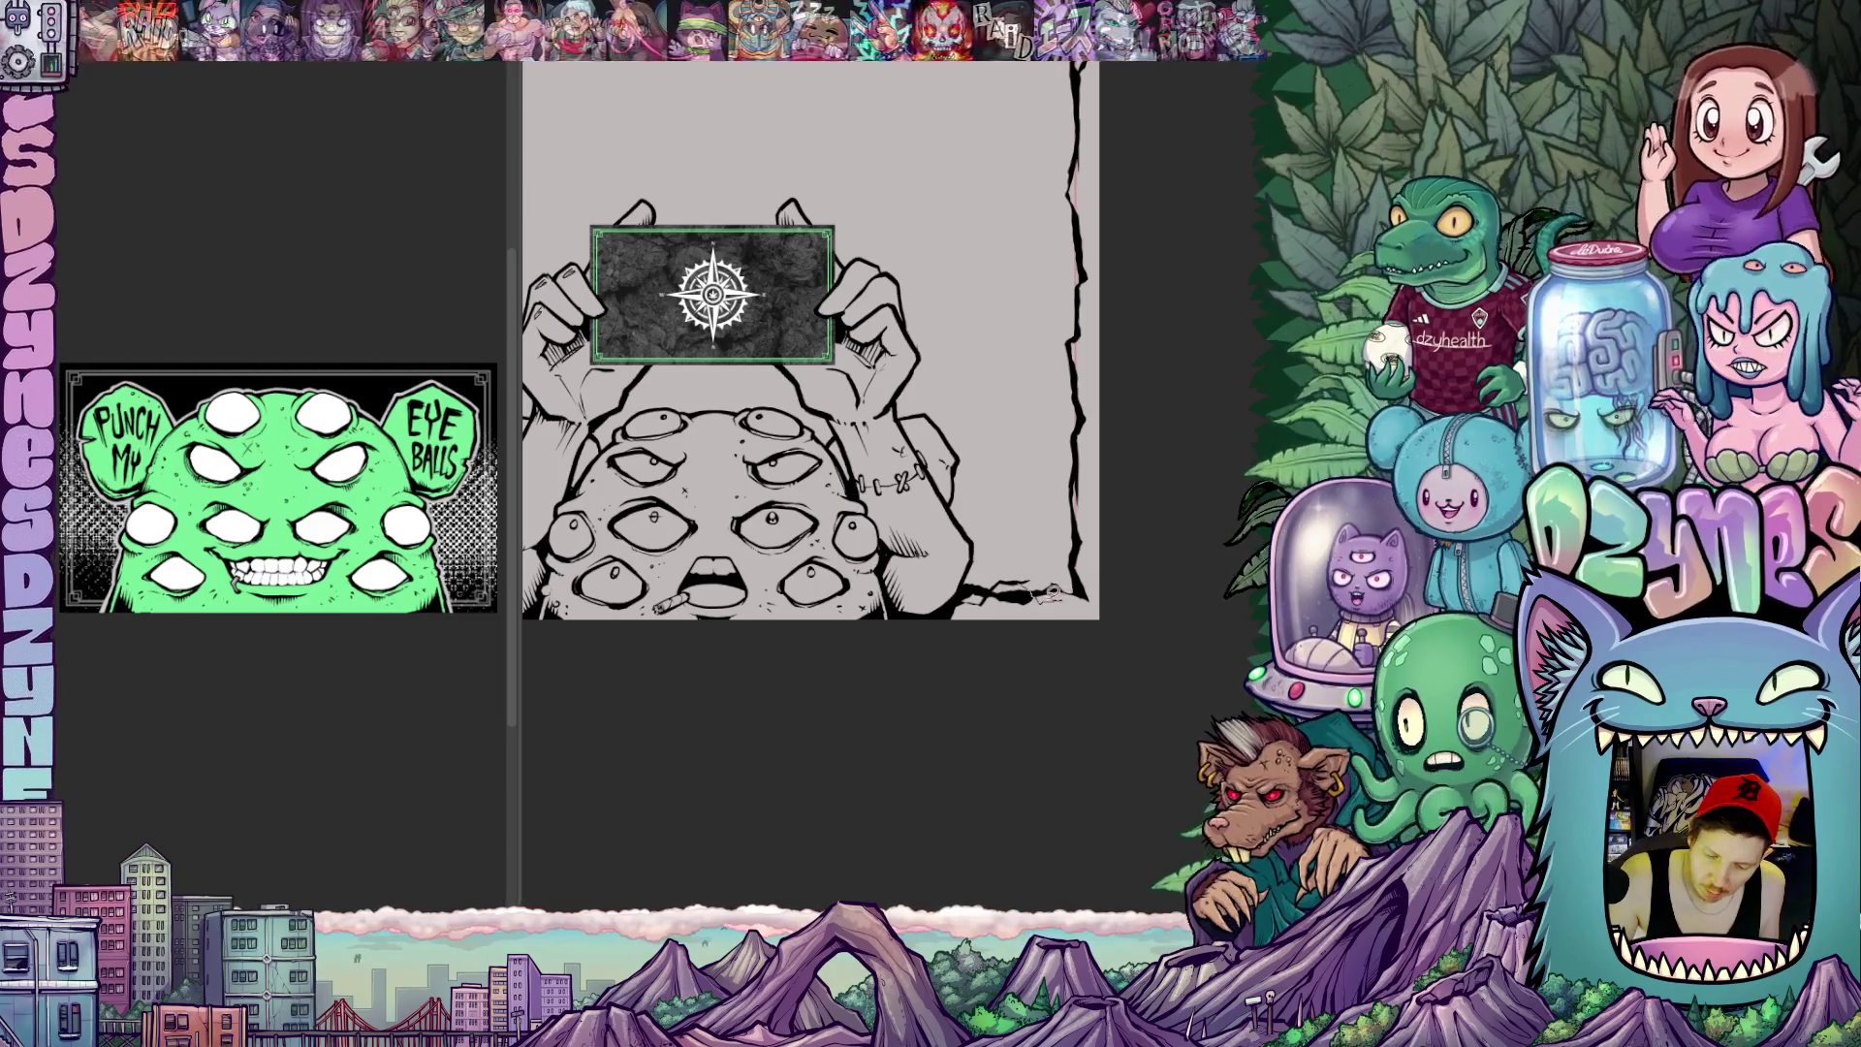
{"action": "mouse_move", "coordinate": [1091, 644]}
{"action": "left_mouse_down"}
{"action": "mouse_move", "coordinate": [1101, 709]}
{"action": "mouse_move", "coordinate": [1112, 653]}
{"action": "left_mouse_up"}
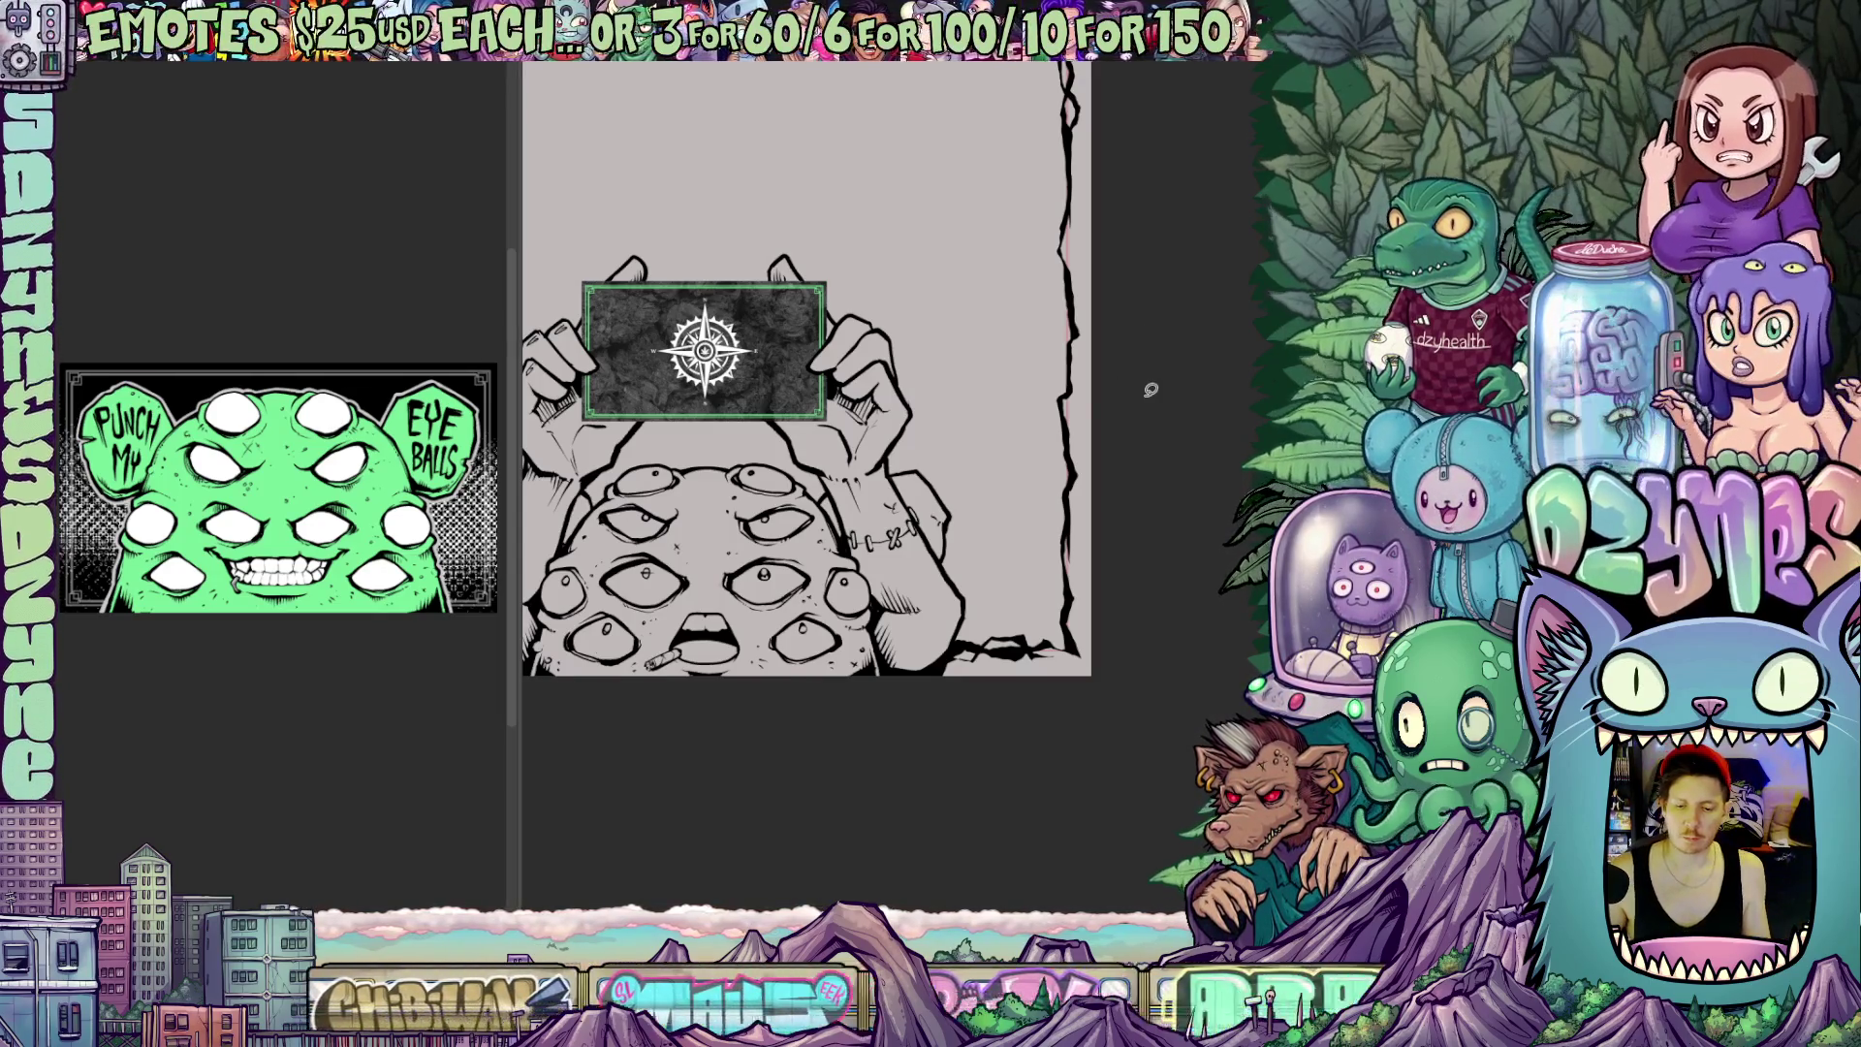
{"action": "left_click_drag", "start_coordinate": [1087, 449], "coordinate": [1007, 517]}
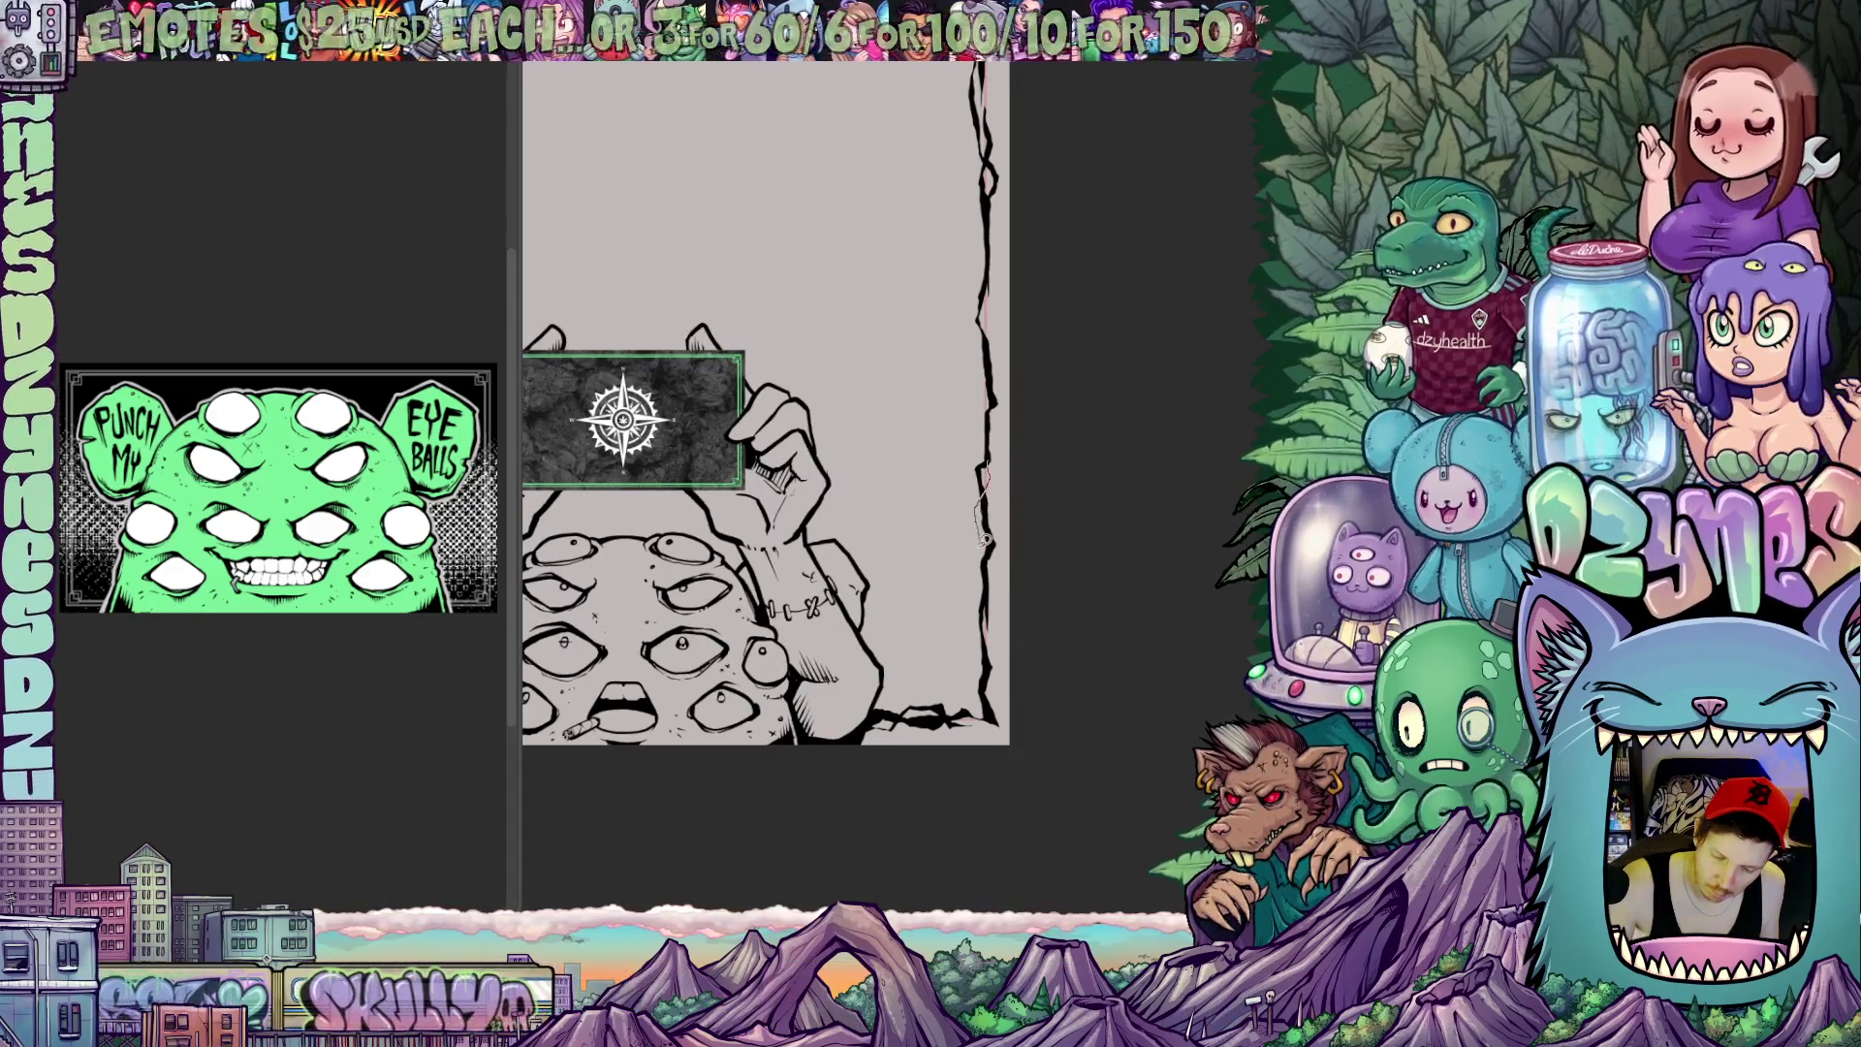
{"action": "mouse_move", "coordinate": [1048, 581]}
{"action": "left_mouse_down"}
{"action": "mouse_move", "coordinate": [1115, 653]}
{"action": "mouse_move", "coordinate": [1110, 747]}
{"action": "left_mouse_up"}
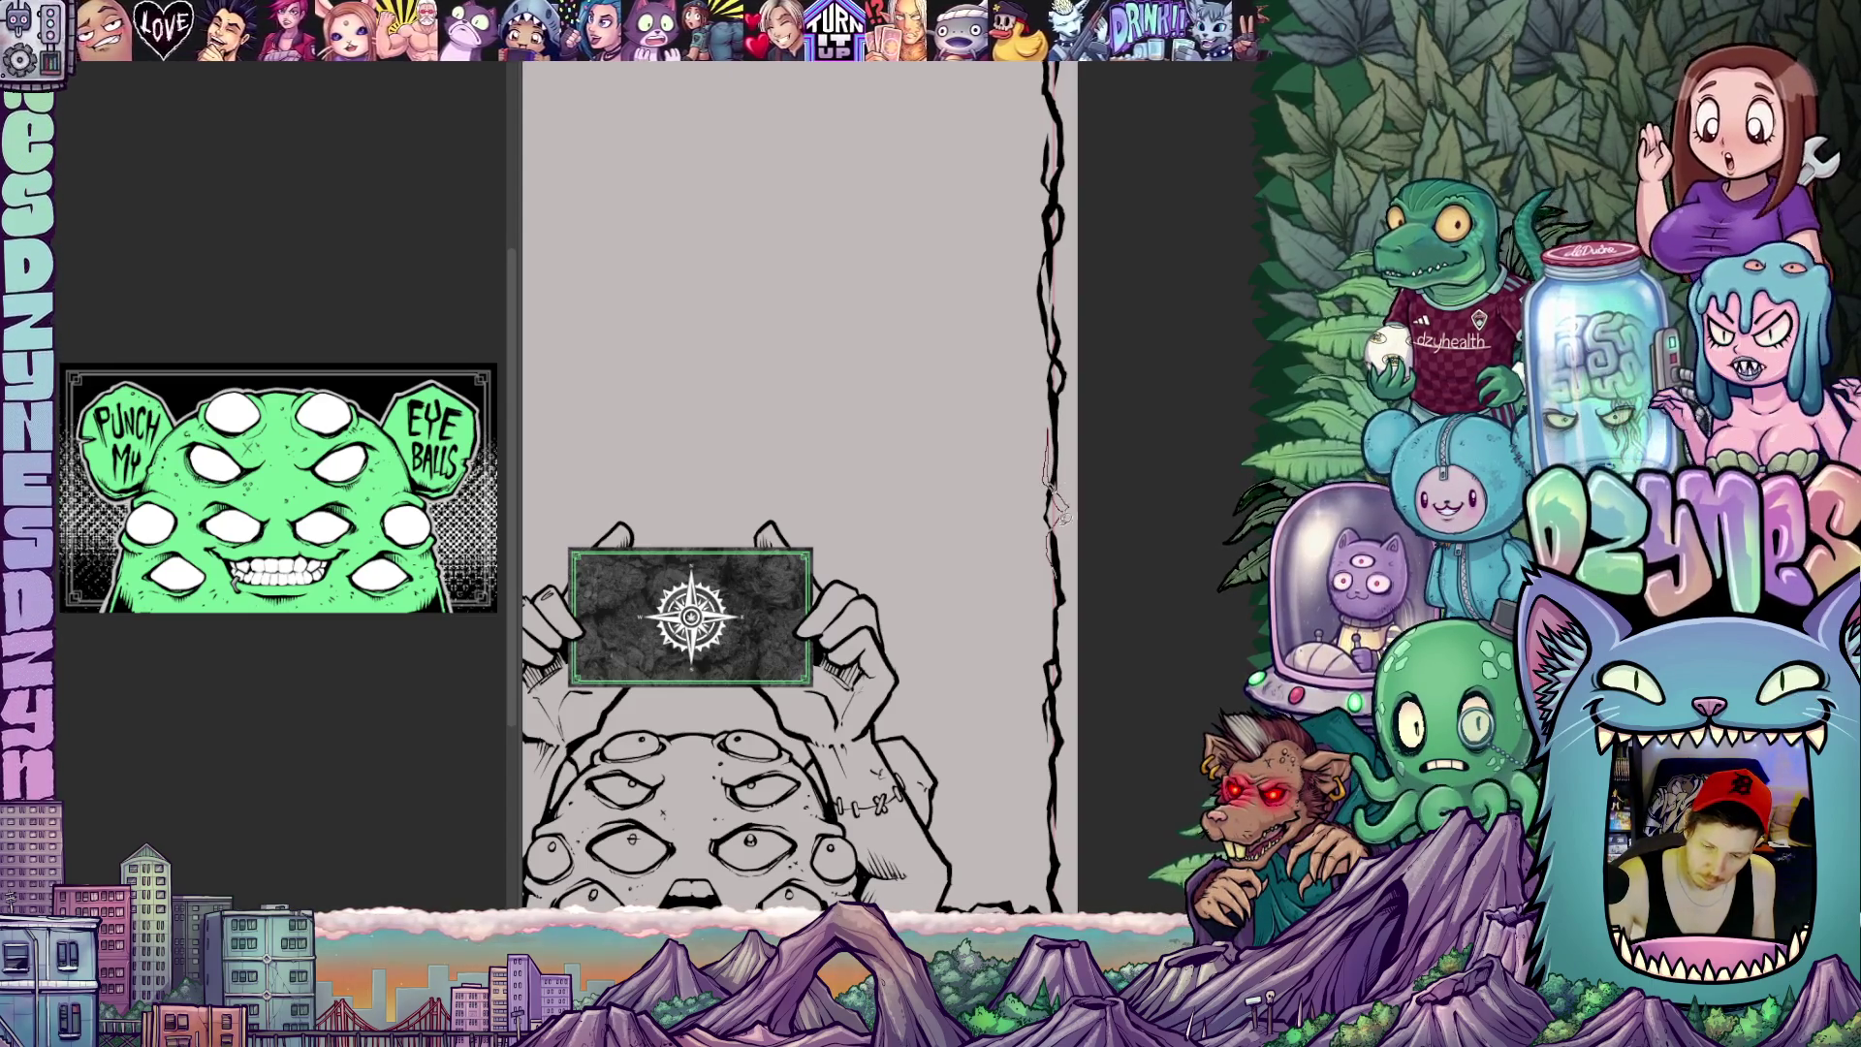
{"action": "scroll", "coordinate": [1084, 647], "scroll_direction": "down", "scroll_amount": 5}
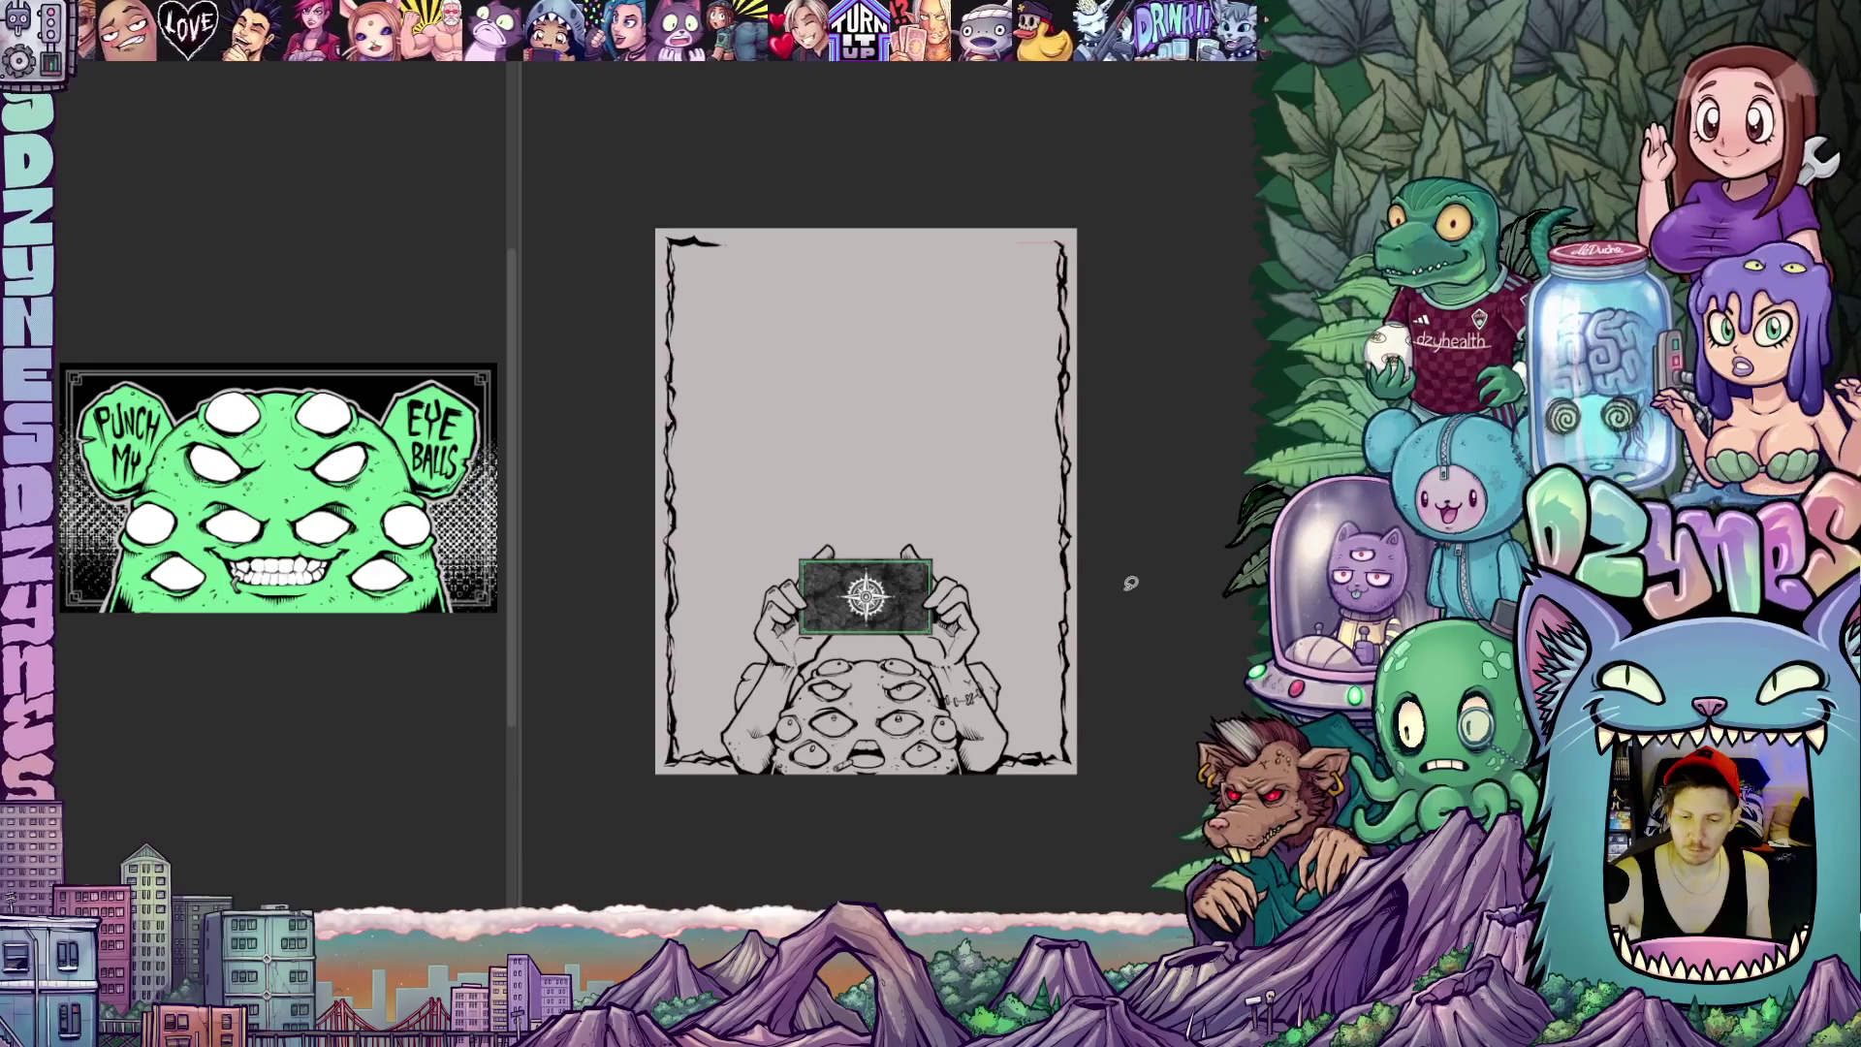
Bring the top of the page into view for lettering the blue title
{"action": "mouse_move", "coordinate": [1126, 651]}
{"action": "left_mouse_down"}
{"action": "mouse_move", "coordinate": [1144, 520]}
{"action": "mouse_move", "coordinate": [1201, 553]}
{"action": "left_mouse_up"}
{"action": "scroll", "coordinate": [1152, 512], "scroll_direction": "up", "scroll_amount": 2}
{"action": "scroll", "coordinate": [1124, 508], "scroll_direction": "up", "scroll_amount": 1}
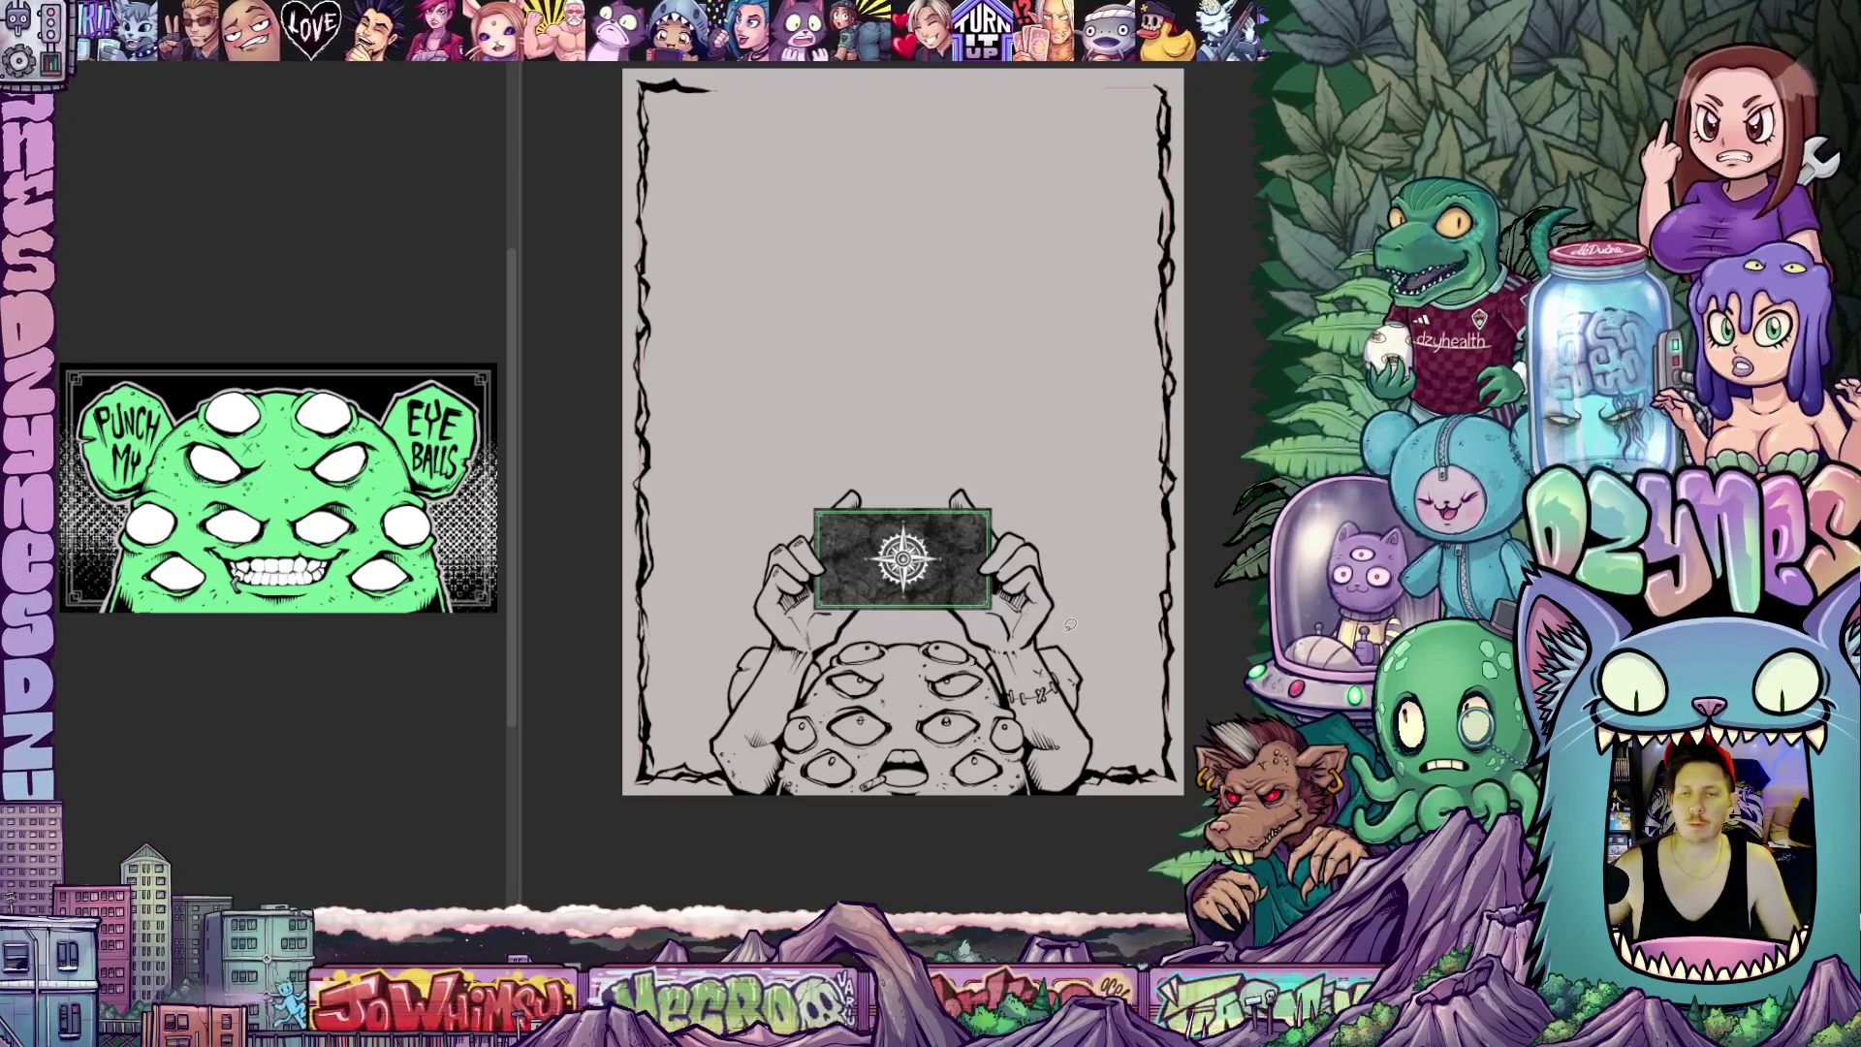
{"action": "left_click_drag", "start_coordinate": [1214, 645], "coordinate": [1171, 624]}
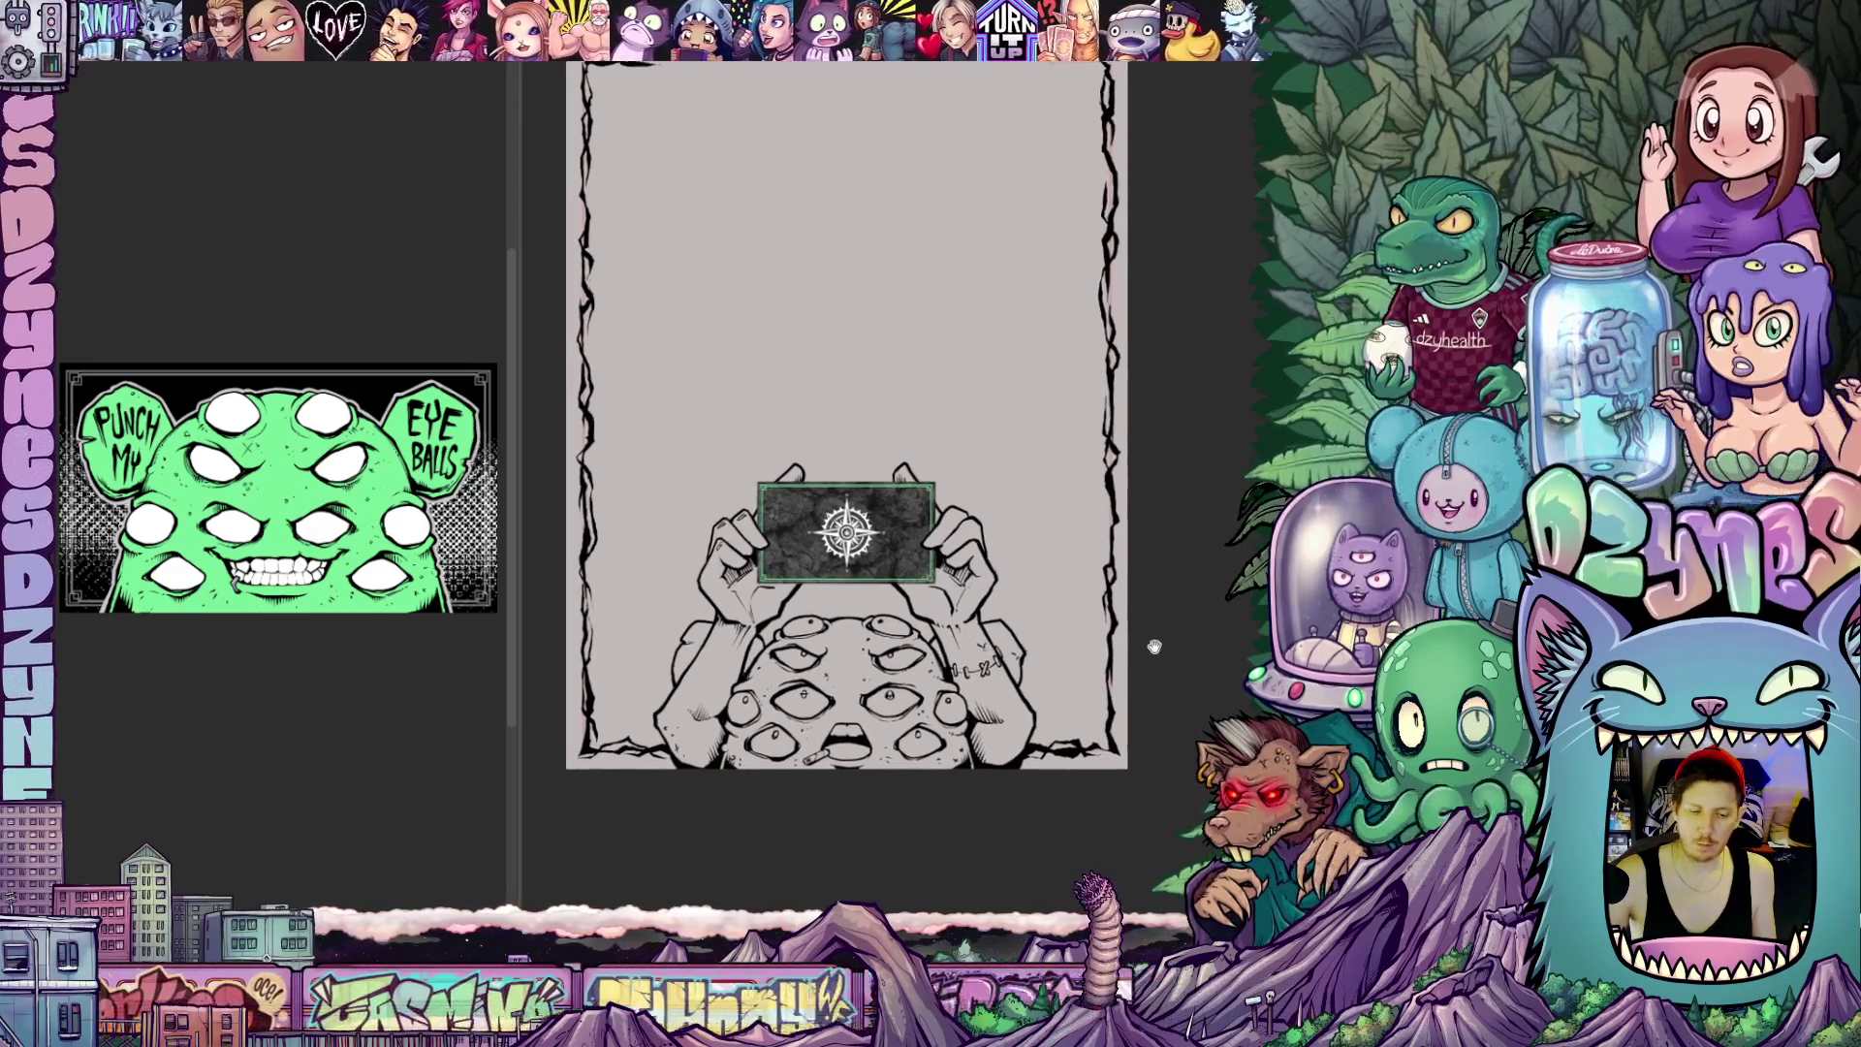
{"action": "scroll", "coordinate": [1161, 560], "scroll_direction": "up", "scroll_amount": 2}
{"action": "left_click_drag", "start_coordinate": [1161, 560], "coordinate": [1071, 946]}
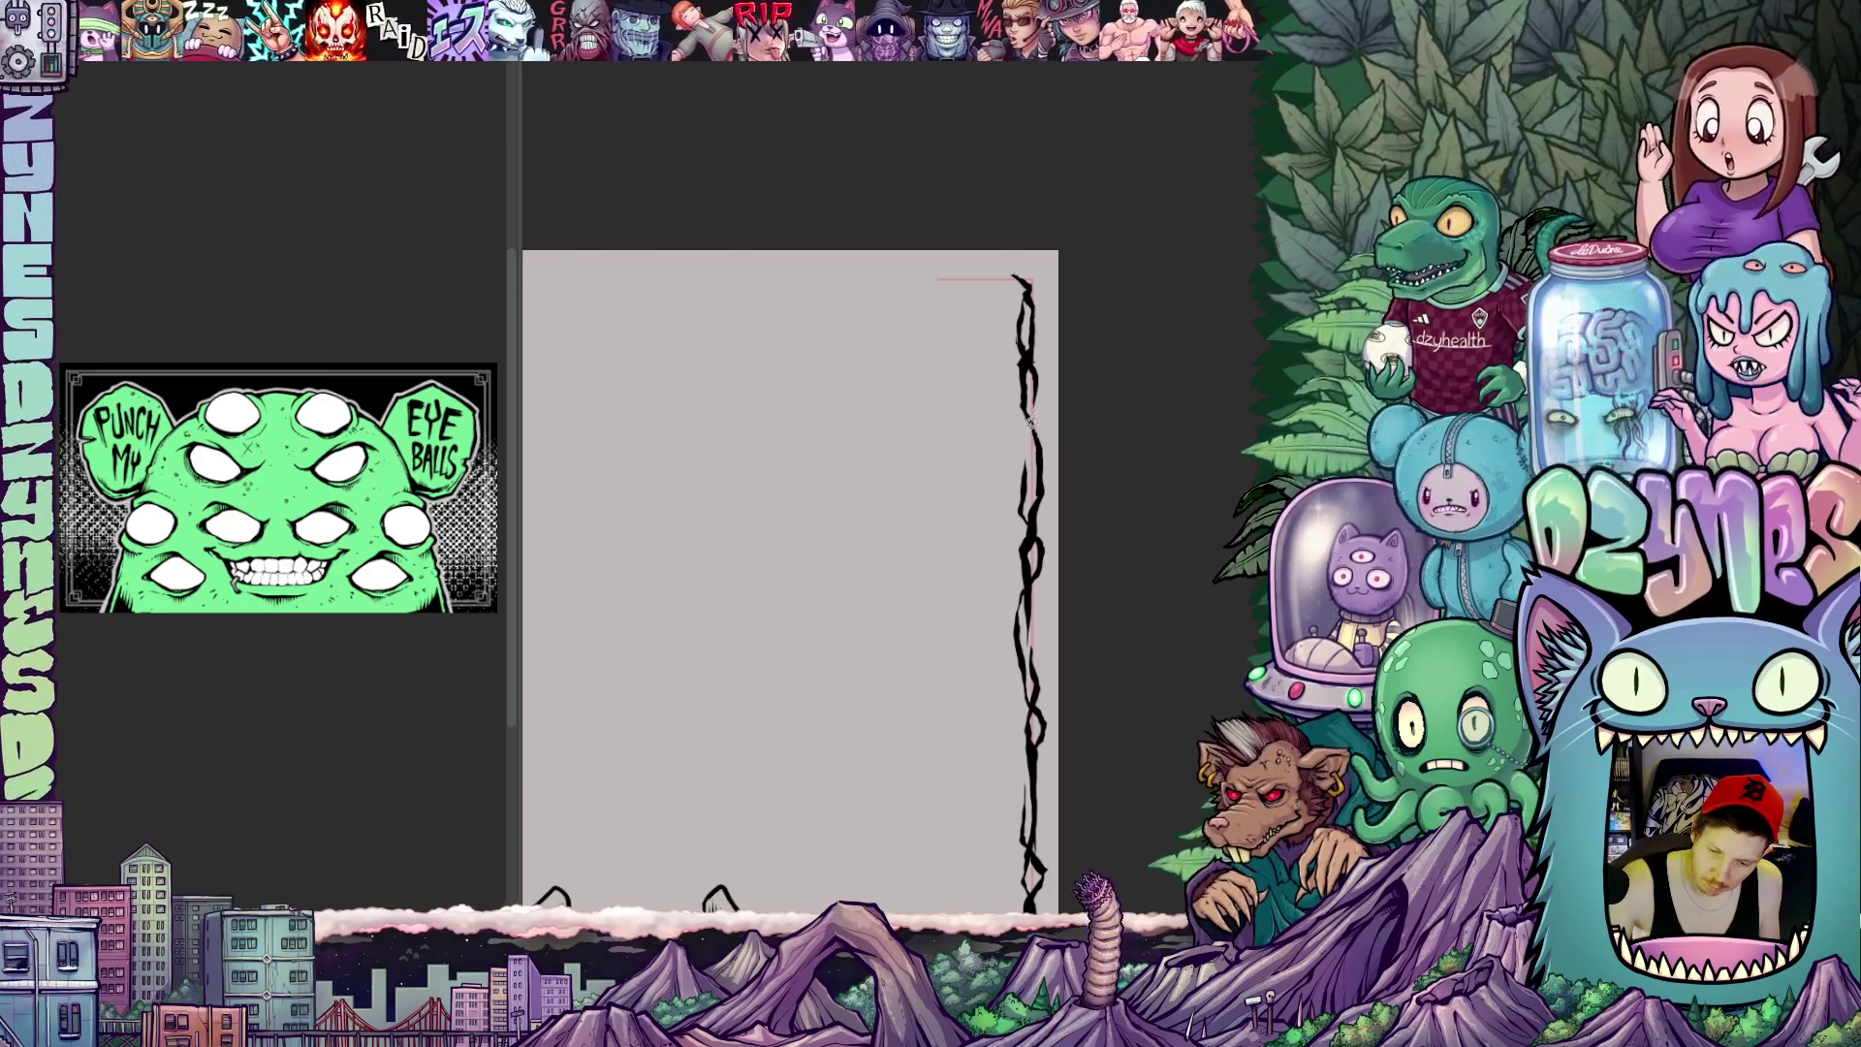
{"action": "scroll", "coordinate": [1097, 534], "scroll_direction": "down", "scroll_amount": 3}
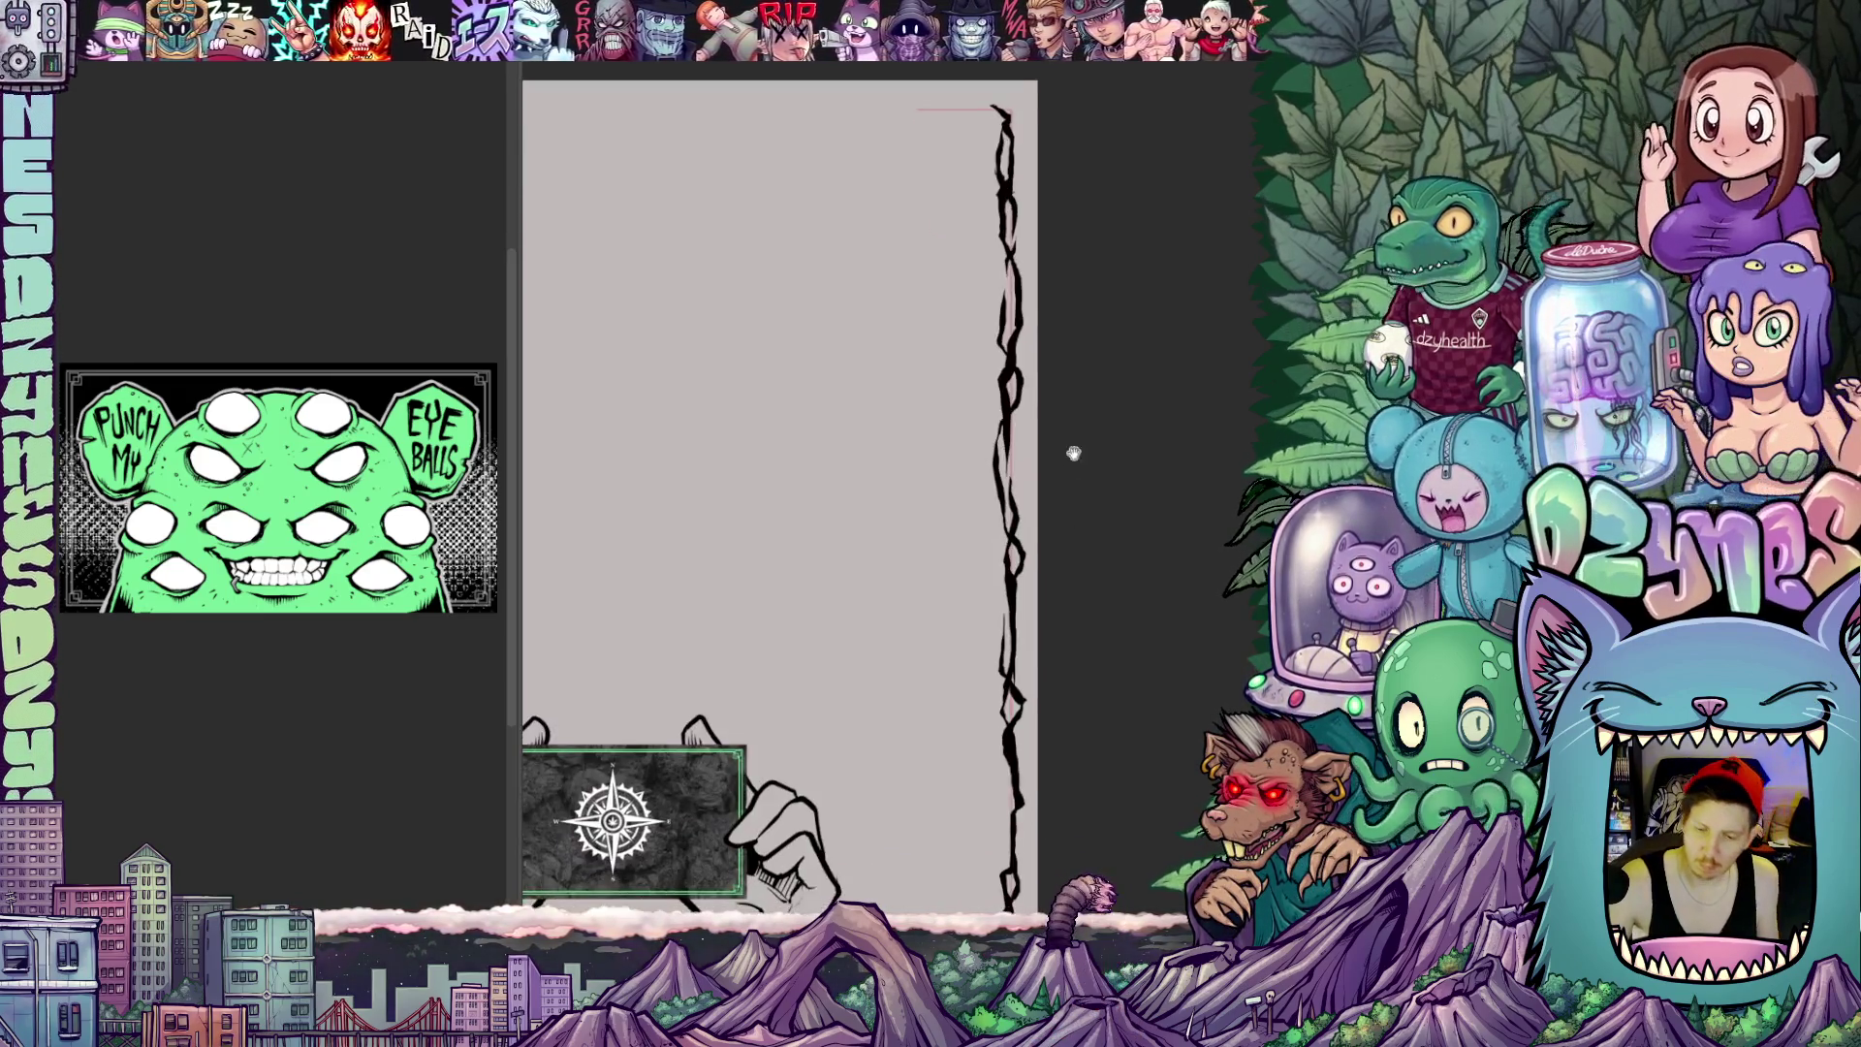
{"action": "scroll", "coordinate": [1069, 431], "scroll_direction": "down", "scroll_amount": 2}
{"action": "scroll", "coordinate": [1068, 481], "scroll_direction": "down", "scroll_amount": 1}
{"action": "scroll", "coordinate": [1071, 516], "scroll_direction": "down", "scroll_amount": 1}
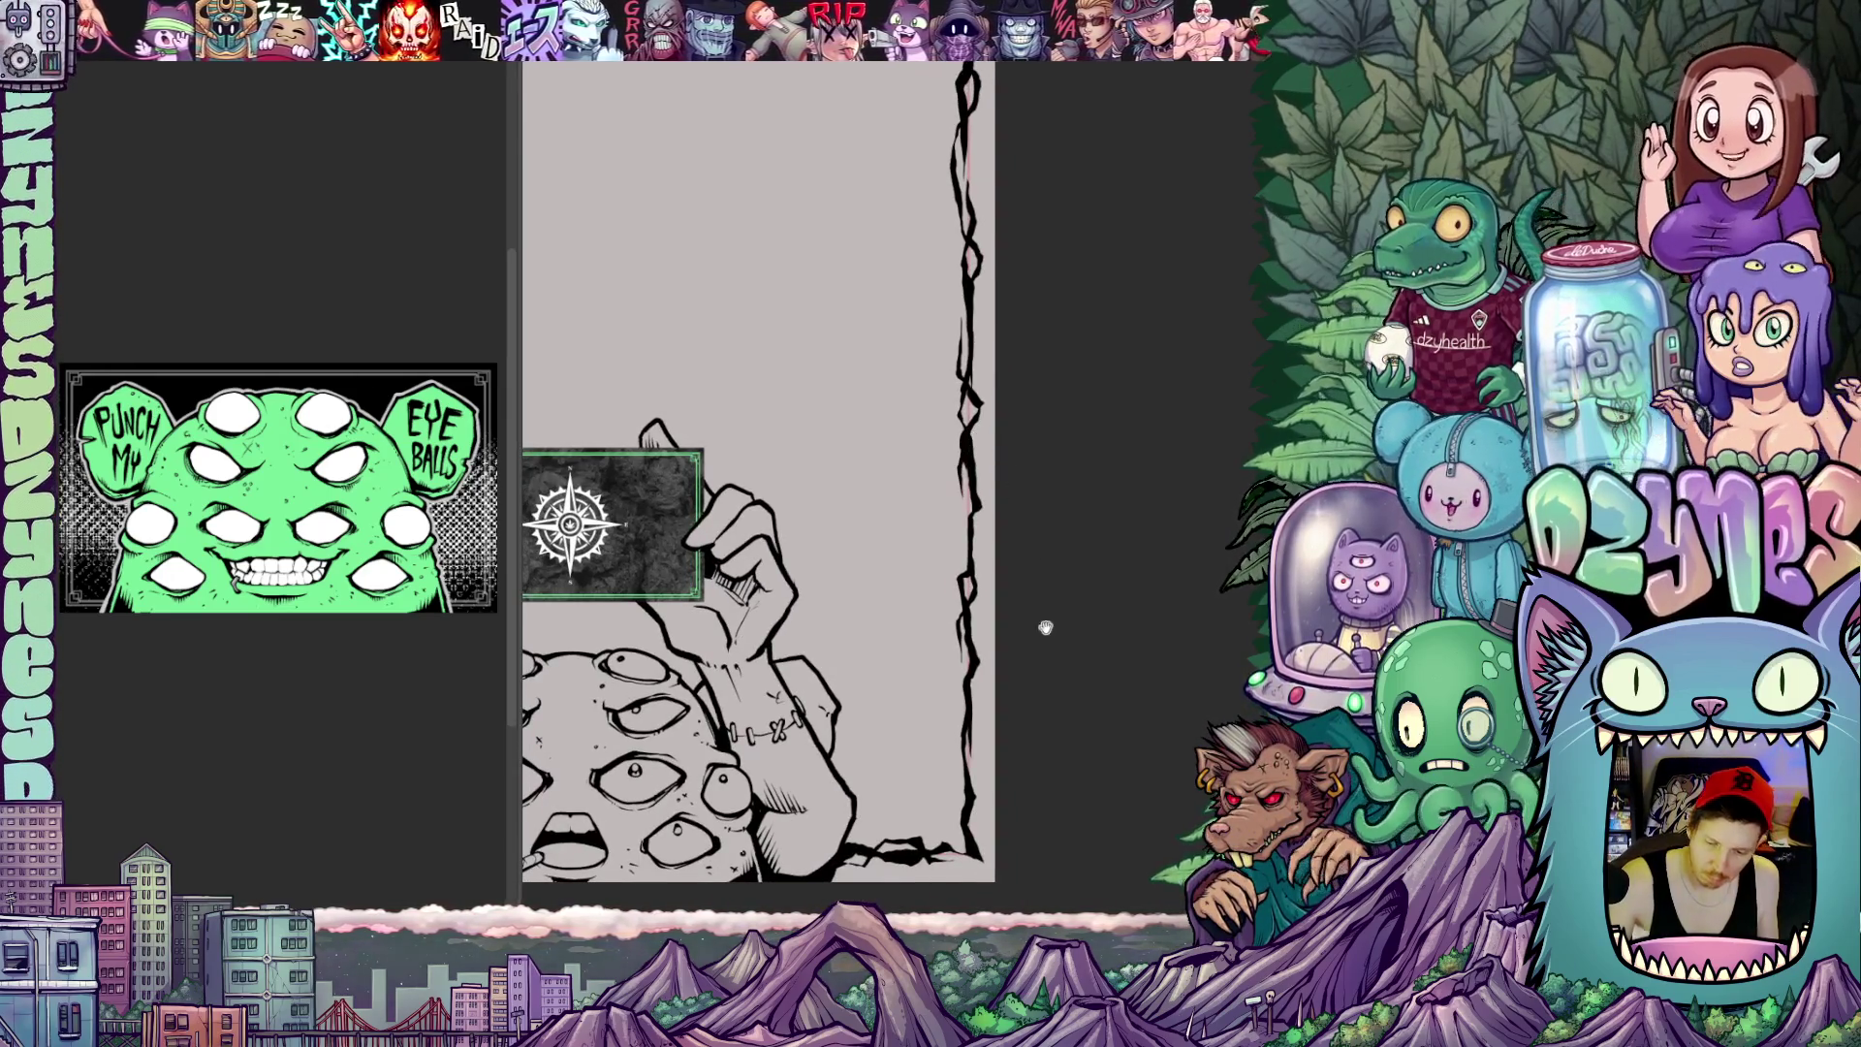
{"action": "scroll", "coordinate": [1044, 623], "scroll_direction": "down", "scroll_amount": 2}
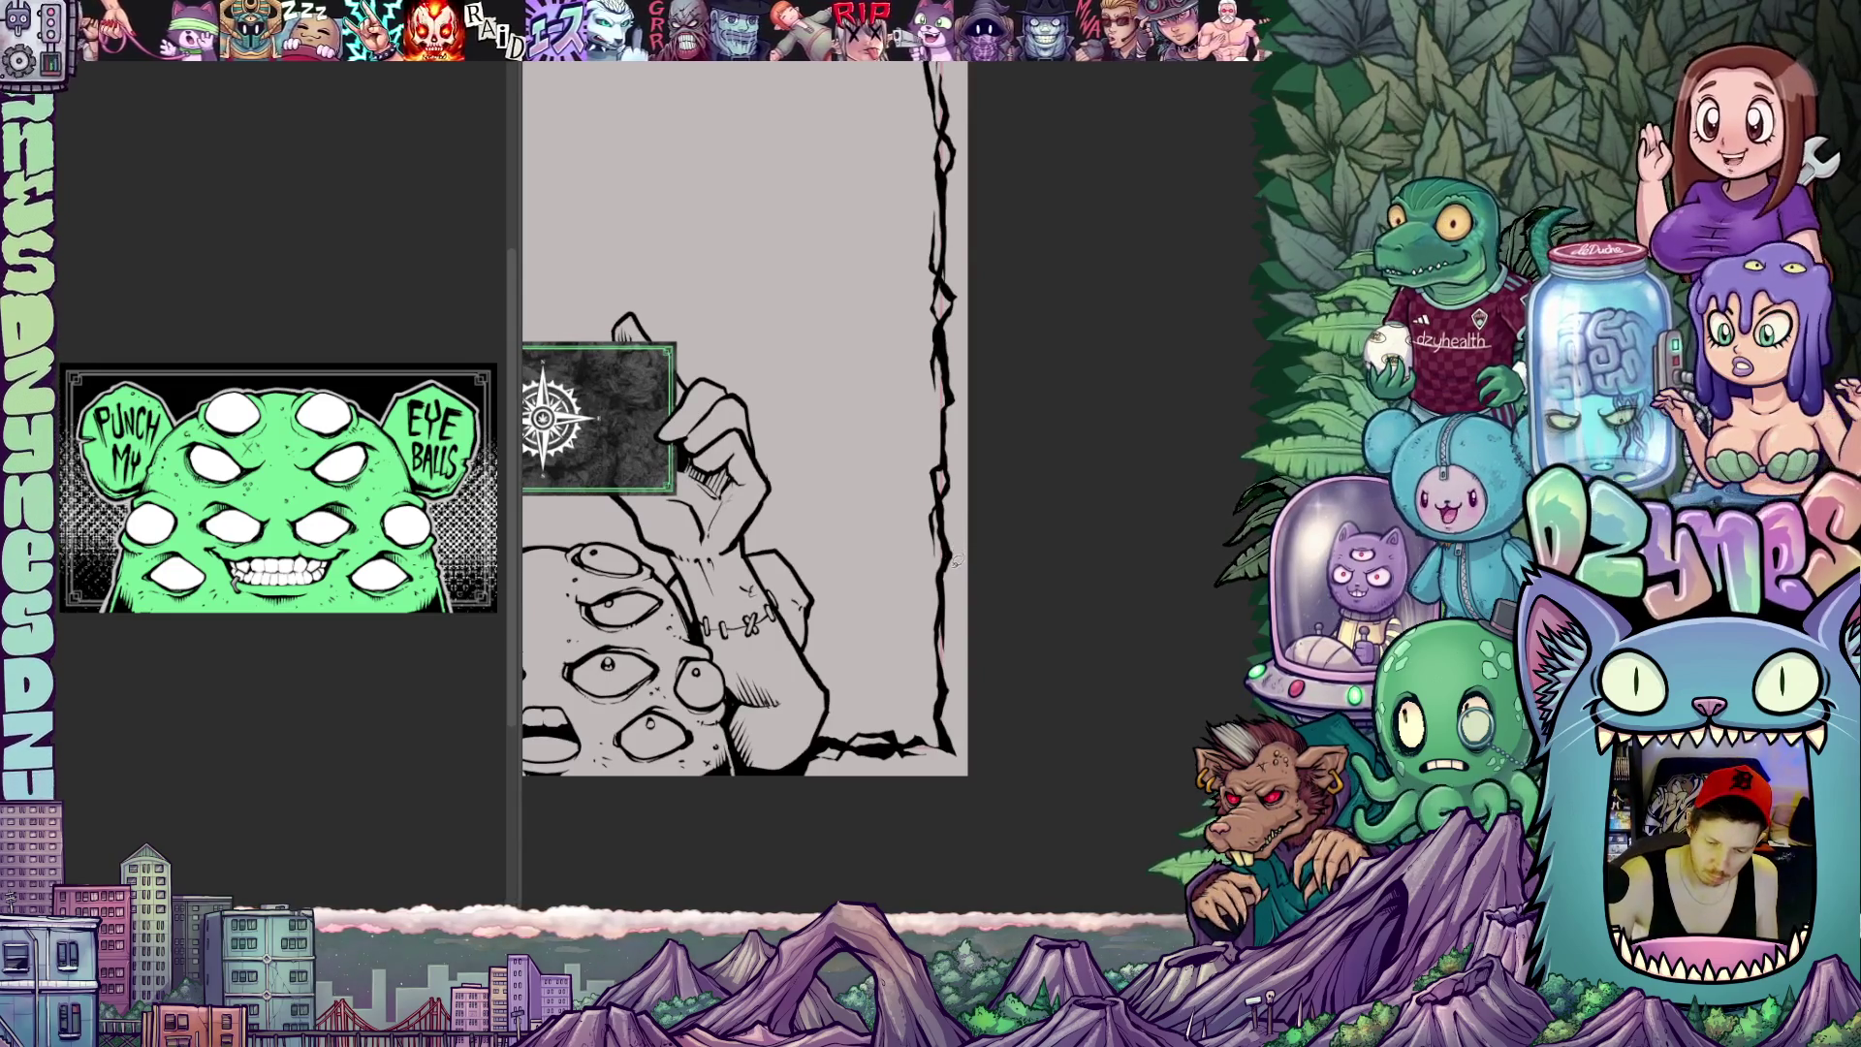
{"action": "scroll", "coordinate": [970, 659], "scroll_direction": "down", "scroll_amount": 2}
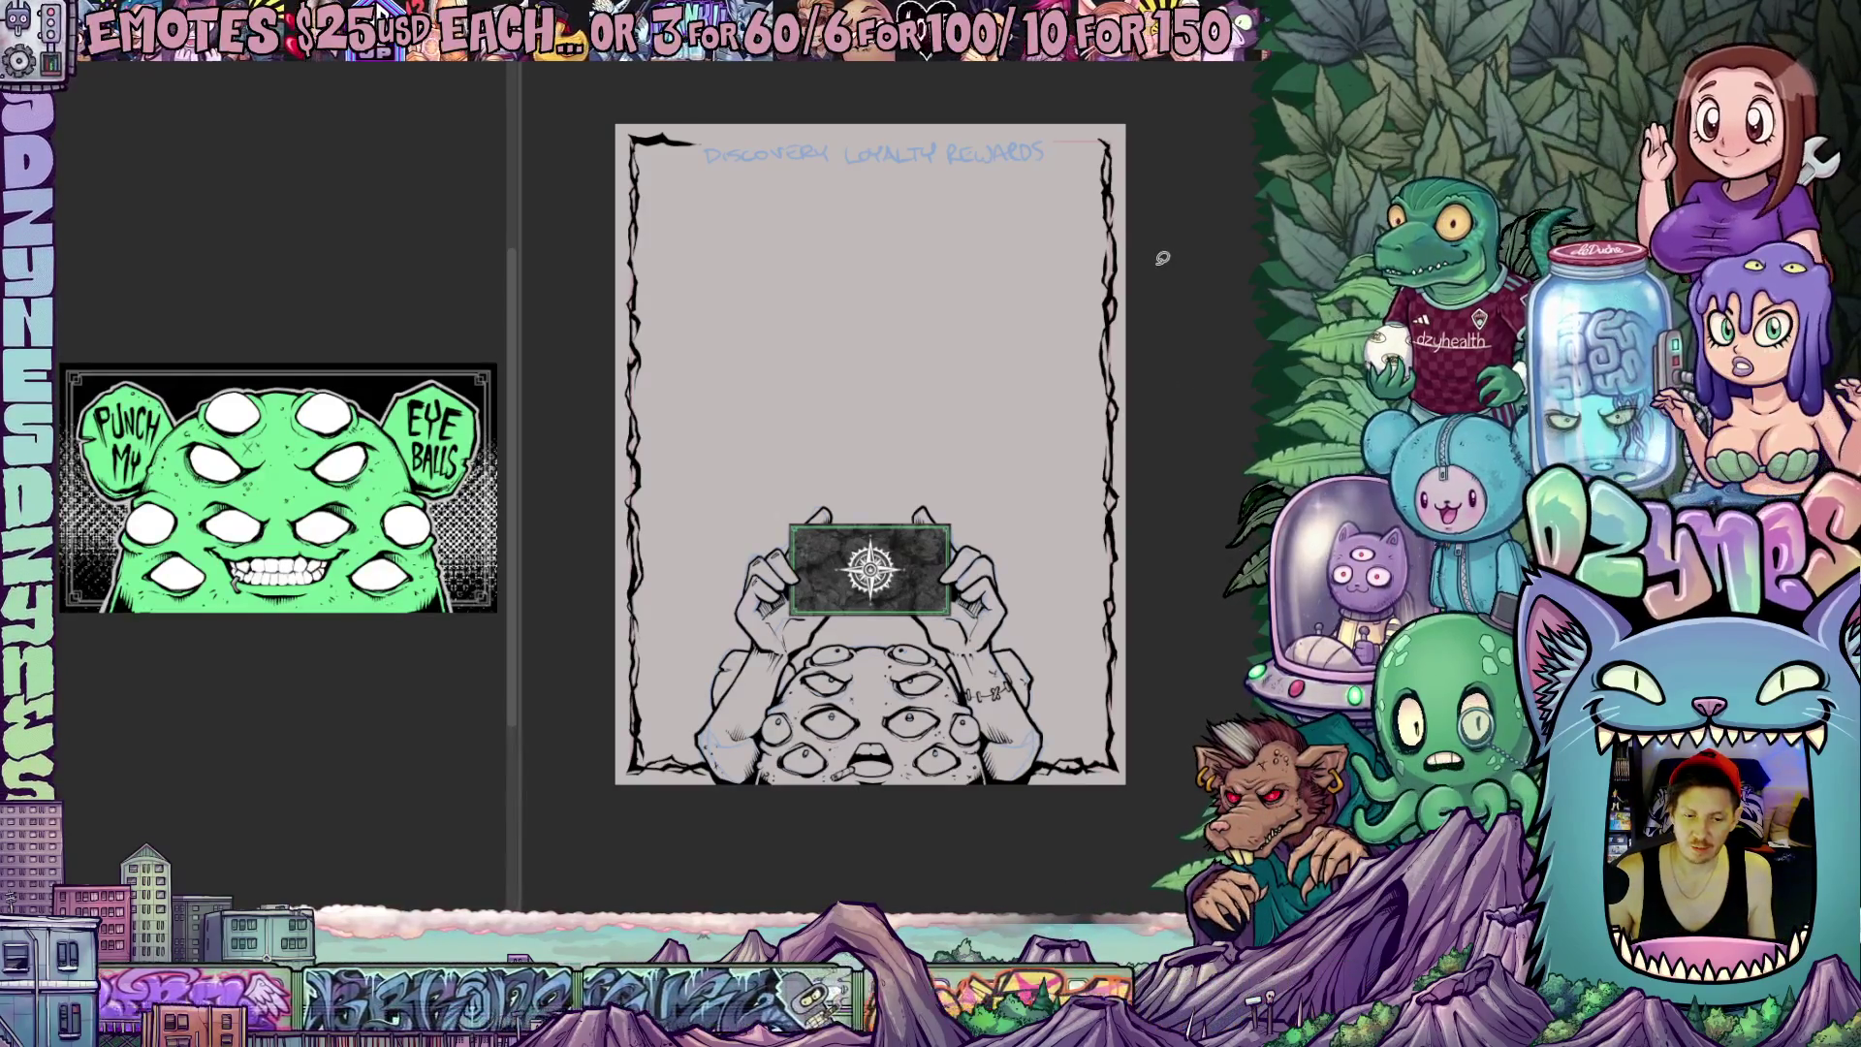
{"action": "scroll", "coordinate": [1159, 231], "scroll_direction": "up", "scroll_amount": 2}
{"action": "scroll", "coordinate": [1149, 320], "scroll_direction": "up", "scroll_amount": 1}
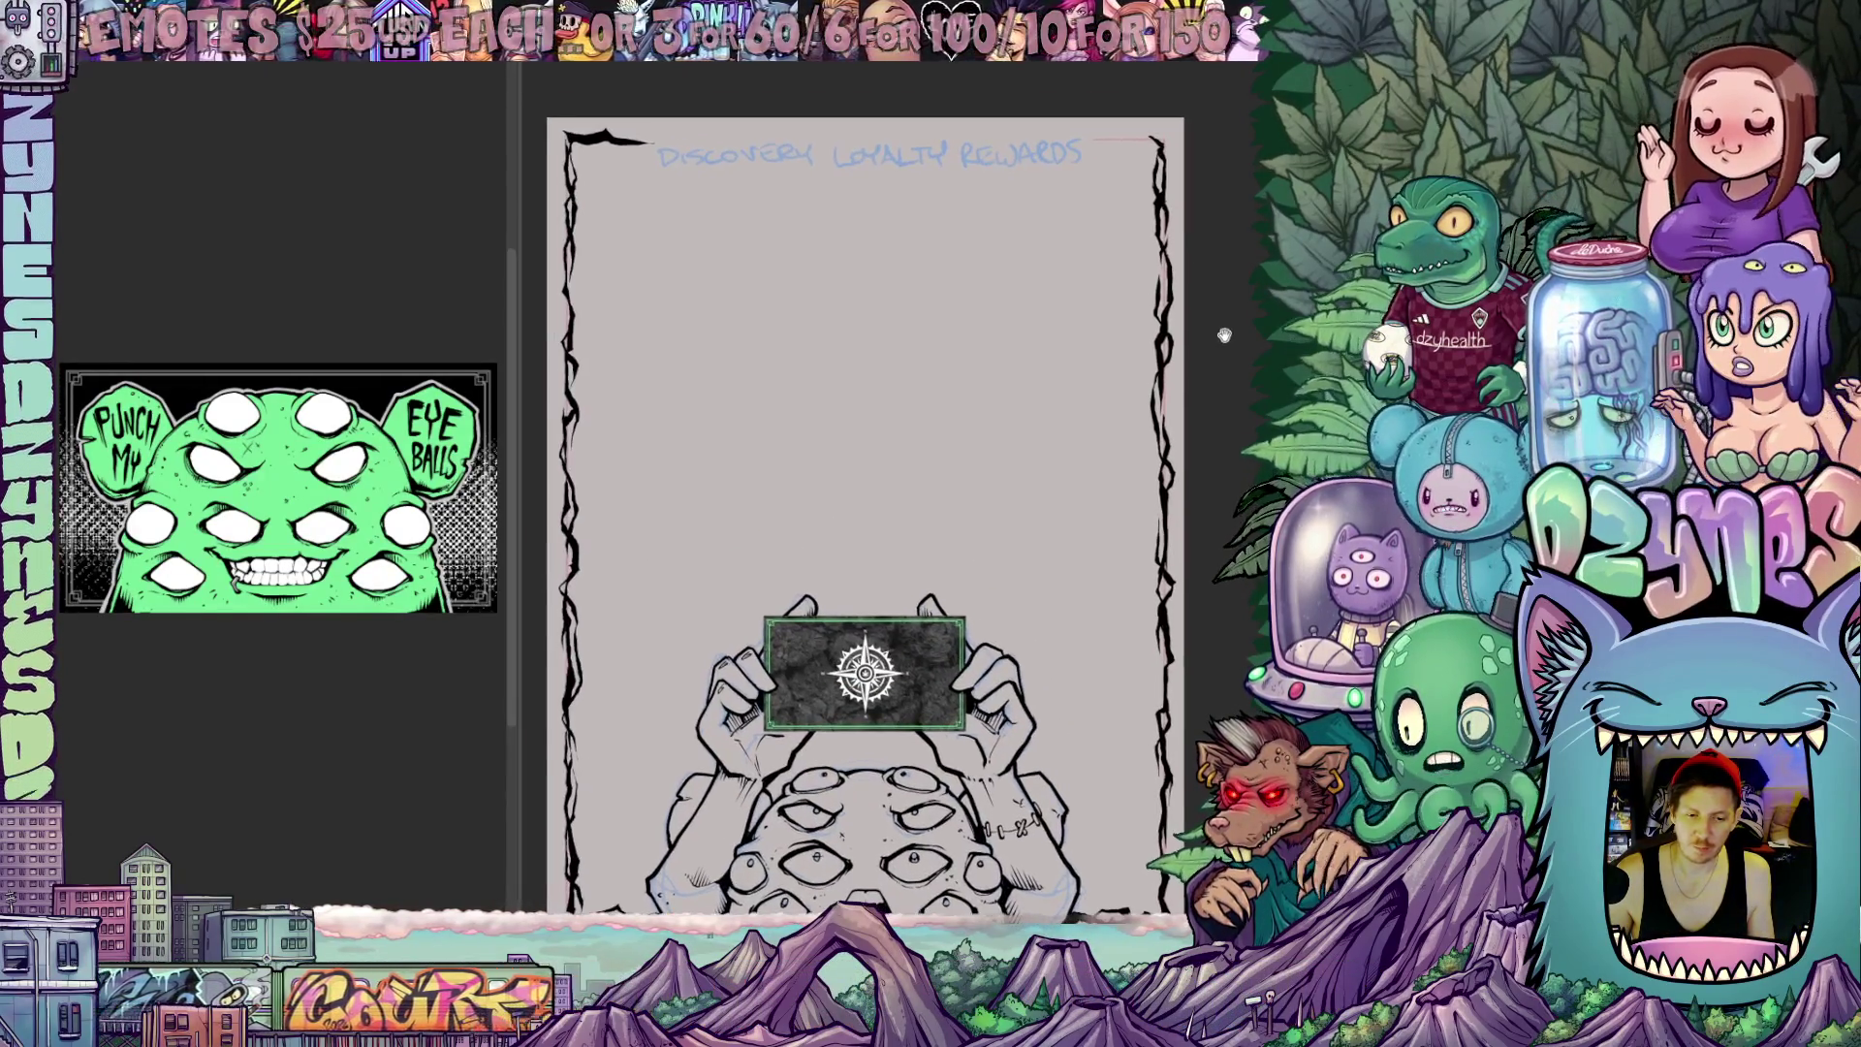
{"action": "scroll", "coordinate": [1142, 415], "scroll_direction": "up", "scroll_amount": 1}
{"action": "scroll", "coordinate": [1055, 407], "scroll_direction": "up", "scroll_amount": 2}
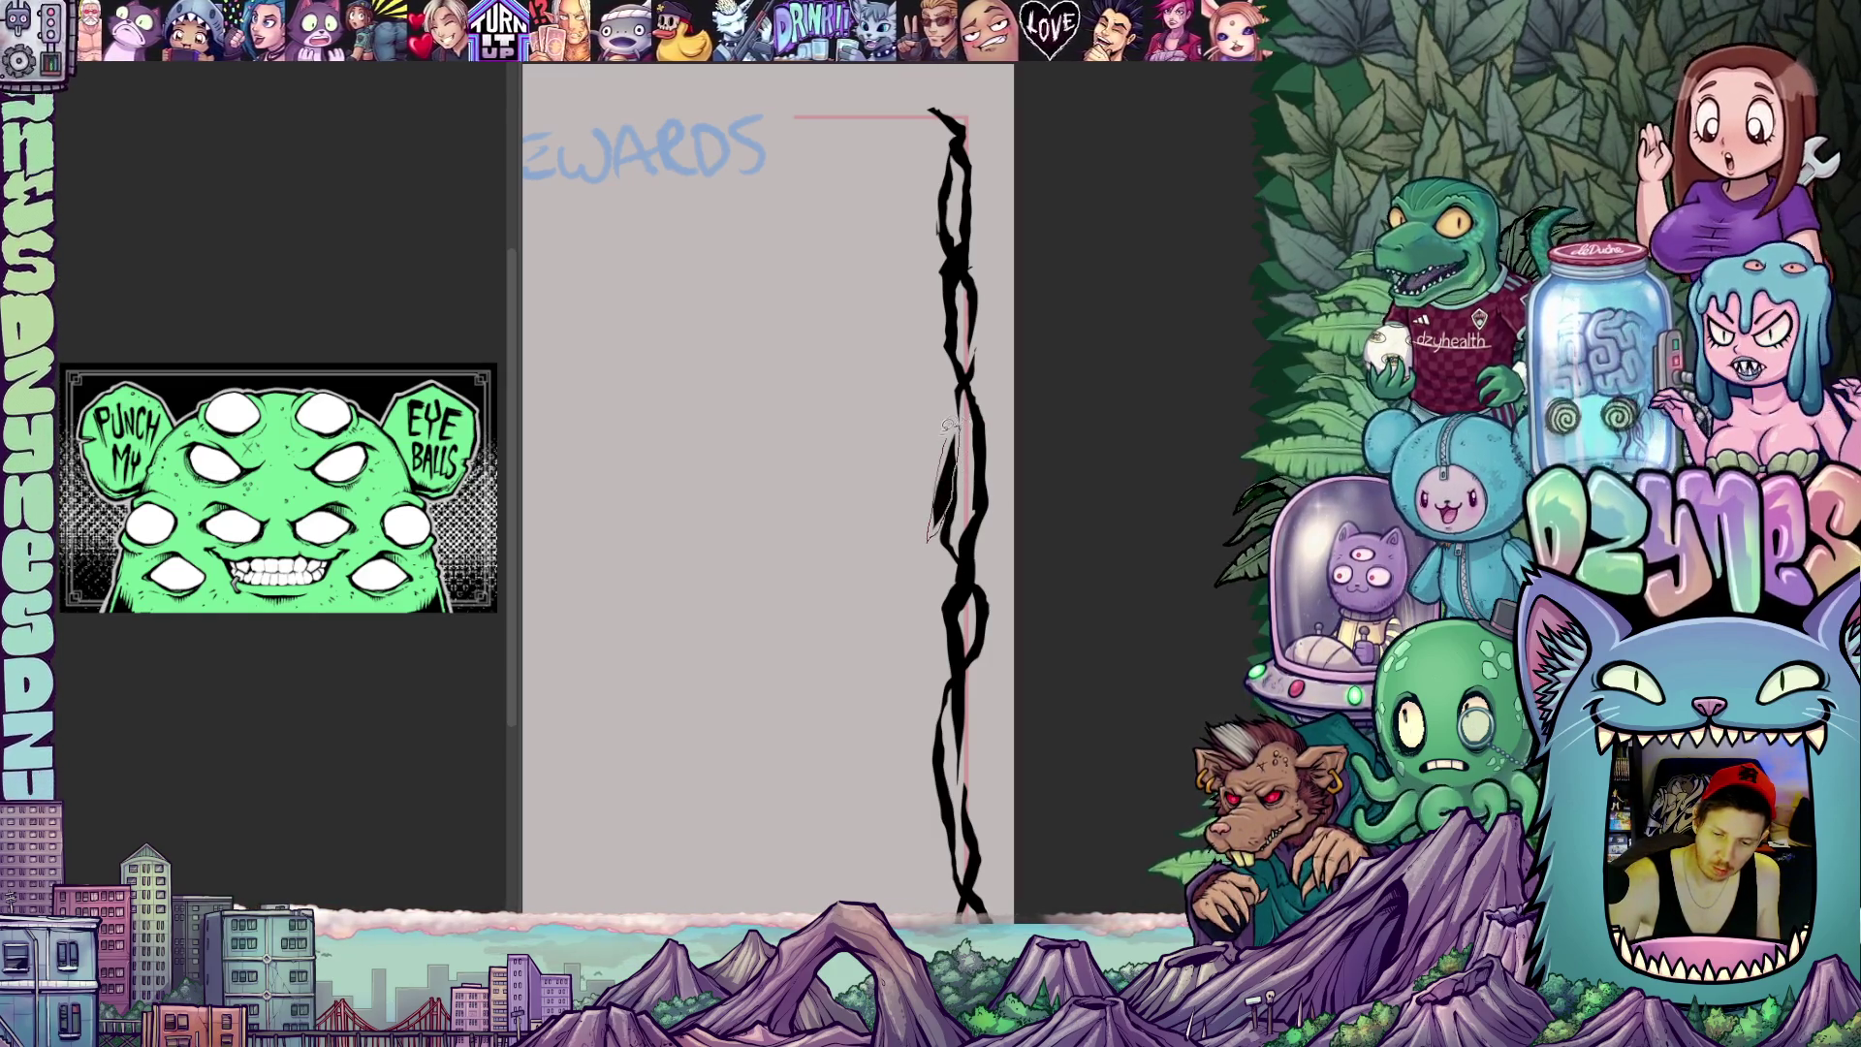
Undo the stray stroke beside the right border and fit the whole page in view
{"action": "key", "text": "ctrl+z"}
{"action": "key", "text": "ctrl+z"}
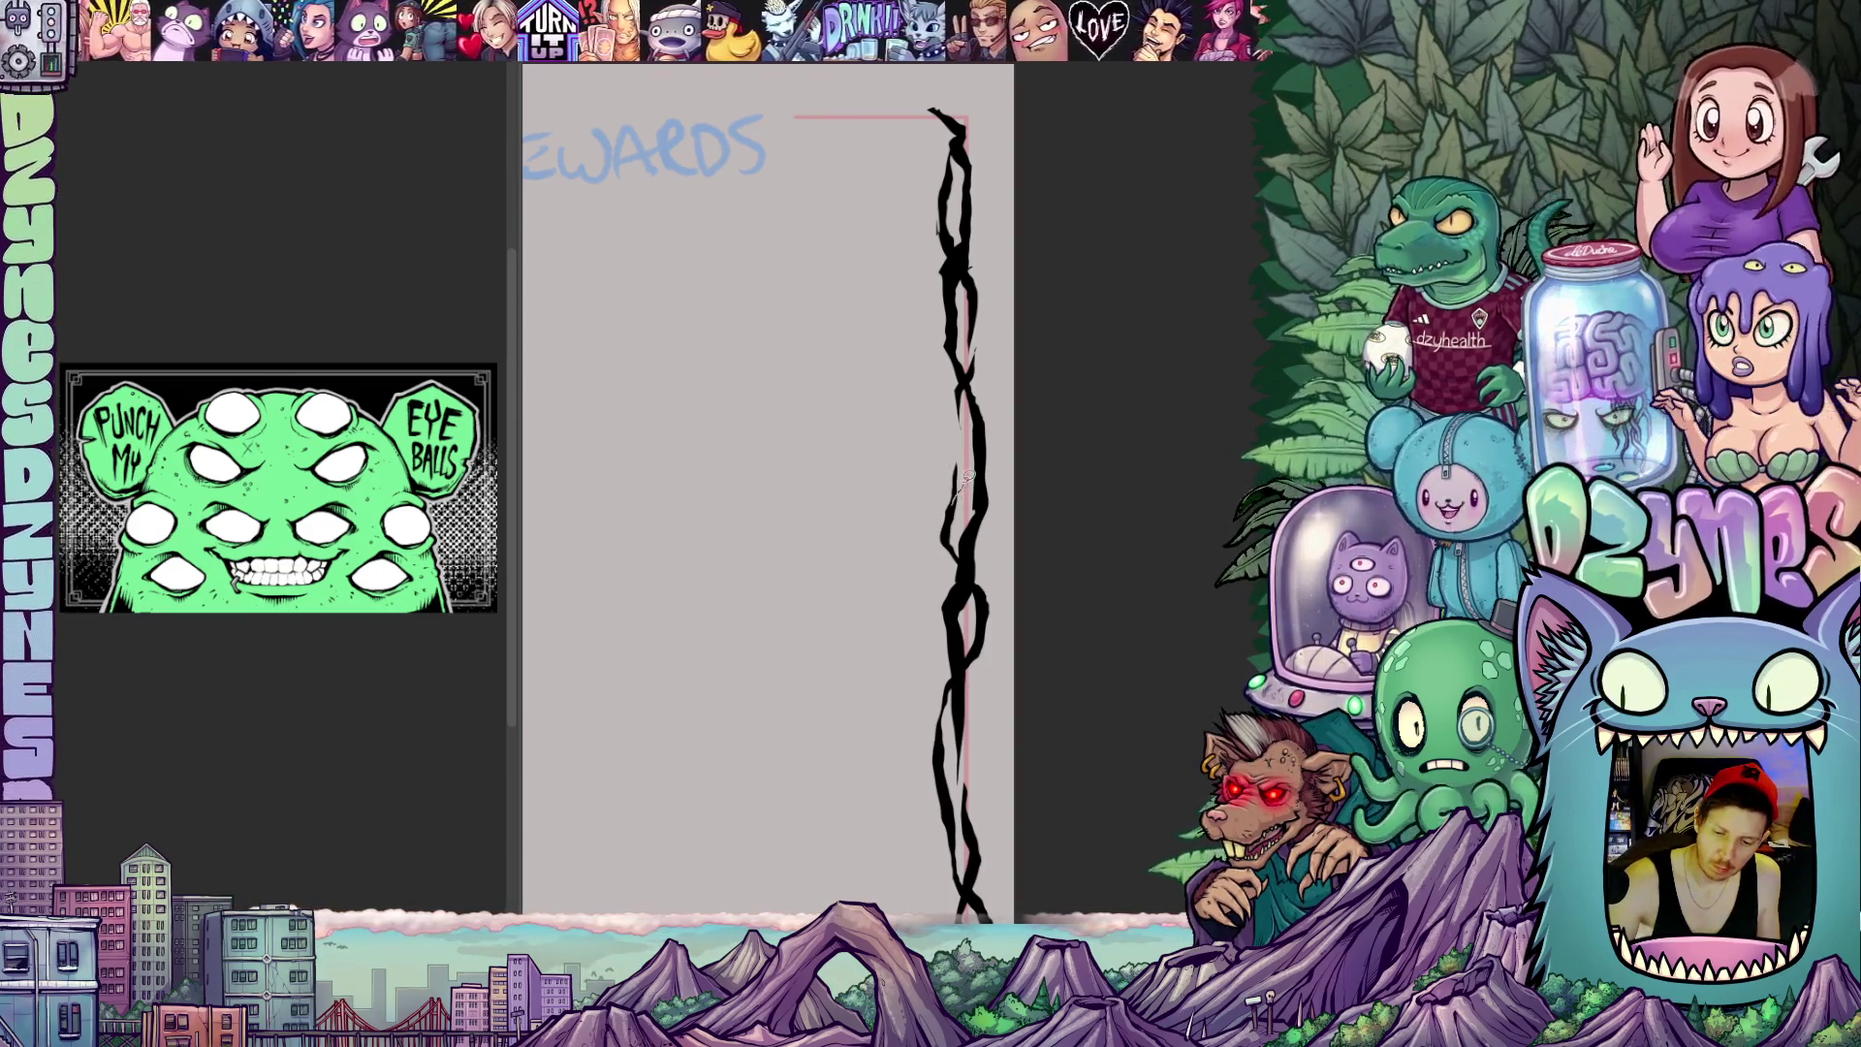
{"action": "scroll", "coordinate": [1061, 582], "scroll_direction": "down", "scroll_amount": 2}
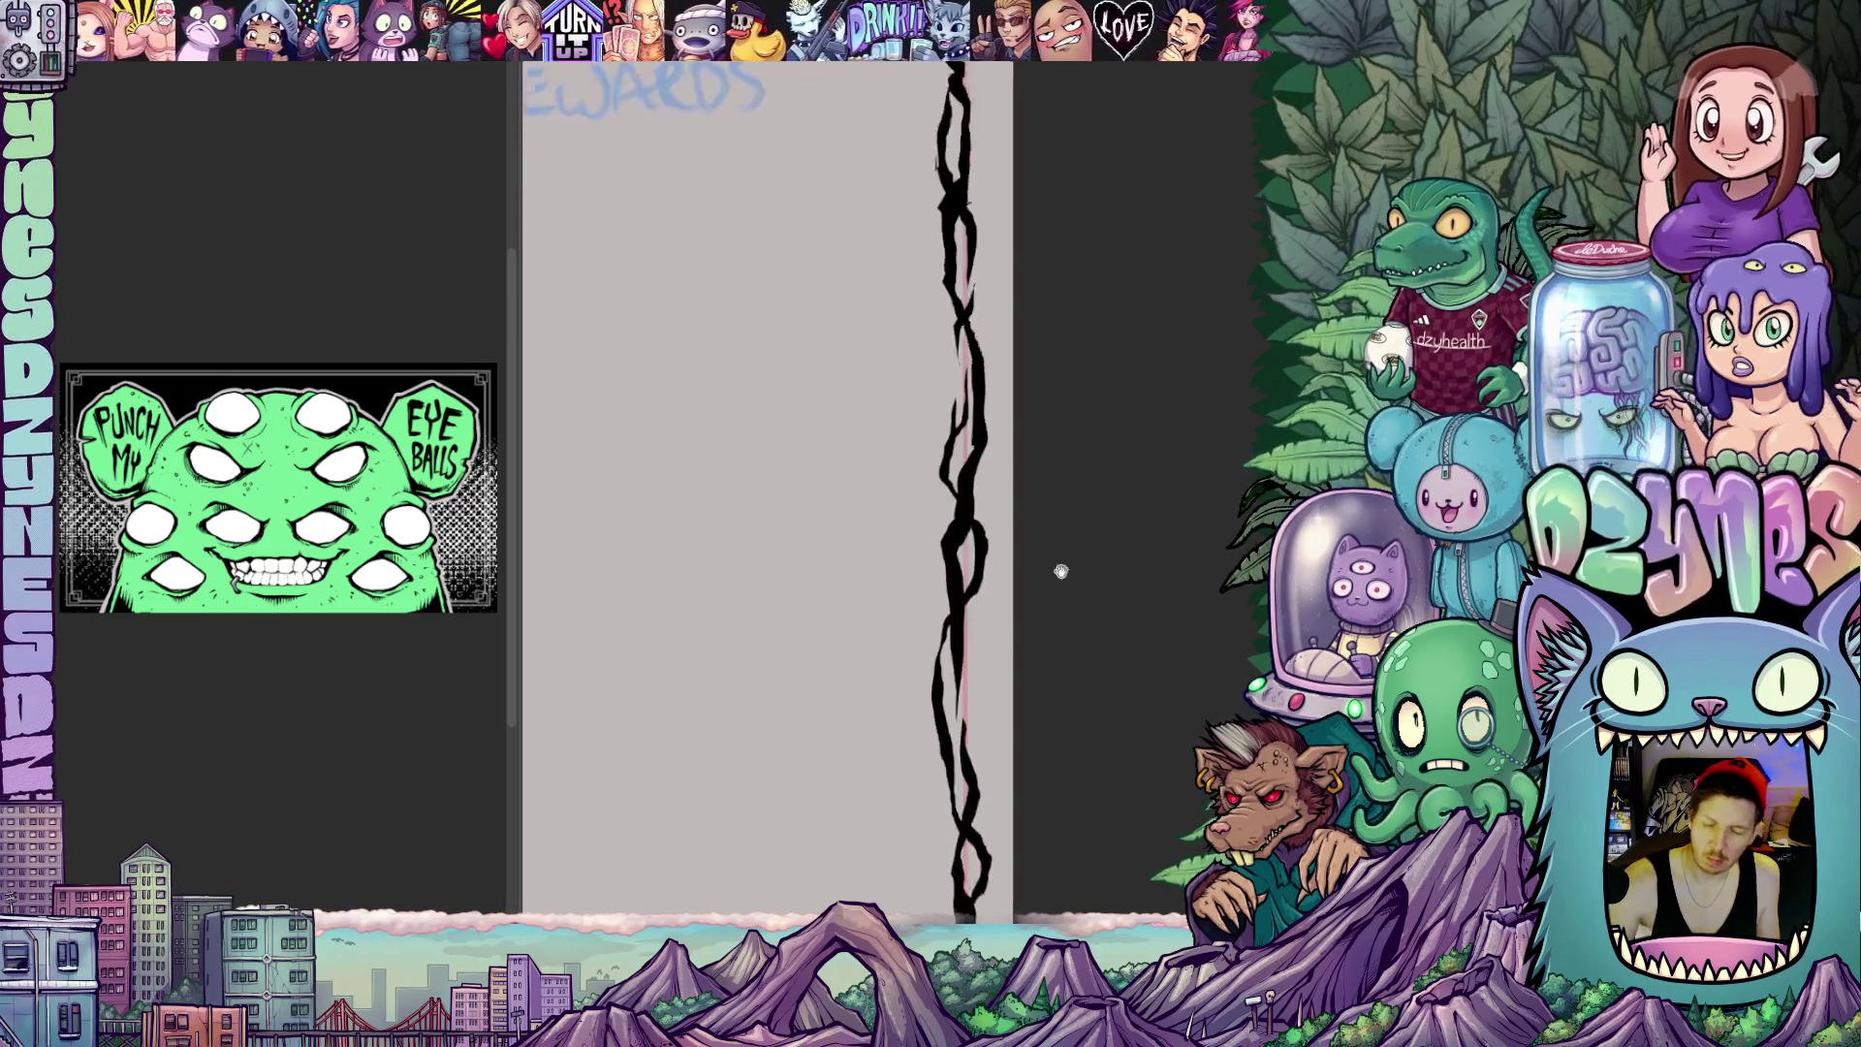
{"action": "scroll", "coordinate": [1062, 569], "scroll_direction": "down", "scroll_amount": 1}
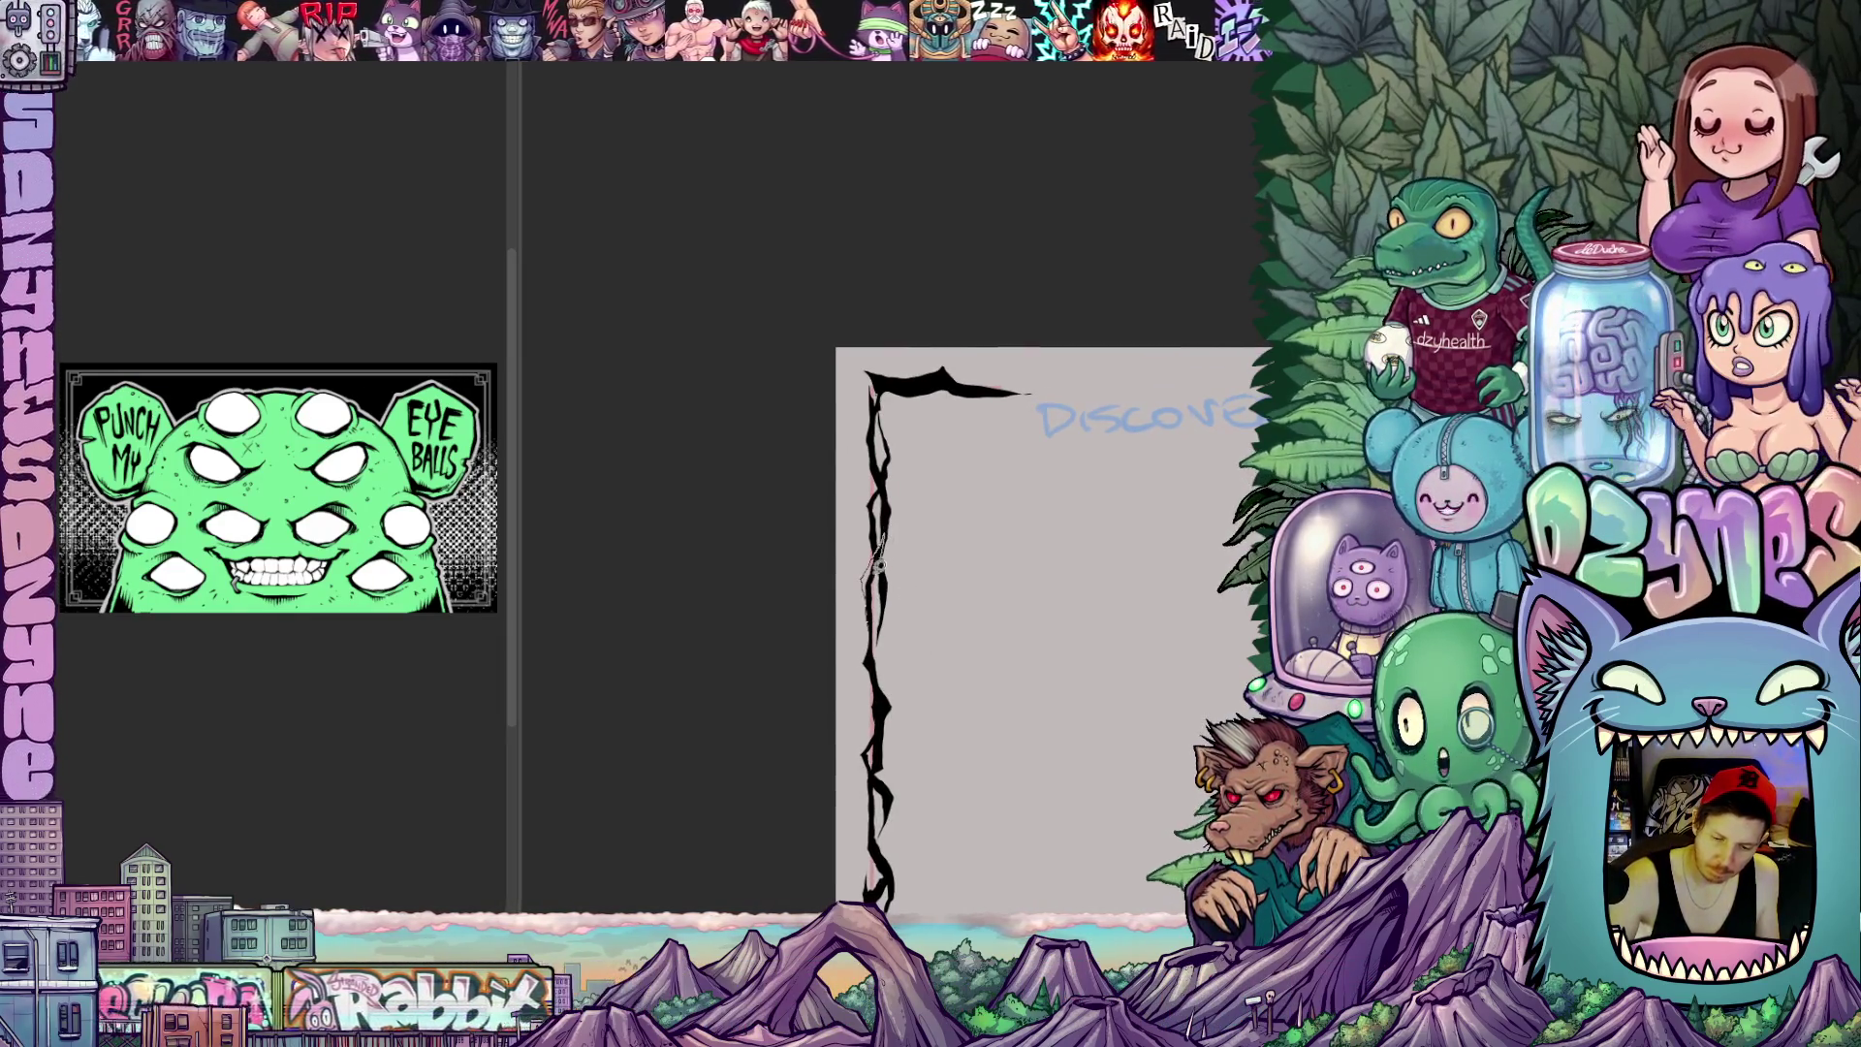
{"action": "key", "text": "ctrl+0"}
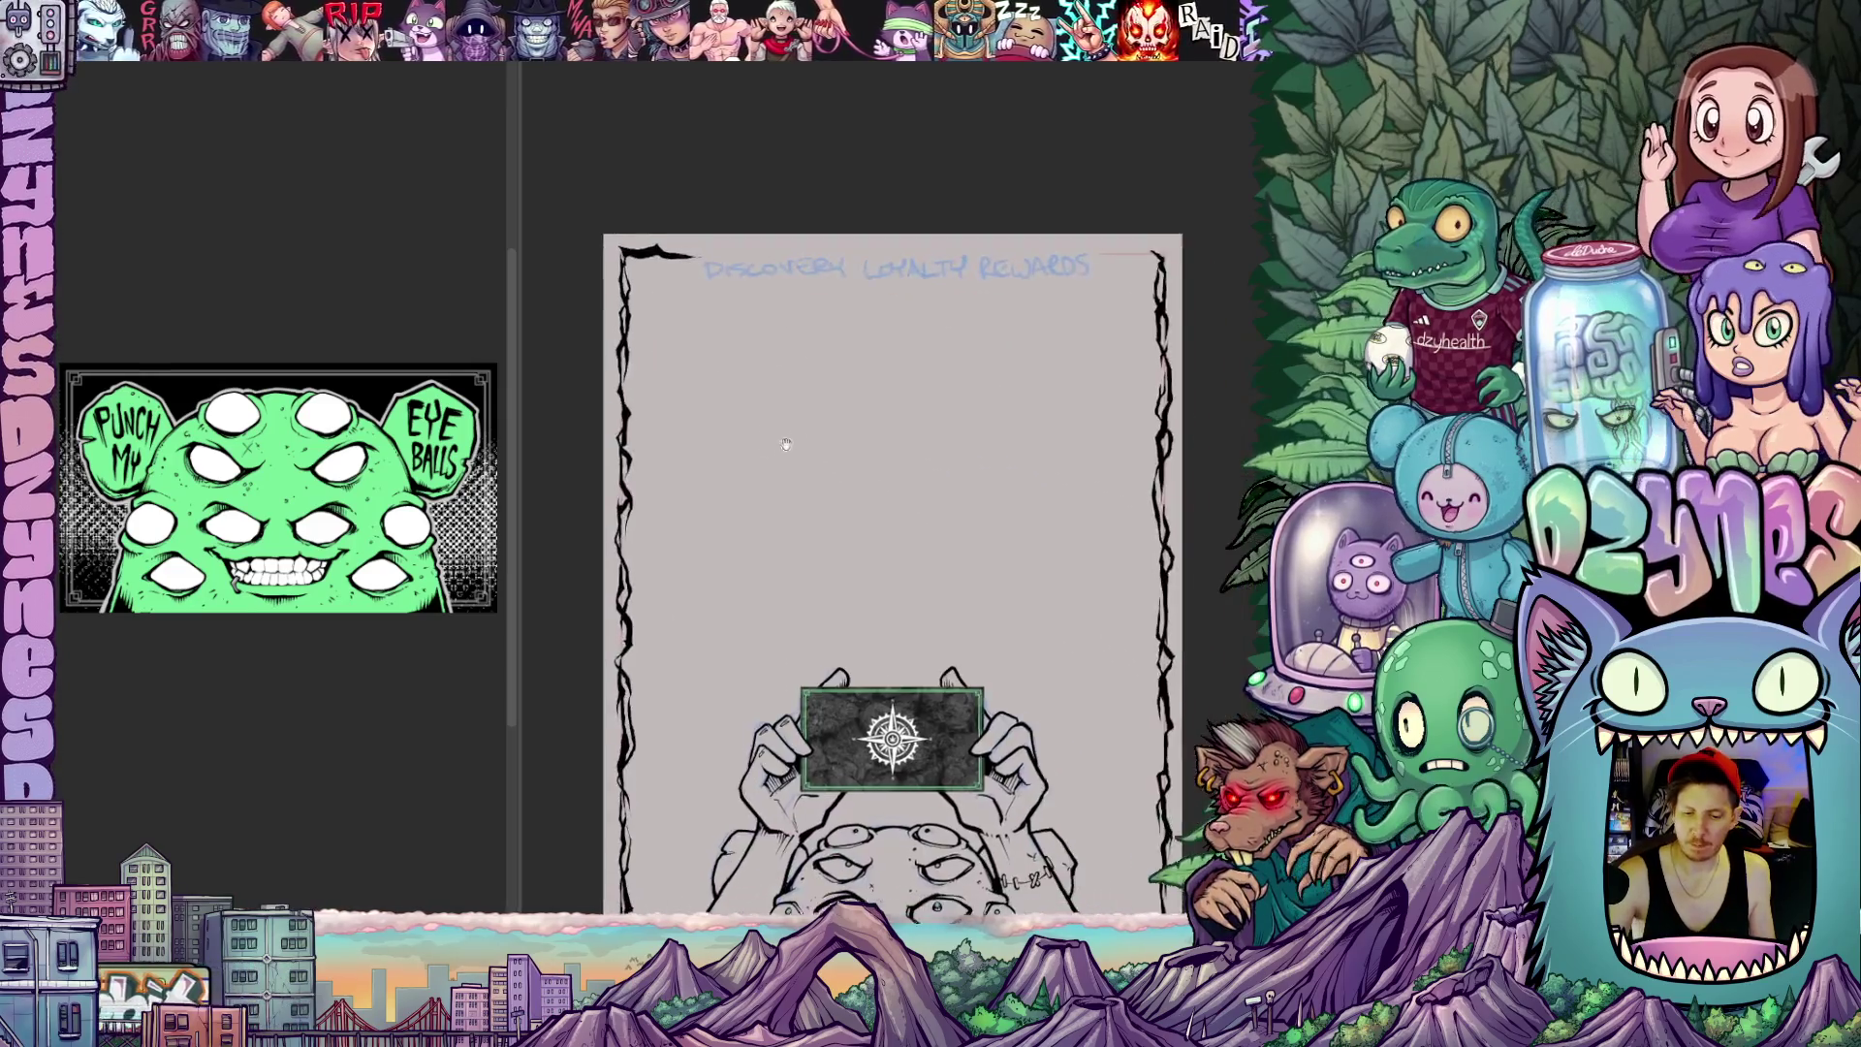
{"action": "left_click_drag", "start_coordinate": [1168, 657], "coordinate": [1152, 630]}
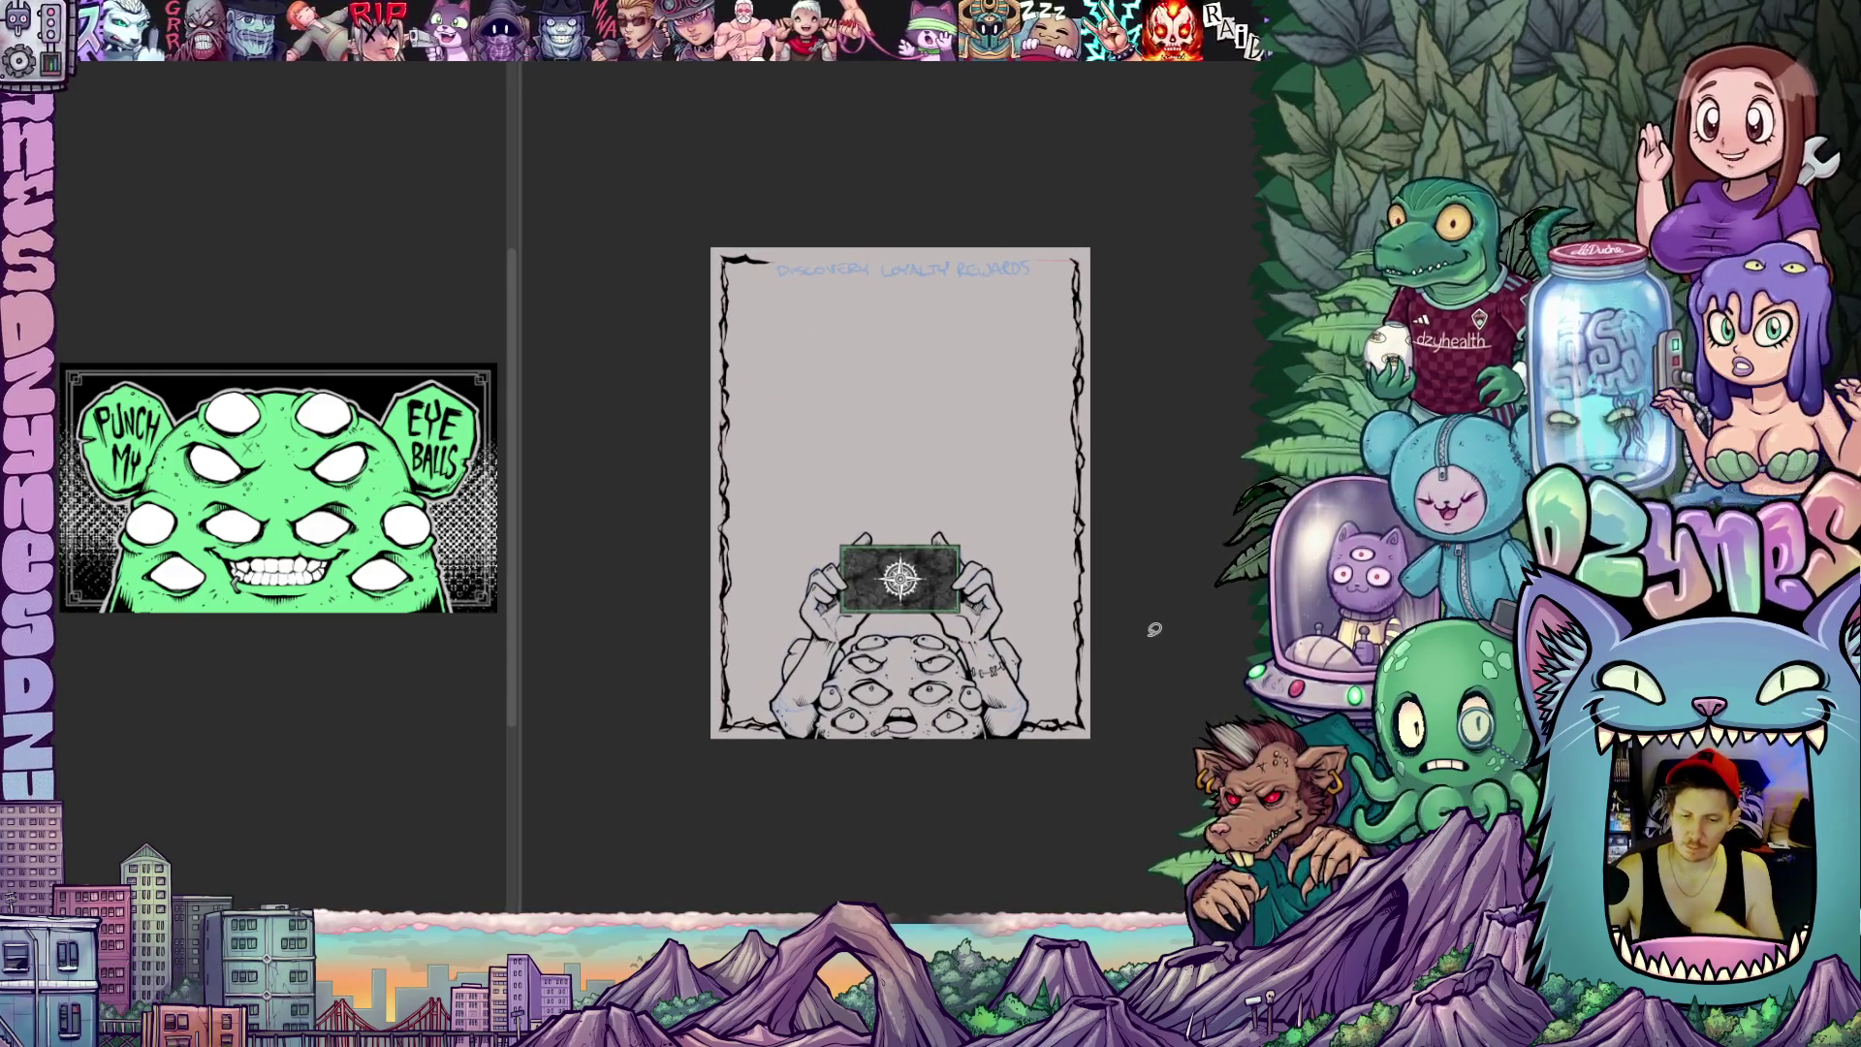
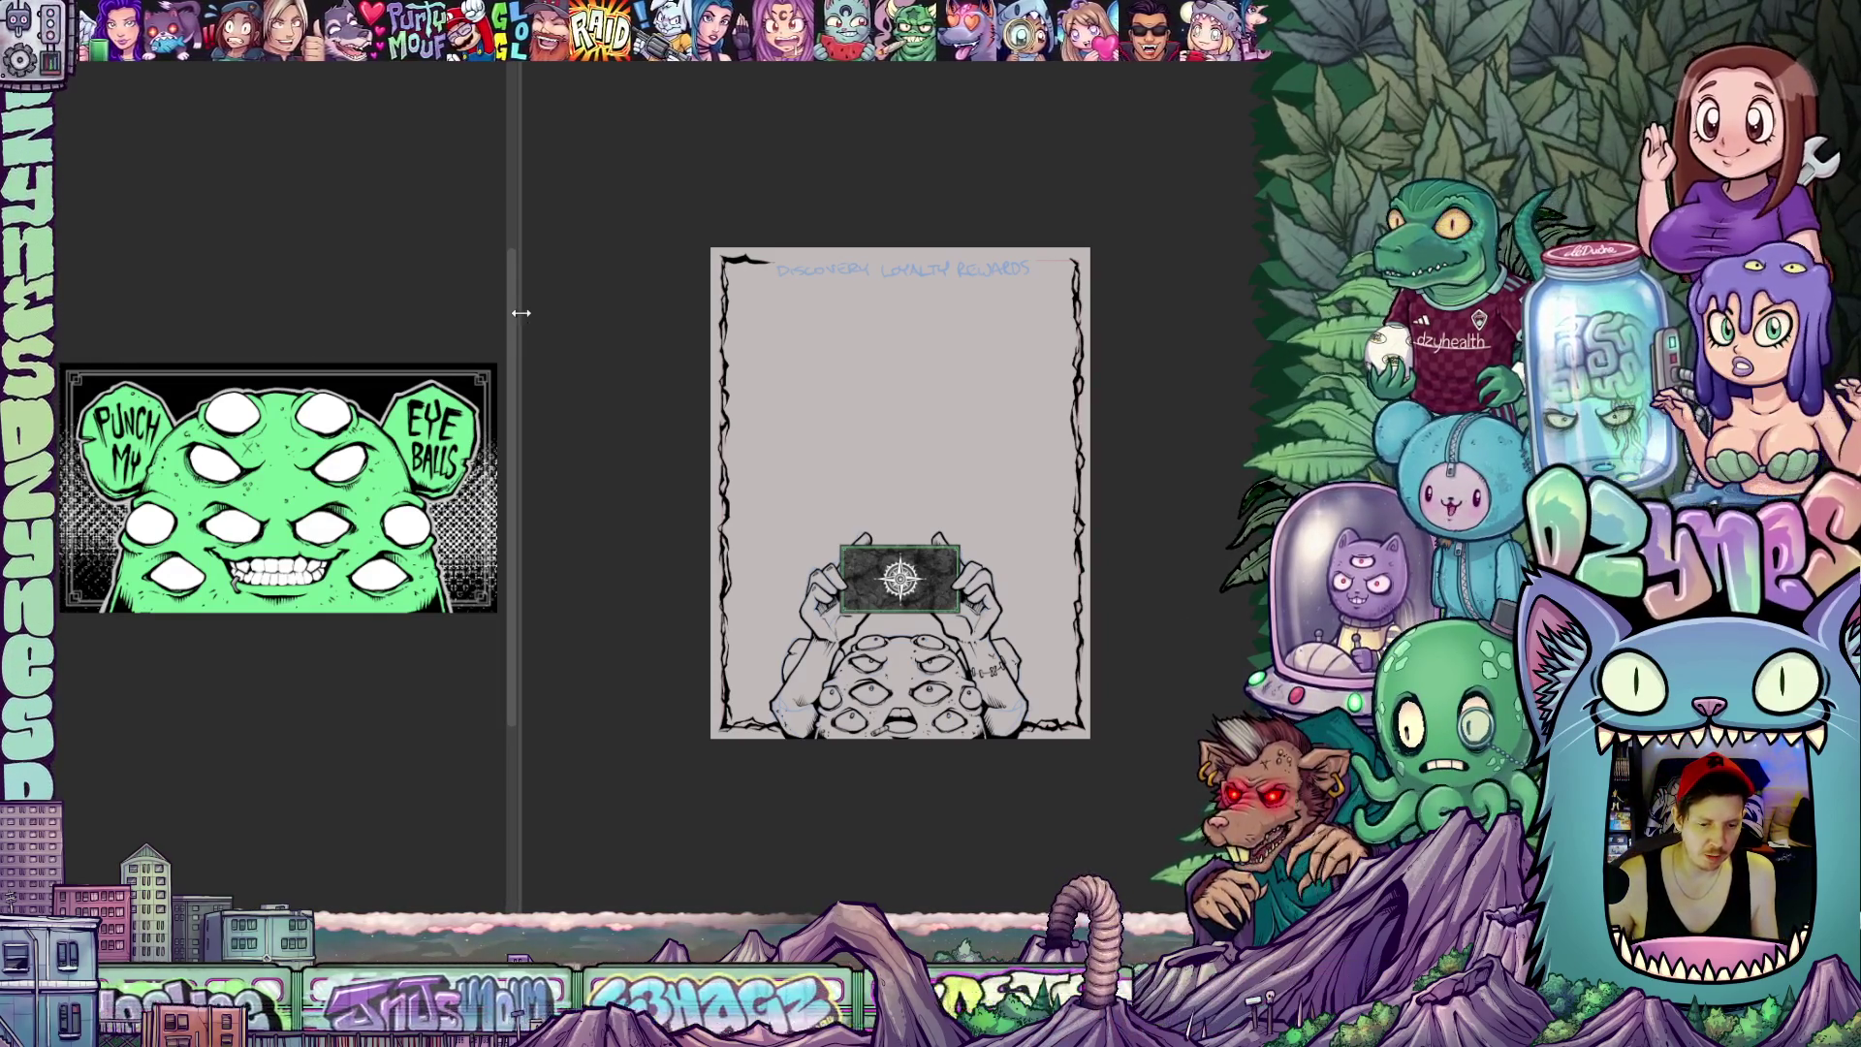
Pan around the page's border, title and monster, then fit the whole canvas with Ctrl+0
{"action": "mouse_move", "coordinate": [513, 310]}
{"action": "left_mouse_down"}
{"action": "mouse_move", "coordinate": [793, 338]}
{"action": "mouse_move", "coordinate": [712, 349]}
{"action": "mouse_move", "coordinate": [695, 383]}
{"action": "mouse_move", "coordinate": [536, 435]}
{"action": "left_mouse_up"}
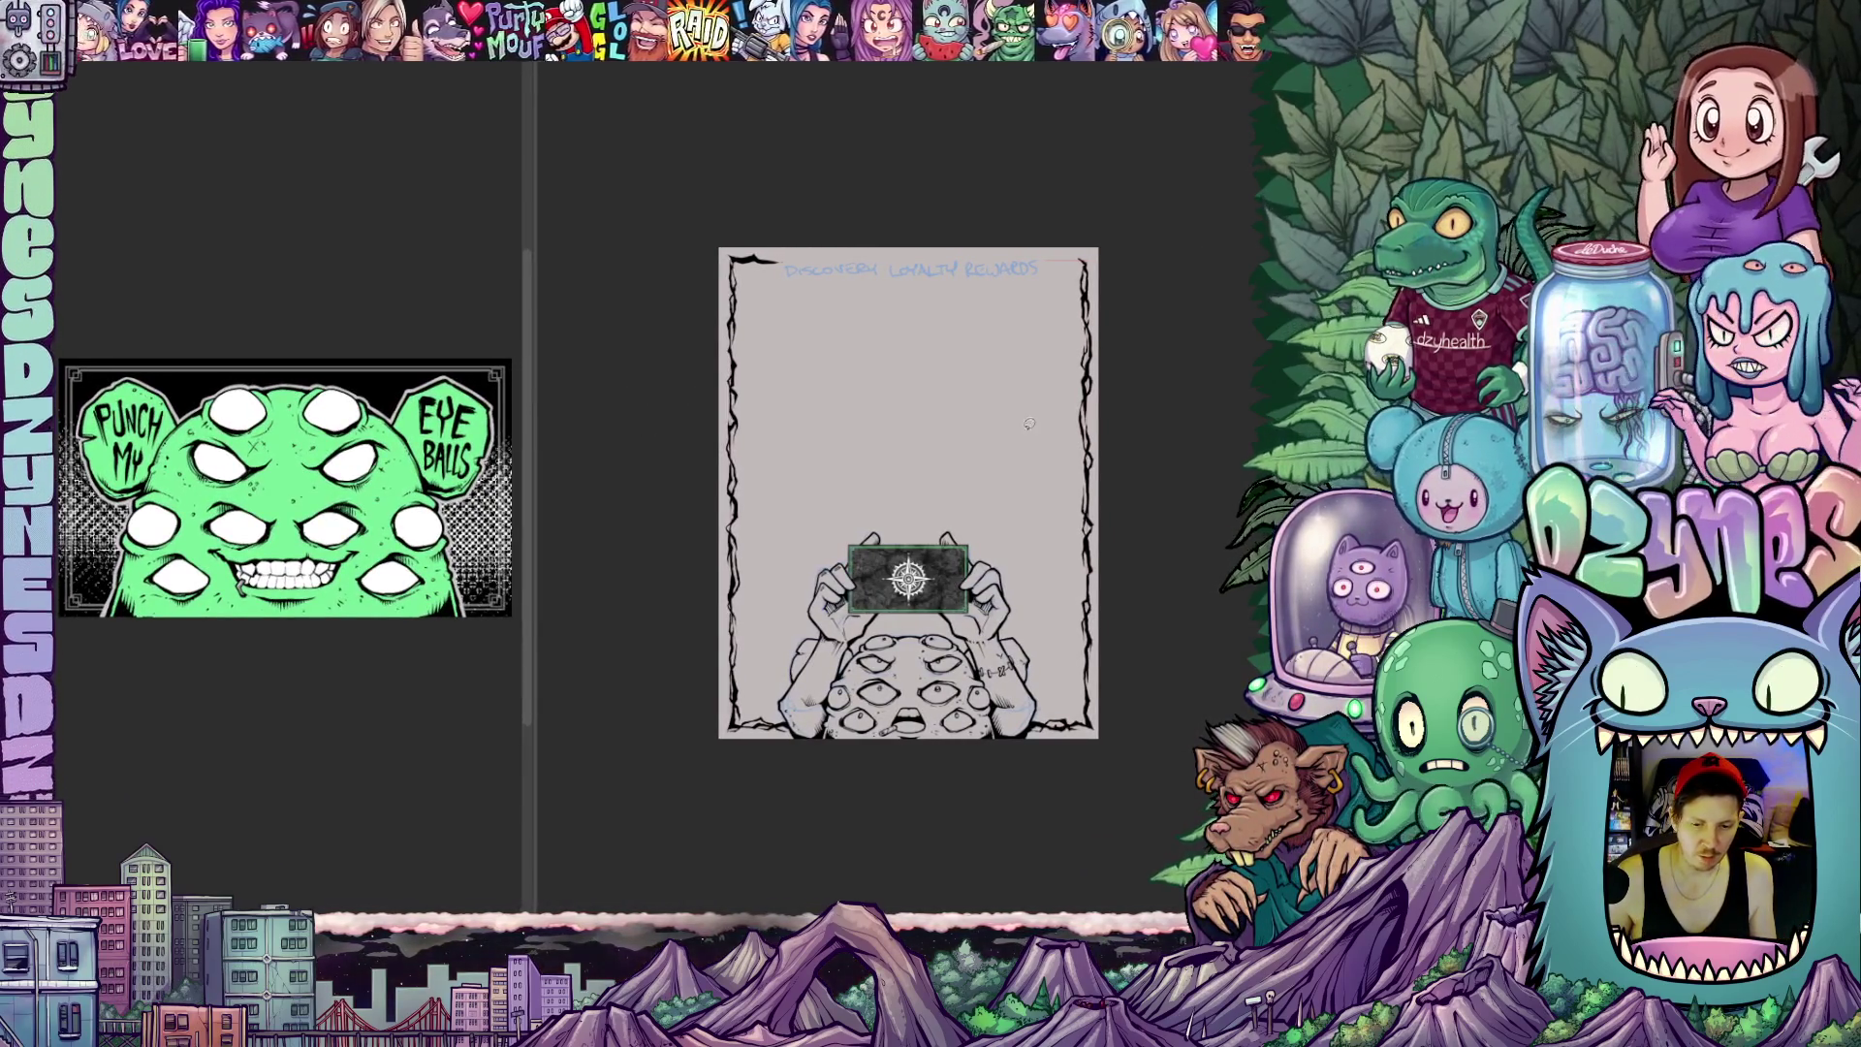
{"action": "scroll", "coordinate": [995, 494], "scroll_direction": "up", "scroll_amount": 1}
{"action": "scroll", "coordinate": [997, 496], "scroll_direction": "up", "scroll_amount": 1}
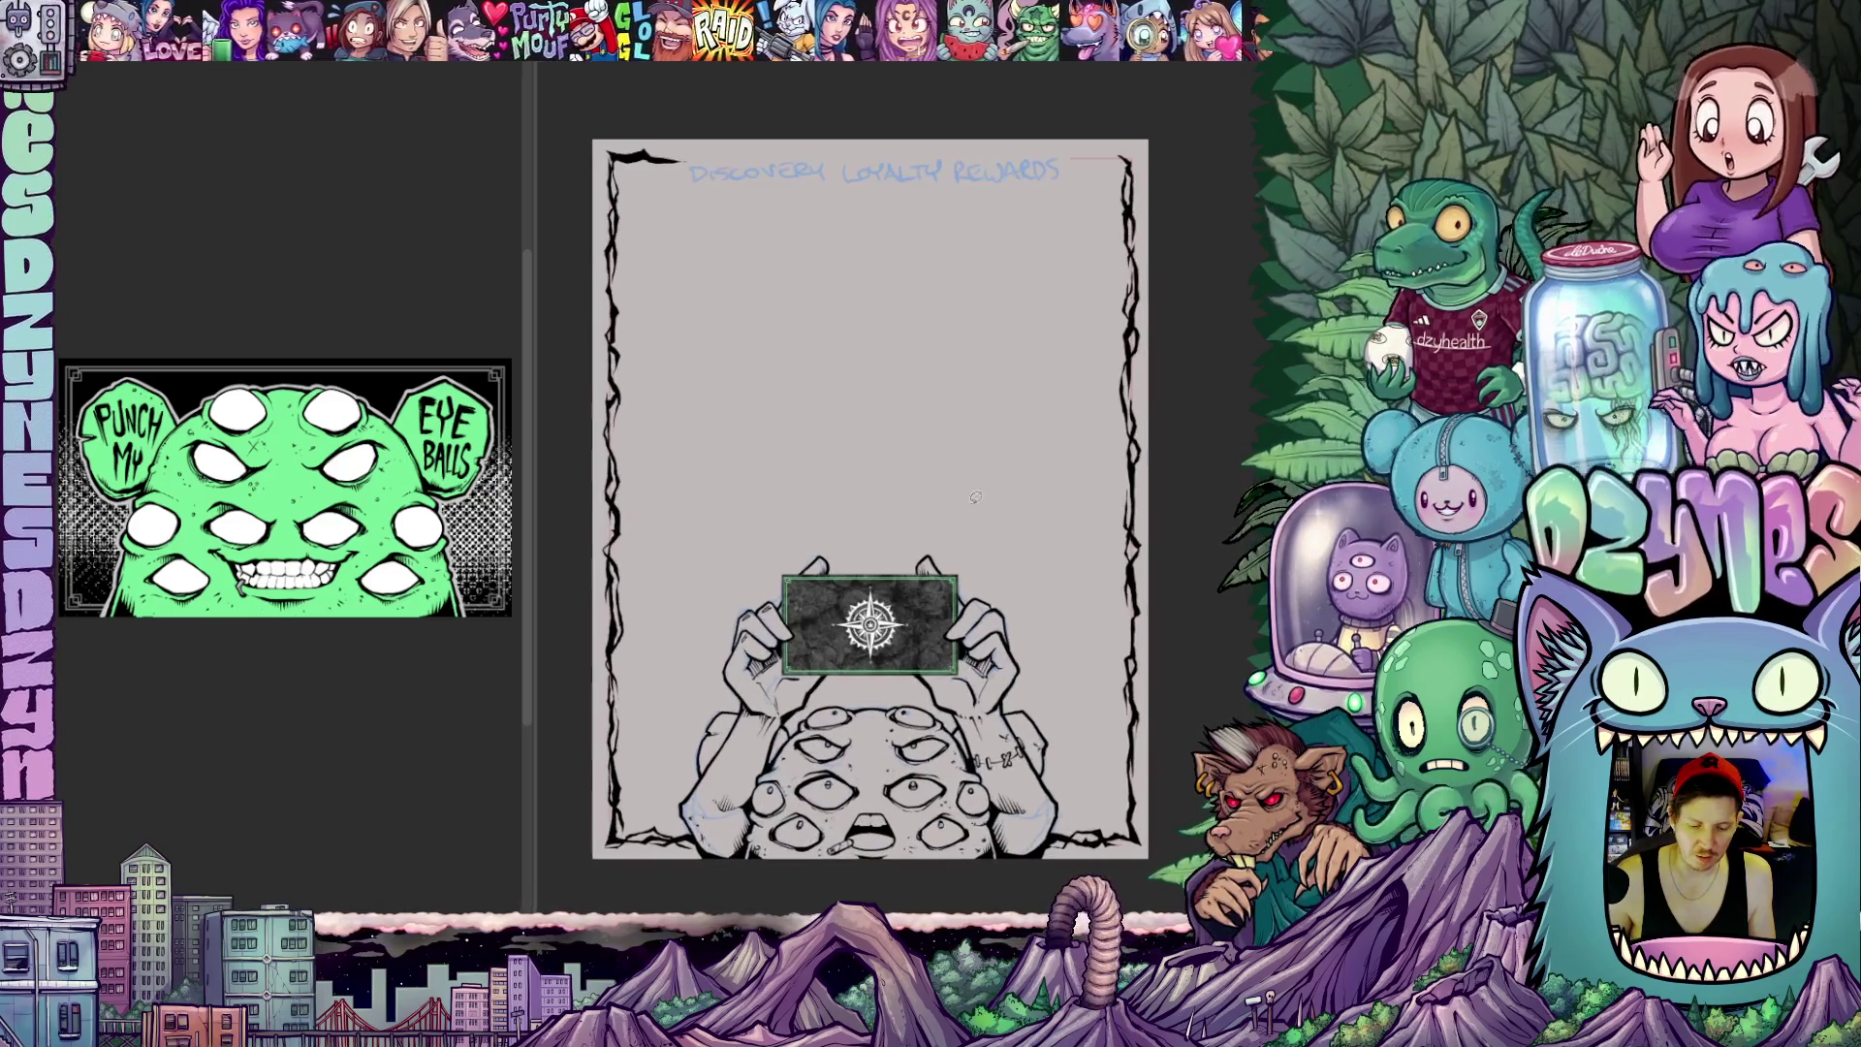
{"action": "mouse_move", "coordinate": [996, 494]}
{"action": "left_mouse_down"}
{"action": "mouse_move", "coordinate": [959, 434]}
{"action": "mouse_move", "coordinate": [965, 452]}
{"action": "mouse_move", "coordinate": [1018, 429]}
{"action": "left_mouse_up"}
{"action": "scroll", "coordinate": [1026, 450], "scroll_direction": "down", "scroll_amount": 1}
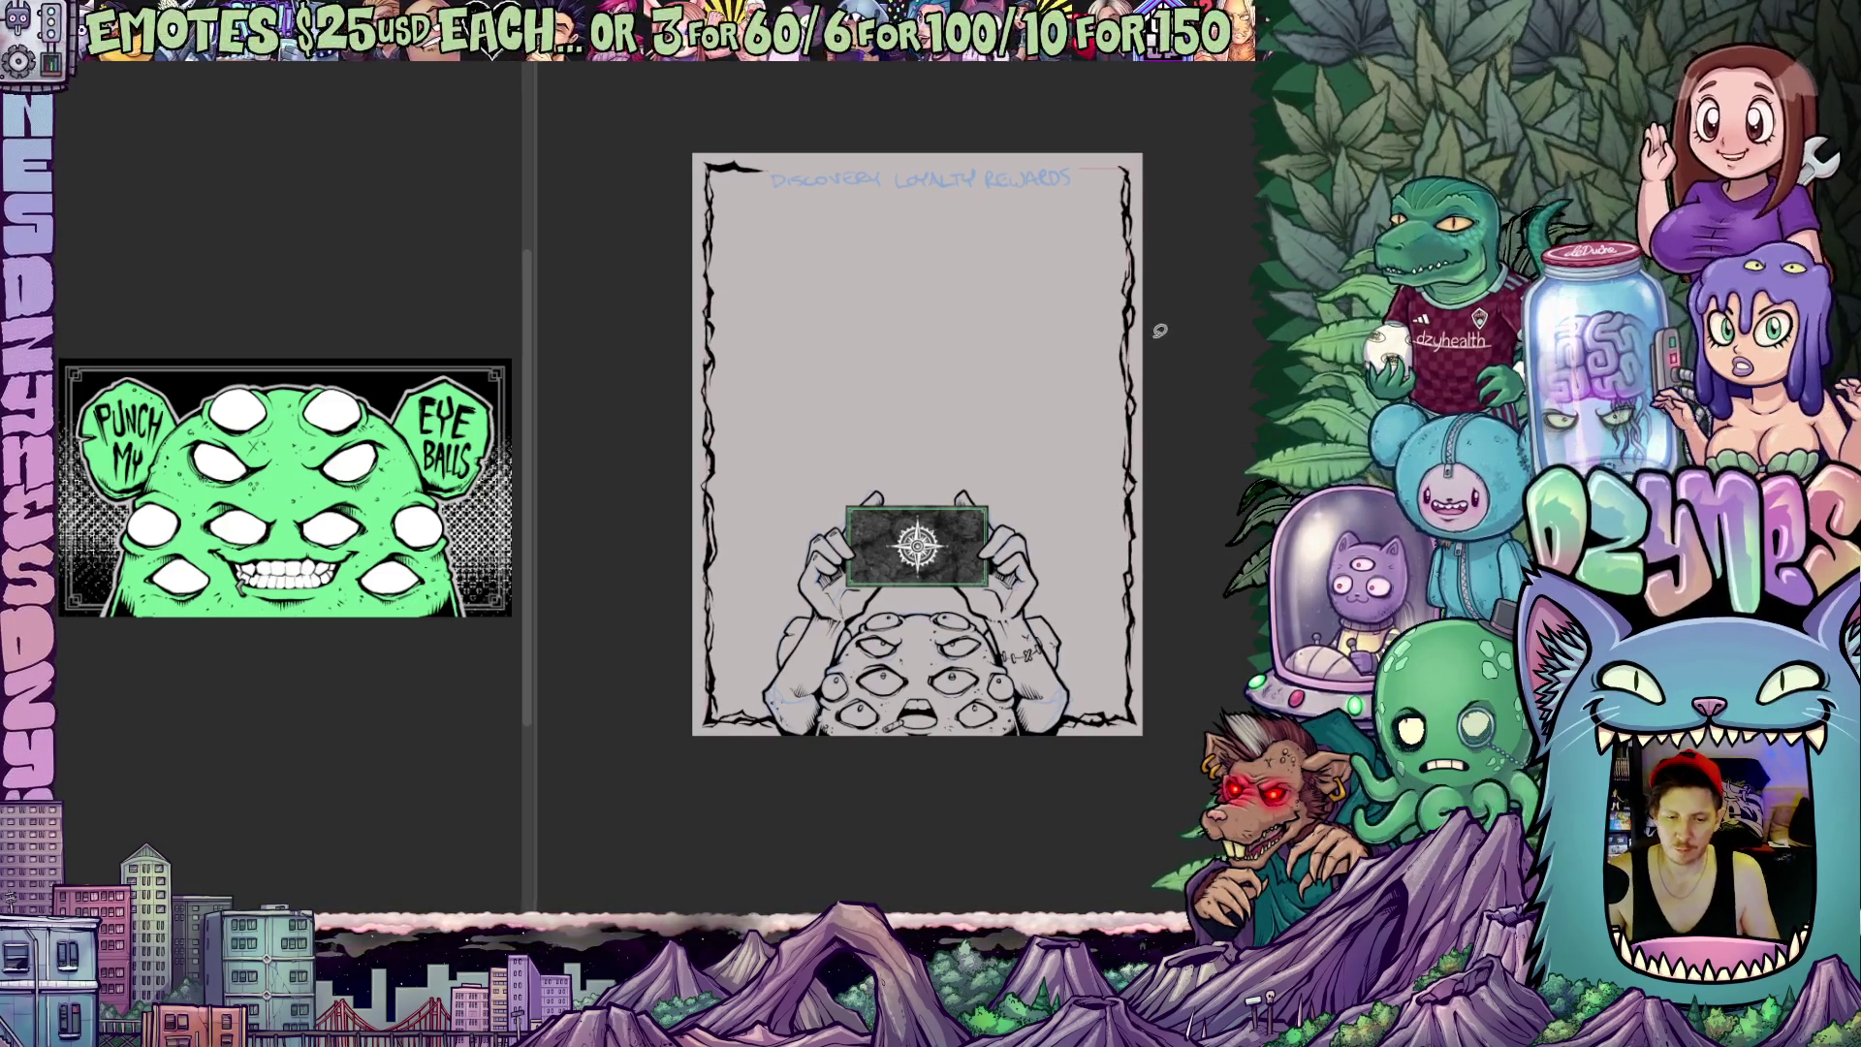
{"action": "scroll", "coordinate": [1083, 192], "scroll_direction": "up", "scroll_amount": 1}
{"action": "mouse_move", "coordinate": [990, 298]}
{"action": "left_mouse_down"}
{"action": "mouse_move", "coordinate": [1021, 519]}
{"action": "mouse_move", "coordinate": [1117, 589]}
{"action": "left_mouse_up"}
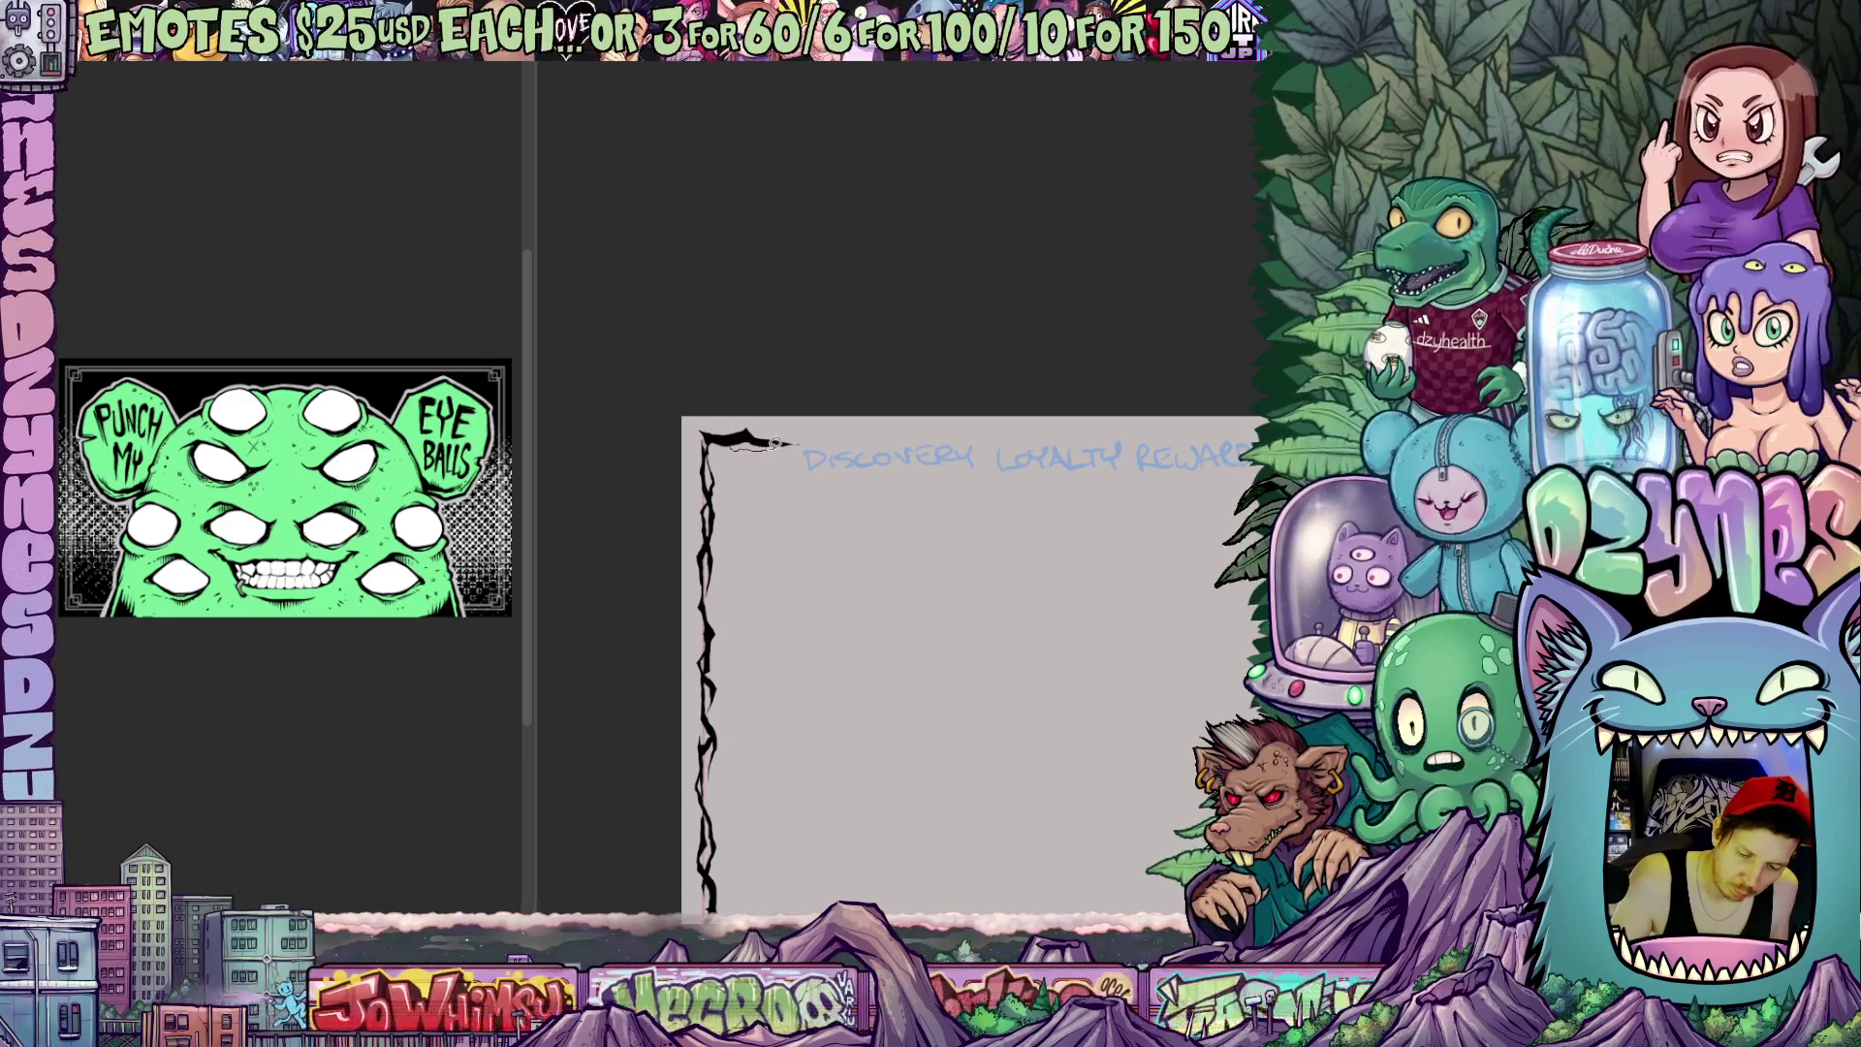
{"action": "scroll", "coordinate": [931, 444], "scroll_direction": "right", "scroll_amount": 3}
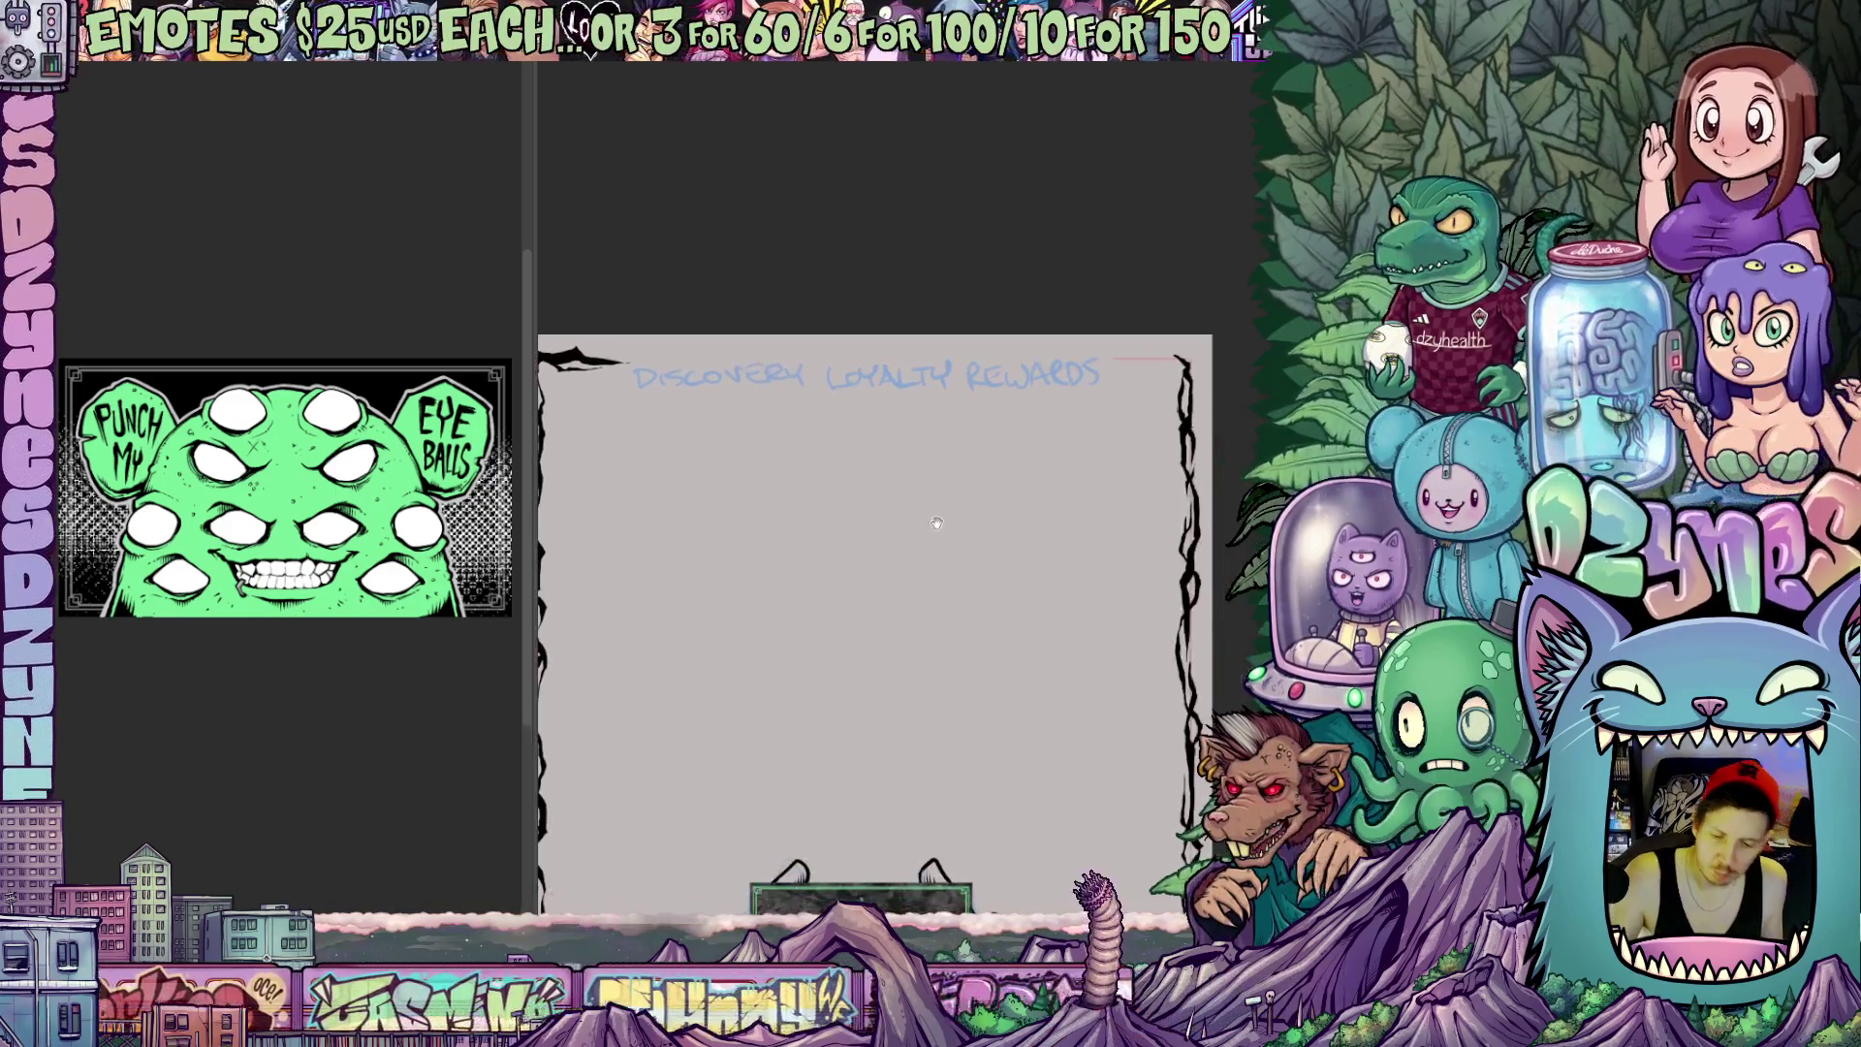
{"action": "left_click_drag", "start_coordinate": [1142, 463], "coordinate": [1227, 489]}
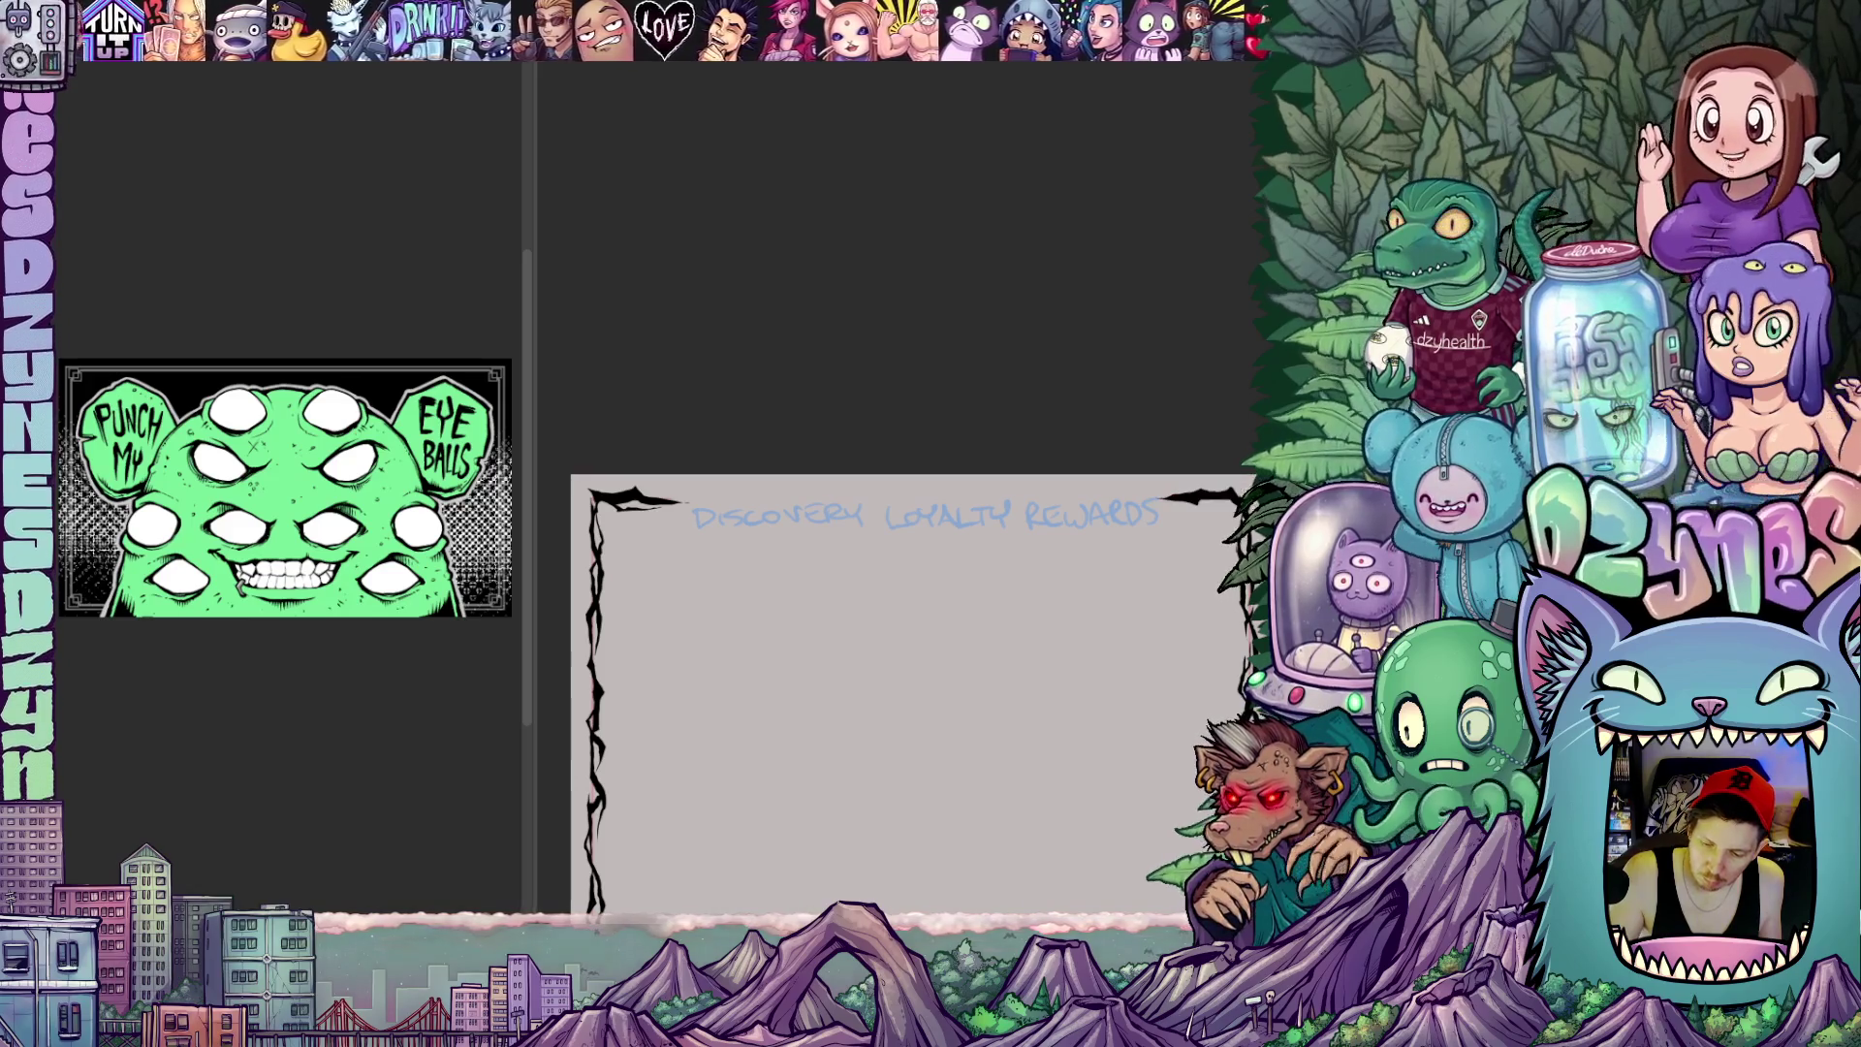
{"action": "left_click_drag", "start_coordinate": [1158, 638], "coordinate": [1109, 660]}
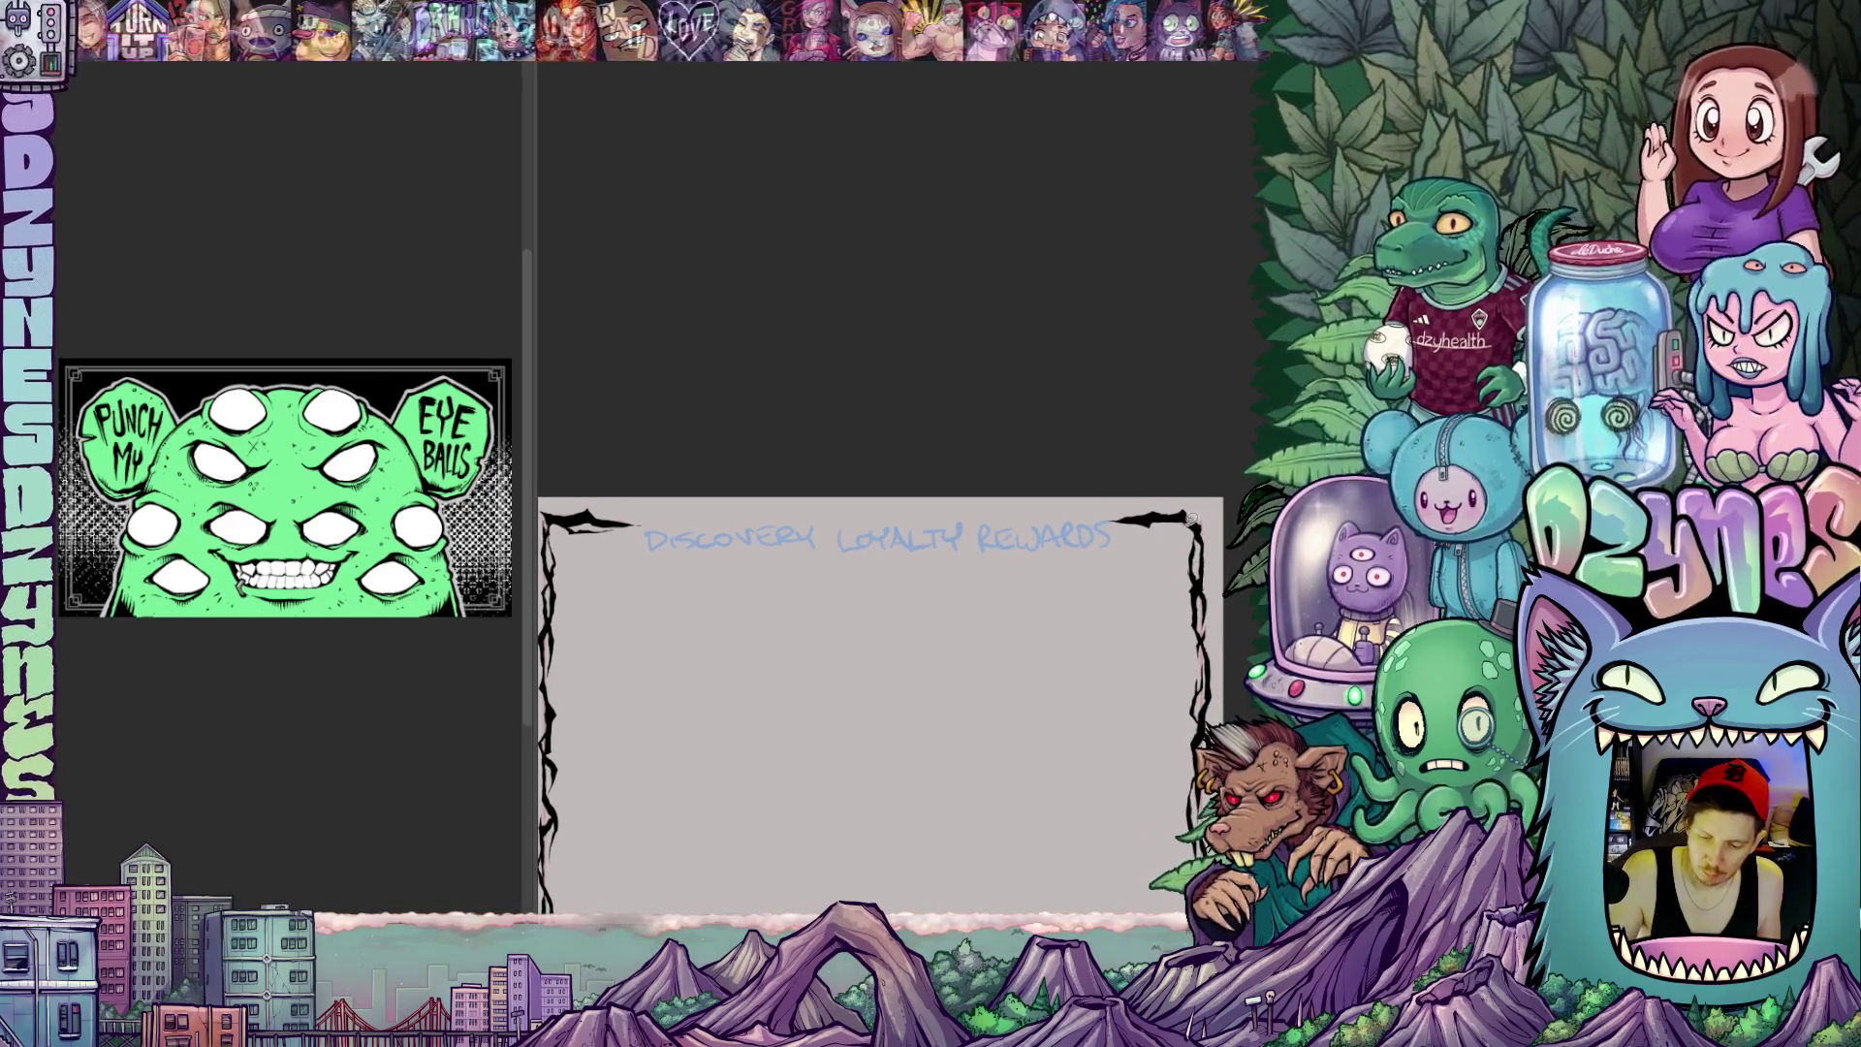
{"action": "scroll", "coordinate": [1114, 671], "scroll_direction": "down", "scroll_amount": 2}
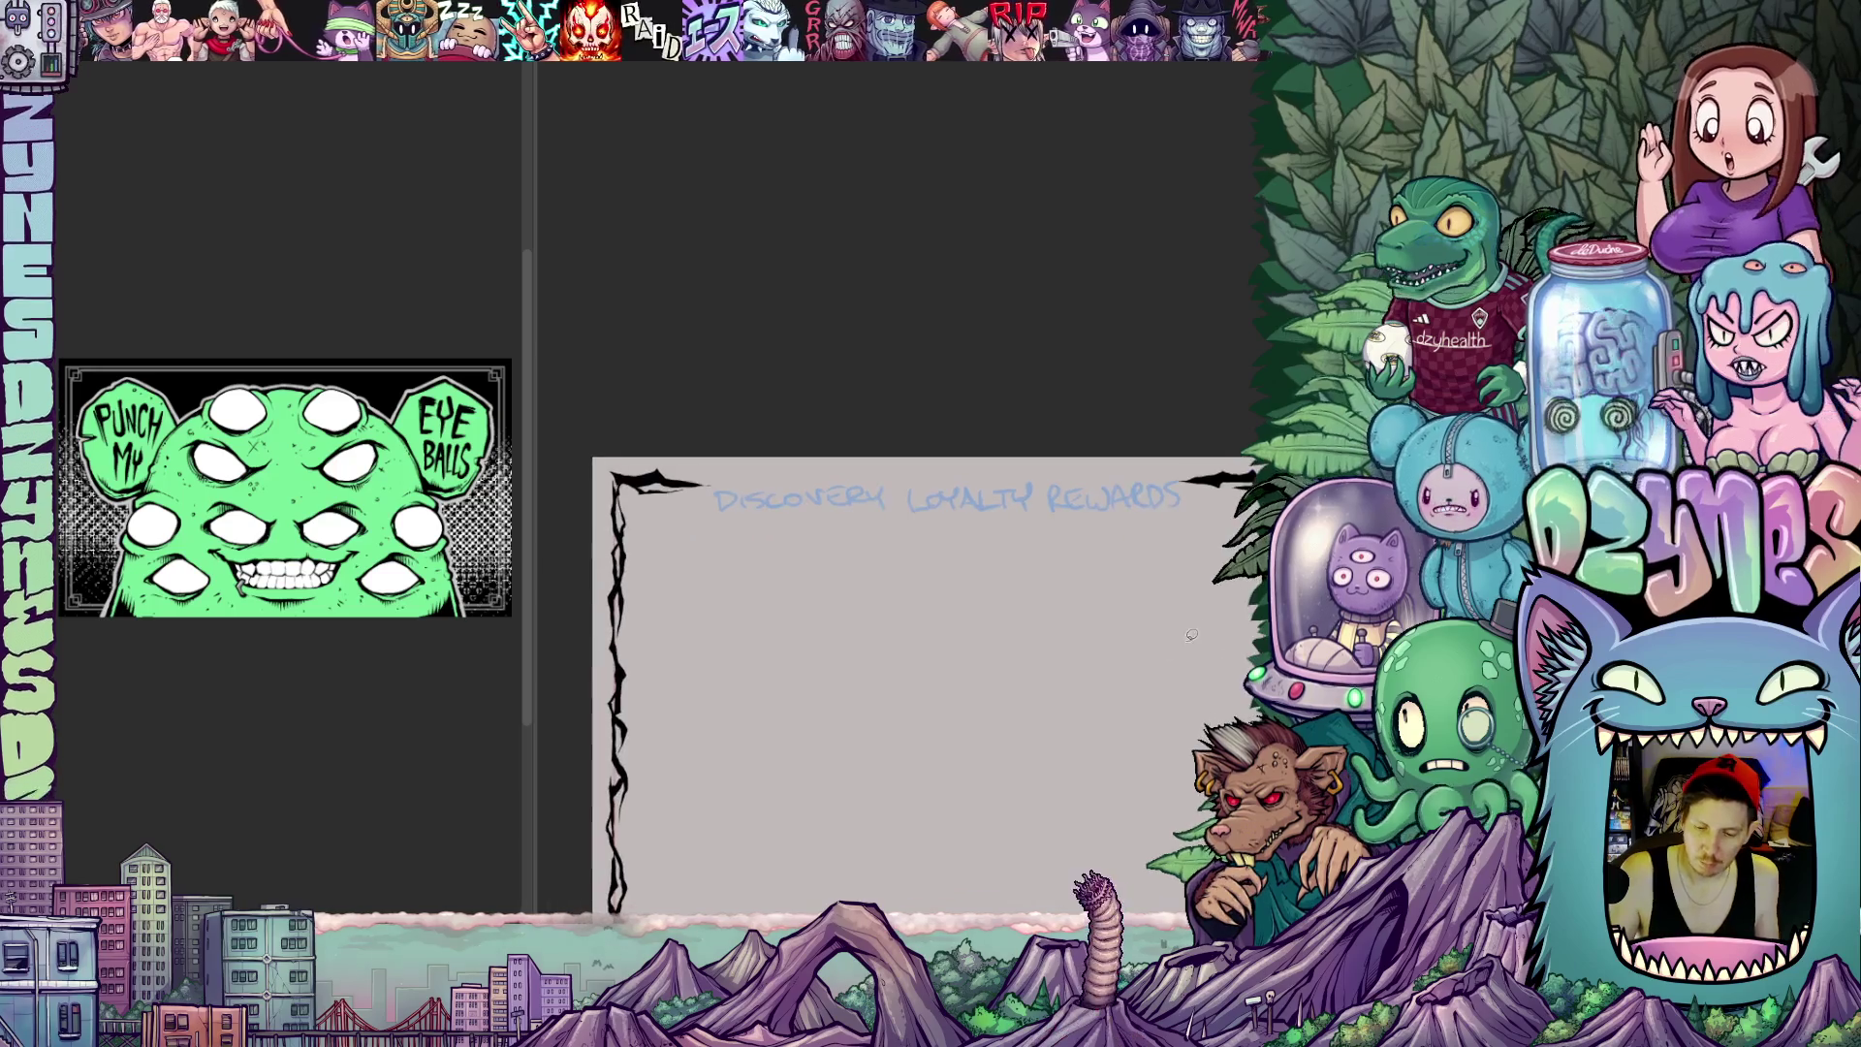
{"action": "left_click_drag", "start_coordinate": [1114, 671], "coordinate": [1136, 532]}
{"action": "scroll", "coordinate": [1135, 531], "scroll_direction": "down", "scroll_amount": 1}
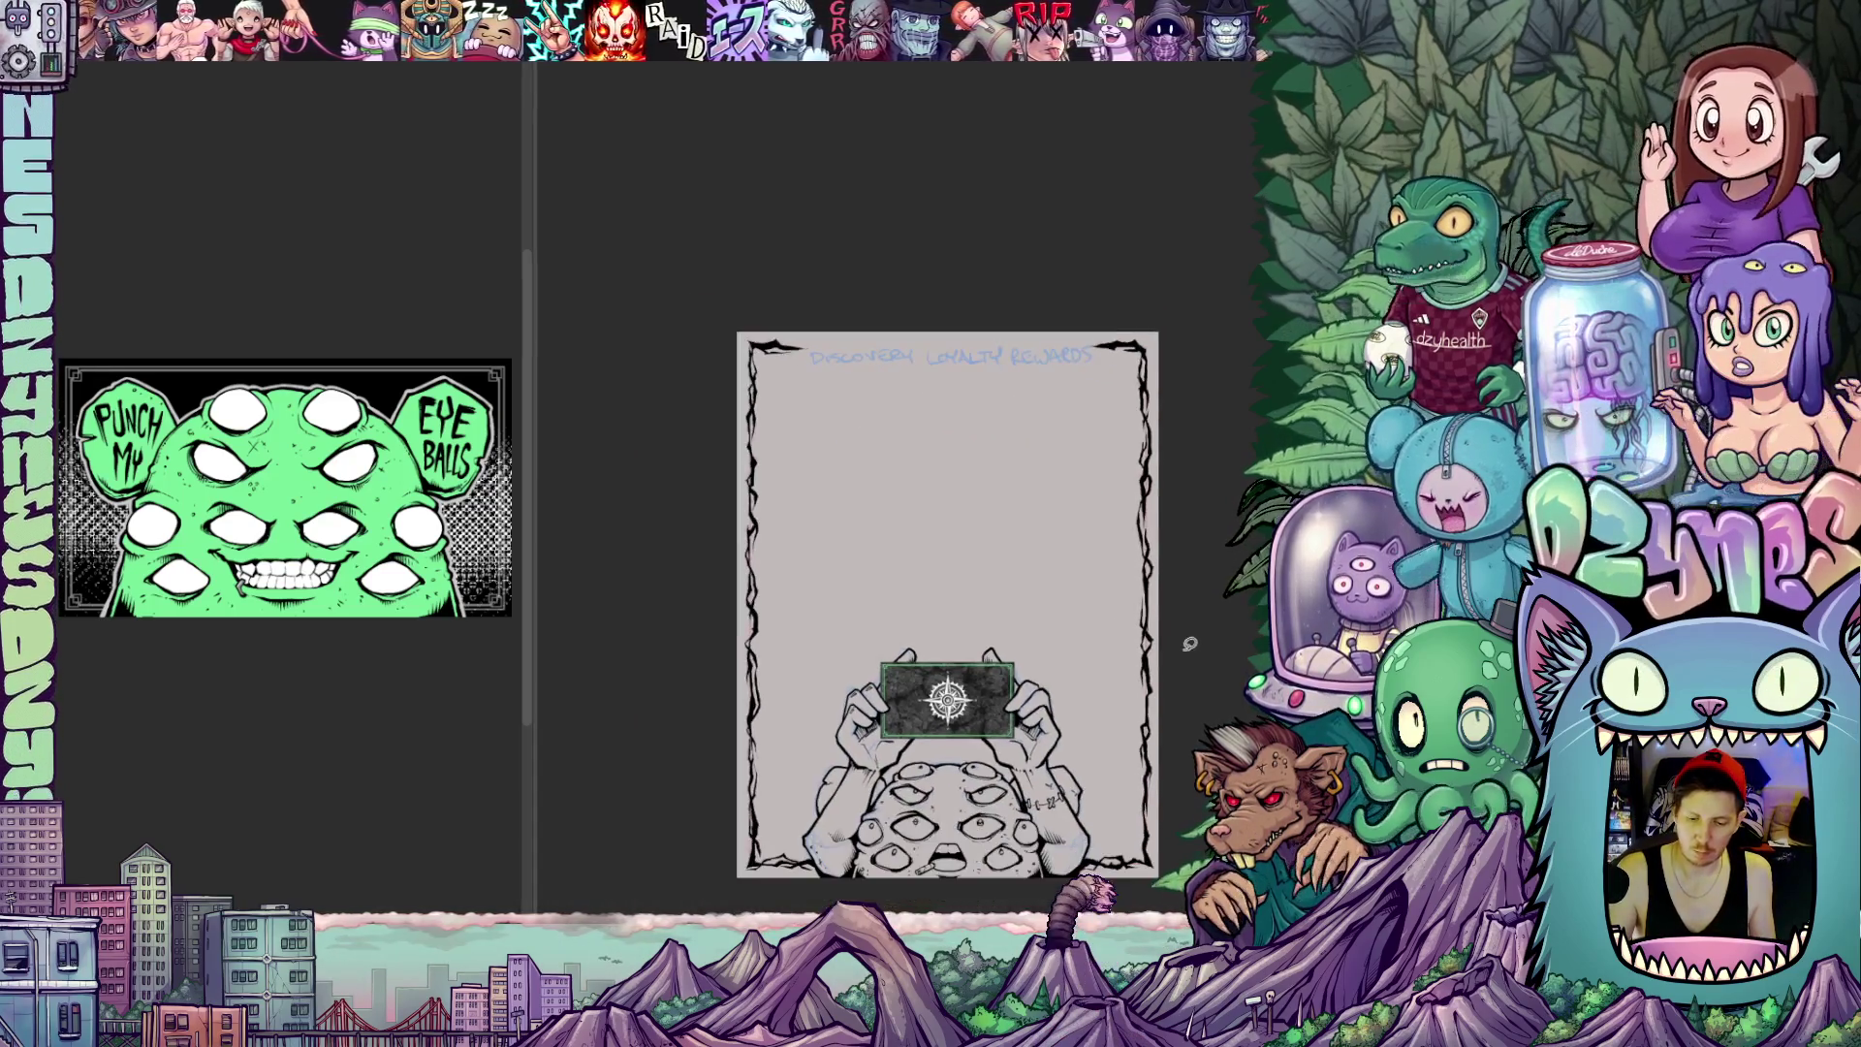
{"action": "left_click_drag", "start_coordinate": [1184, 644], "coordinate": [1151, 593]}
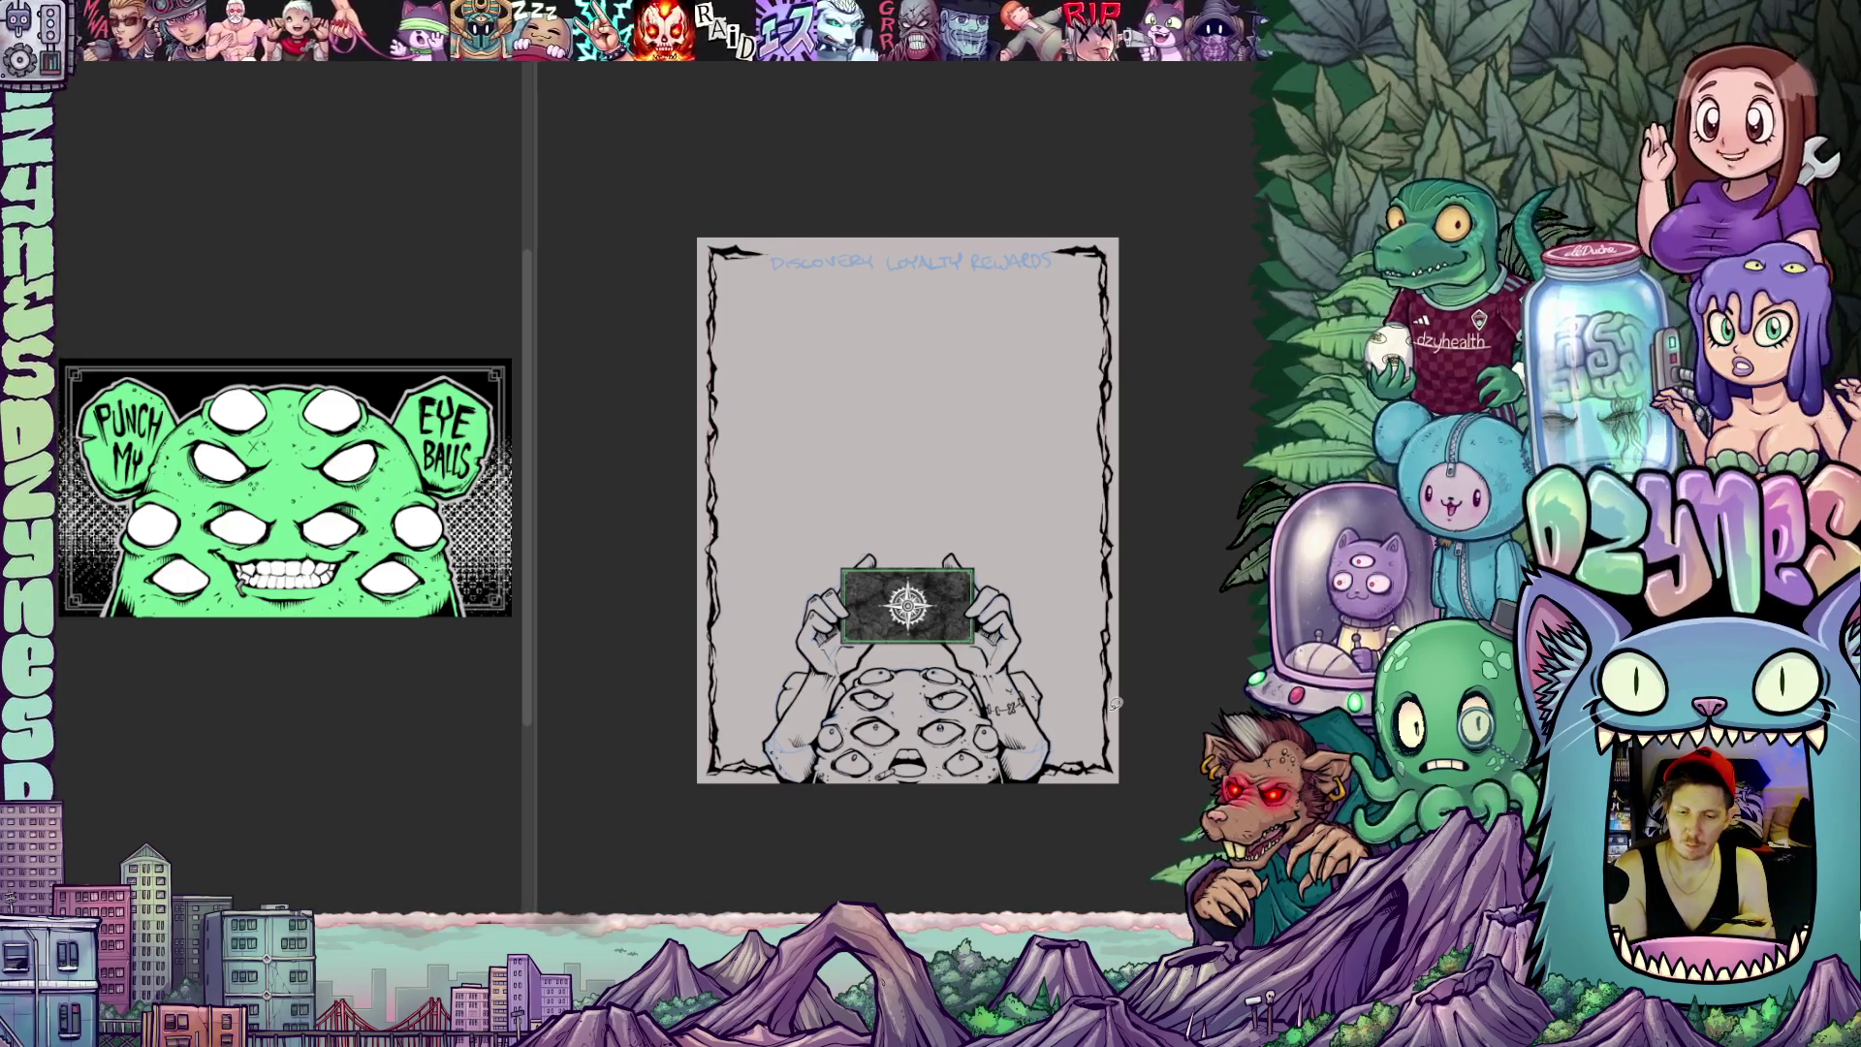
{"action": "scroll", "coordinate": [1069, 690], "scroll_direction": "up", "scroll_amount": 2}
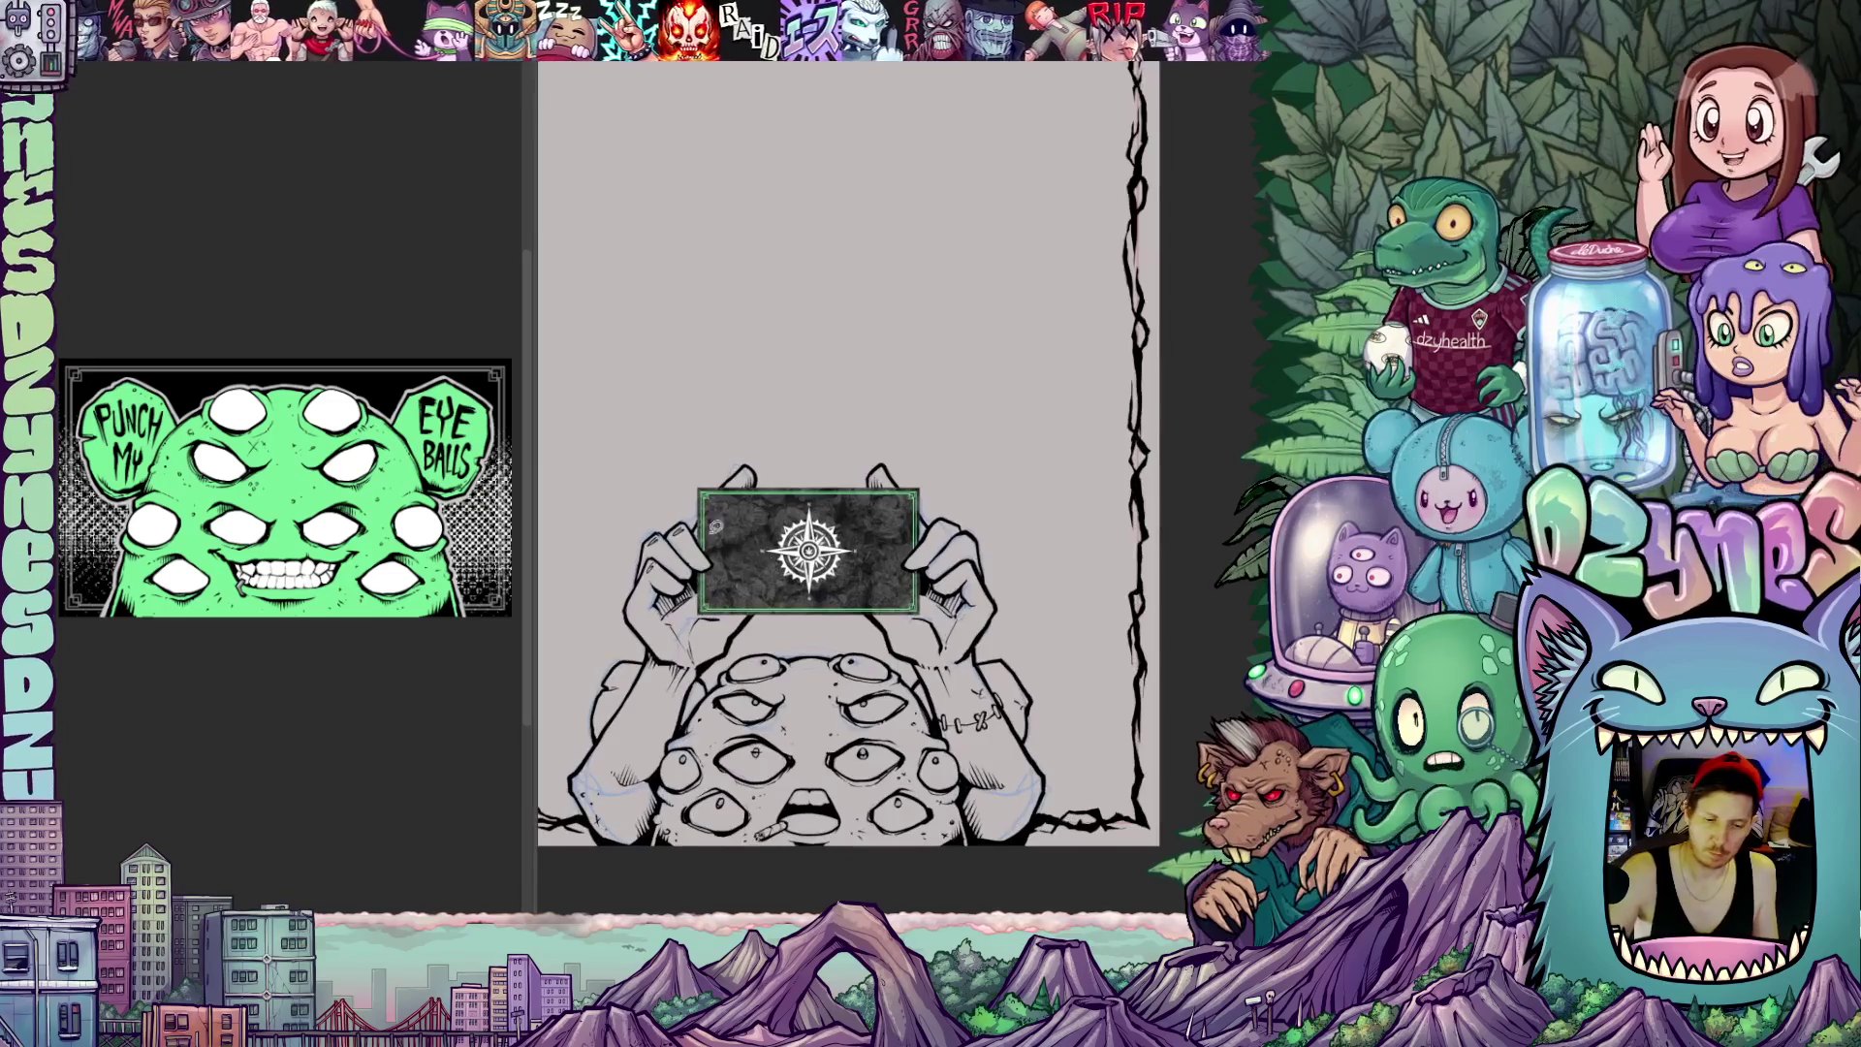
{"action": "left_click_drag", "start_coordinate": [844, 480], "coordinate": [1266, 611]}
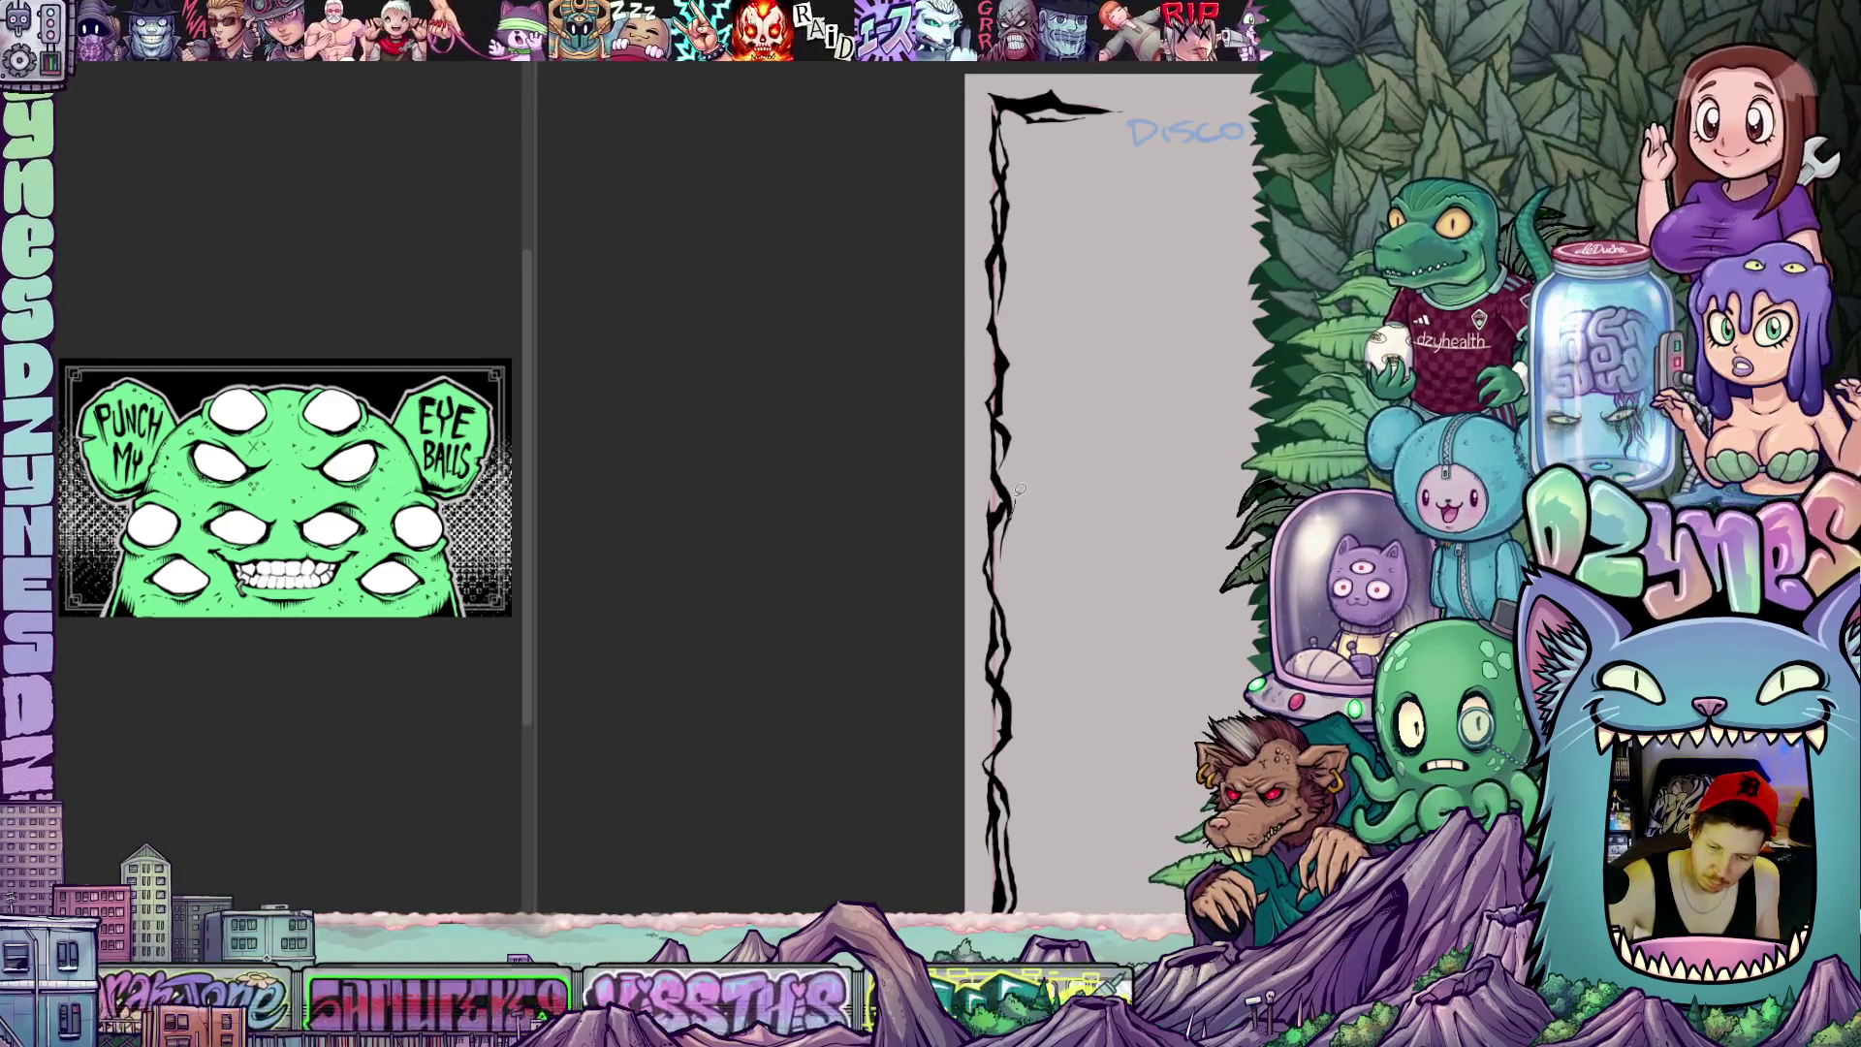
{"action": "left_click_drag", "start_coordinate": [1003, 461], "coordinate": [935, 468]}
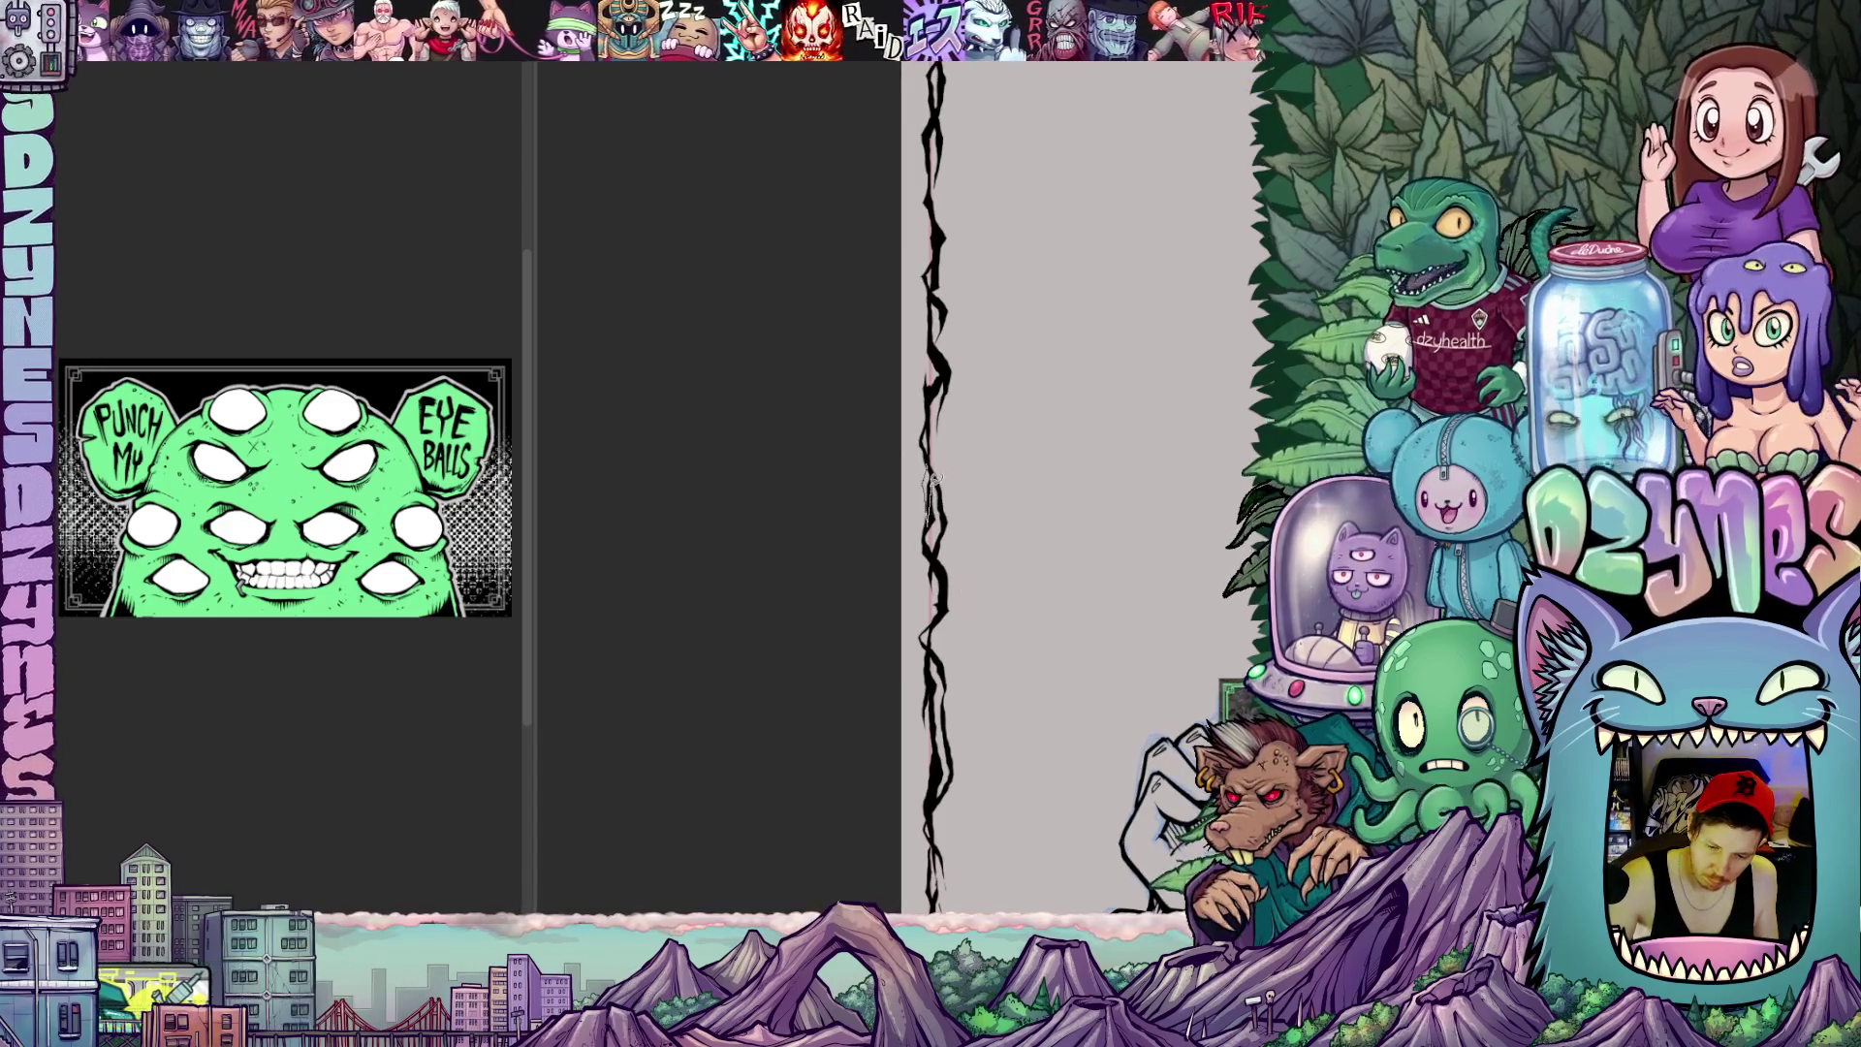
{"action": "key", "text": "ctrl+0"}
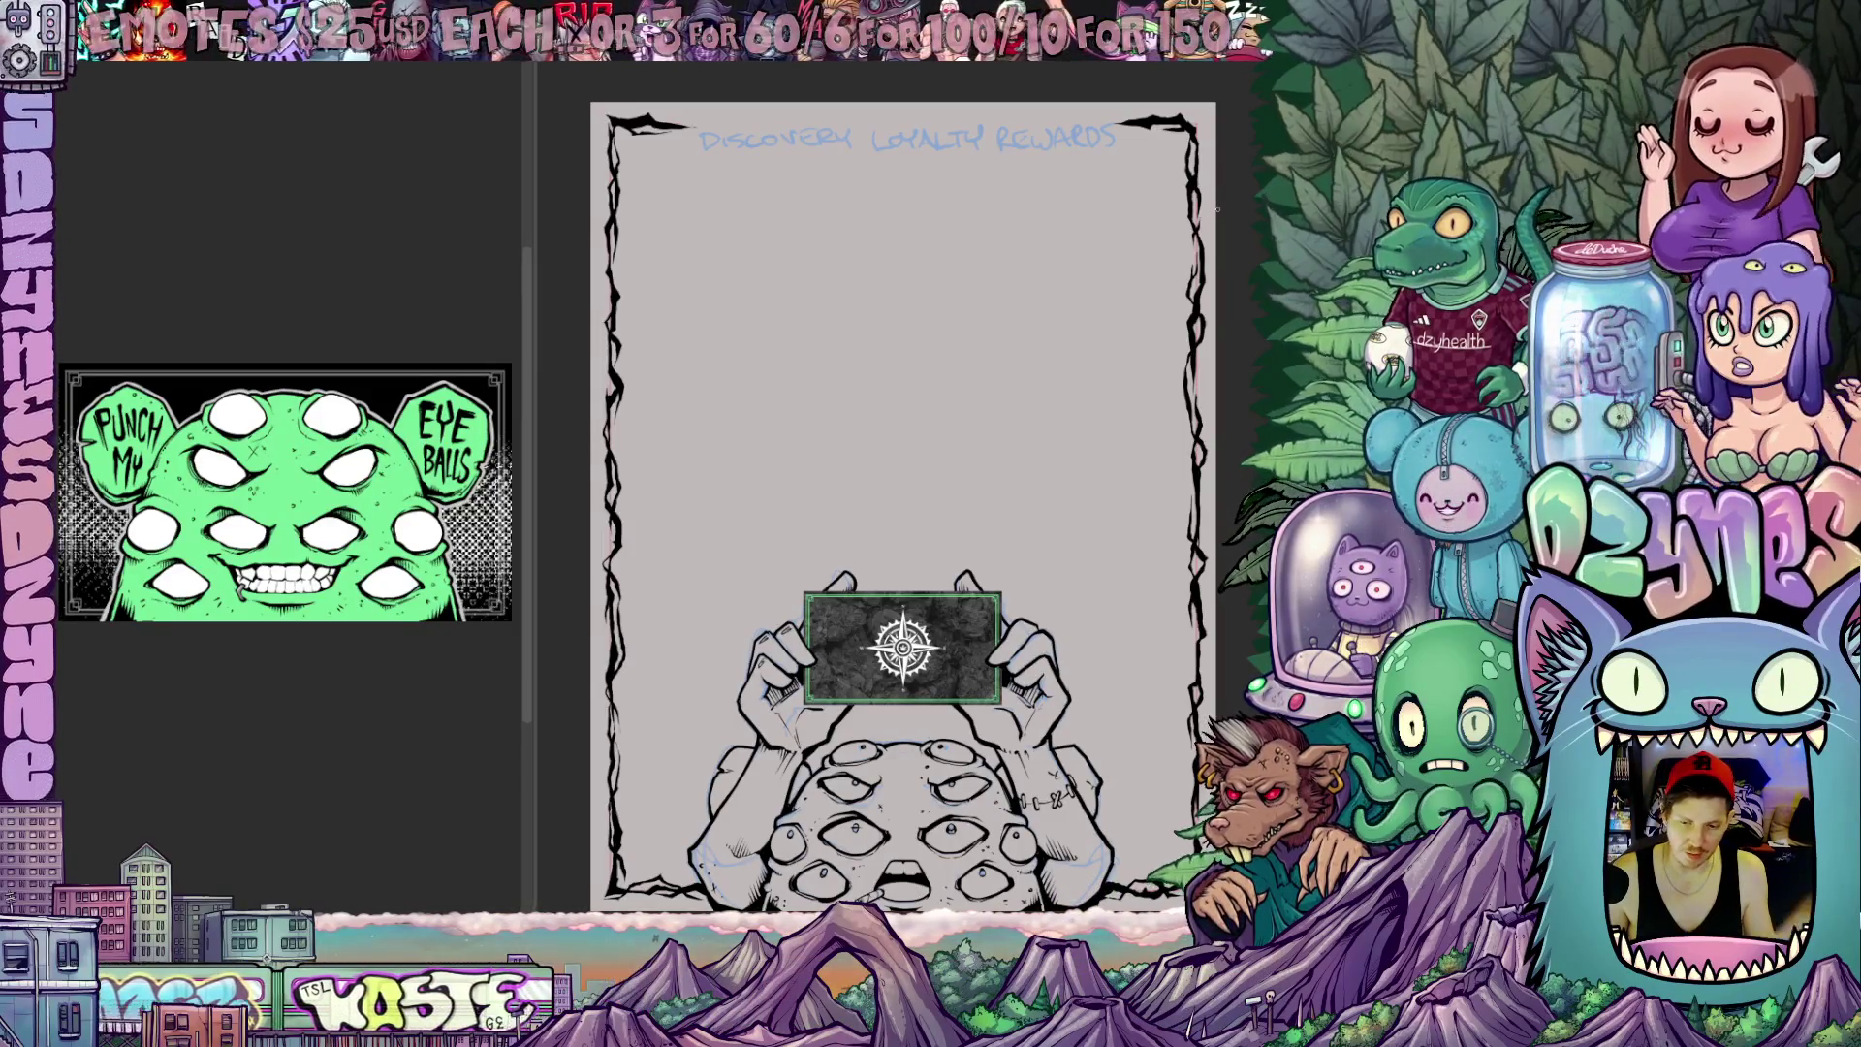
{"action": "scroll", "coordinate": [931, 690], "scroll_direction": "up", "scroll_amount": 2}
{"action": "scroll", "coordinate": [931, 690], "scroll_direction": "up", "scroll_amount": 3}
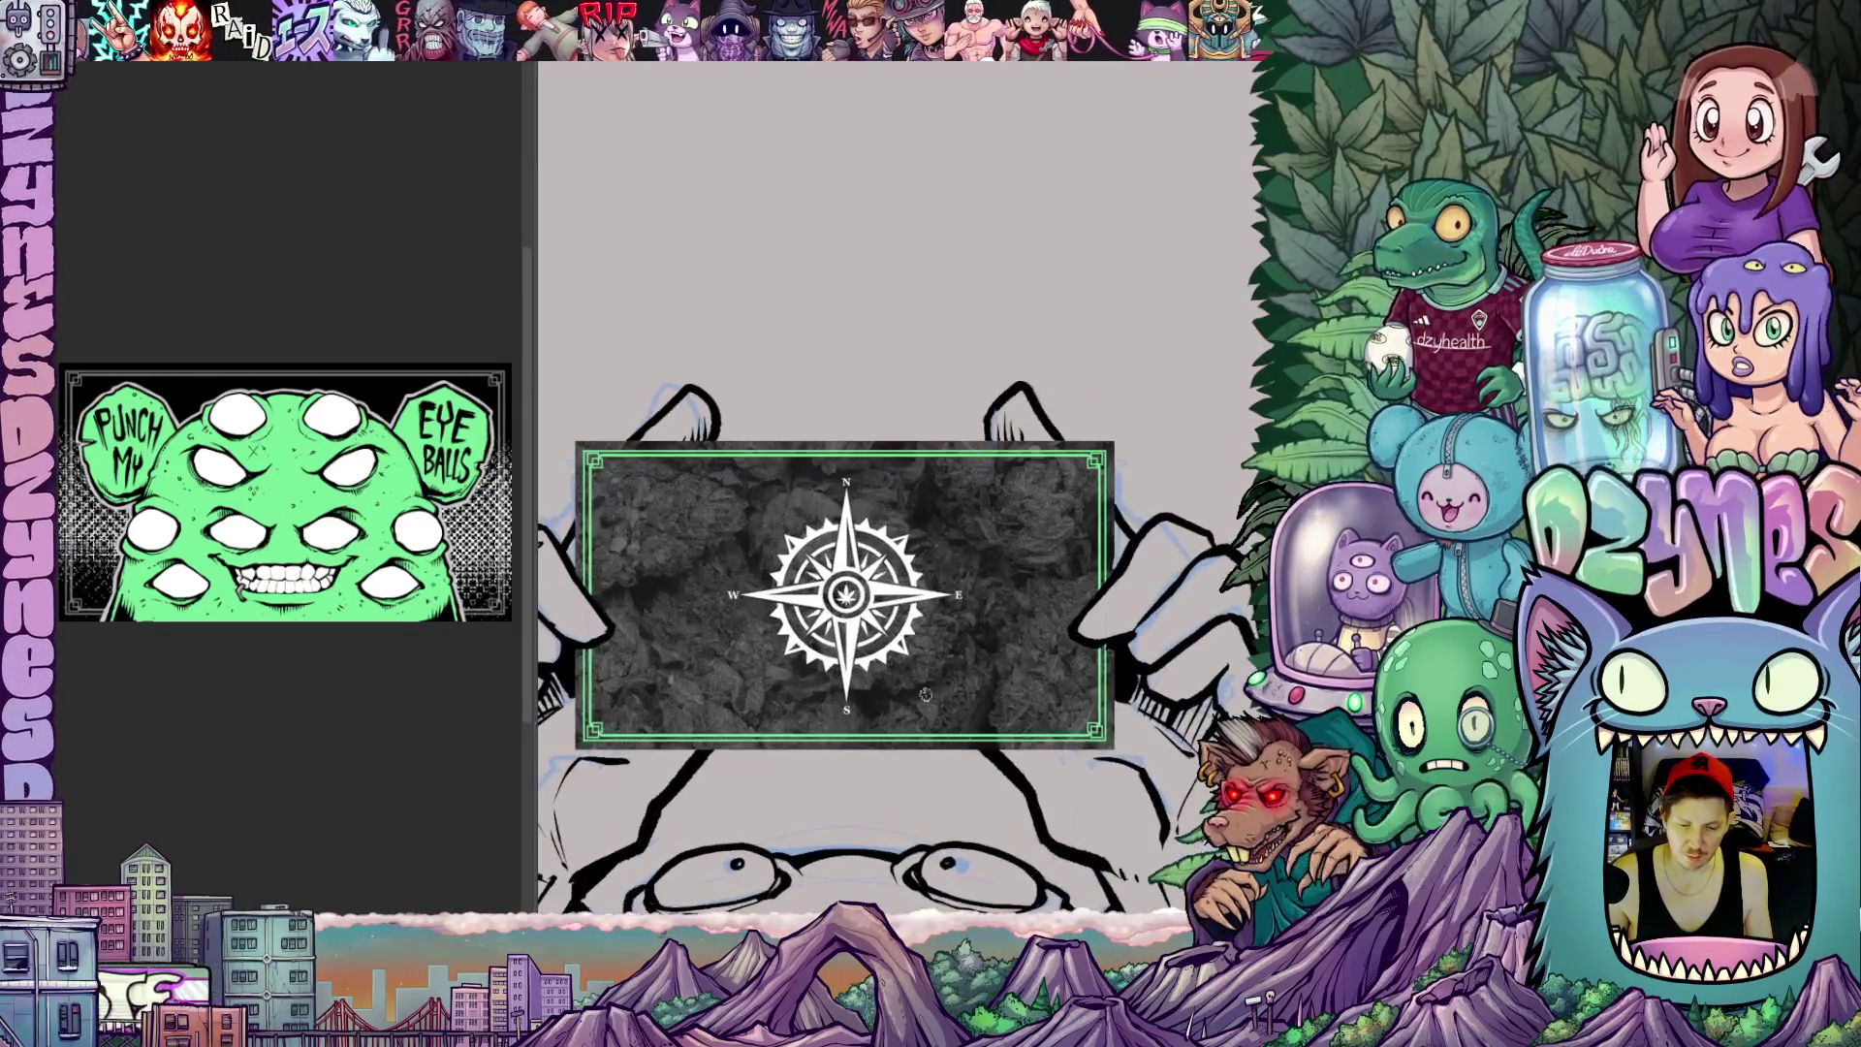
{"action": "scroll", "coordinate": [730, 633], "scroll_direction": "up", "scroll_amount": 1}
{"action": "scroll", "coordinate": [730, 633], "scroll_direction": "down", "scroll_amount": 1}
{"action": "scroll", "coordinate": [730, 633], "scroll_direction": "down", "scroll_amount": 1}
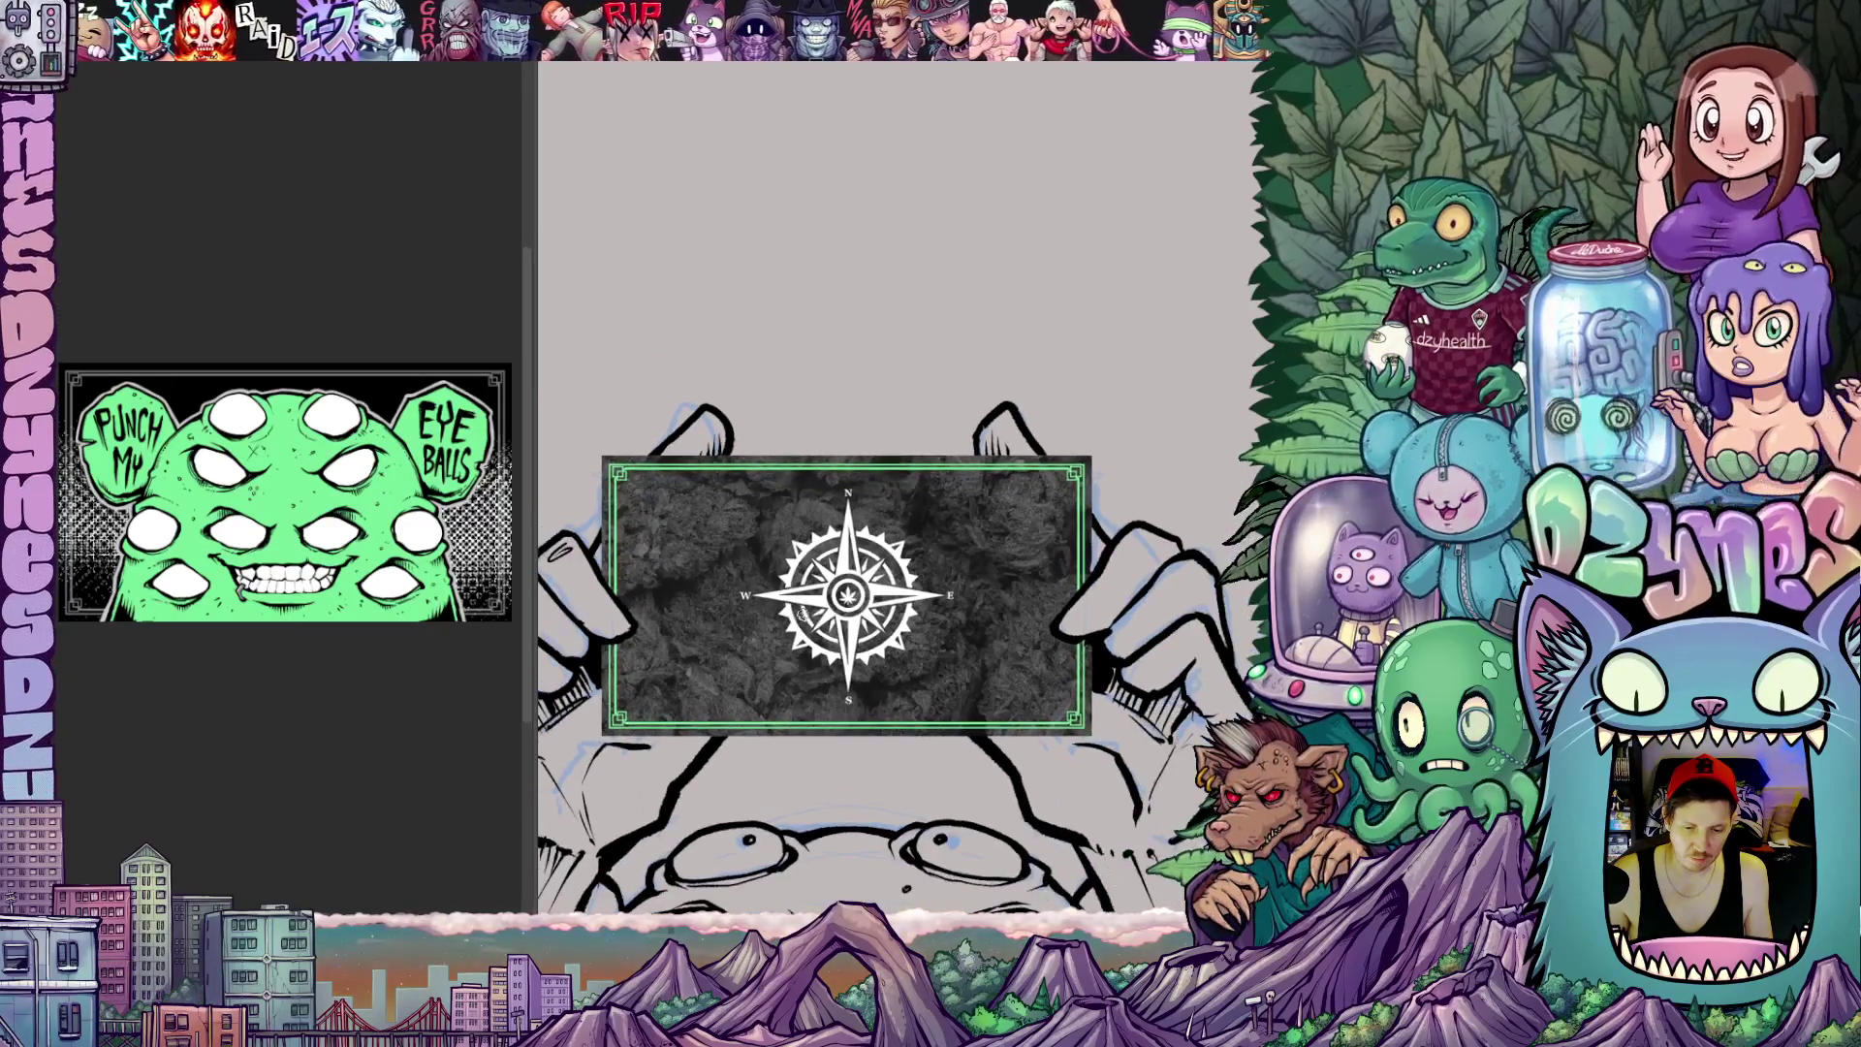
{"action": "scroll", "coordinate": [835, 556], "scroll_direction": "up", "scroll_amount": 3}
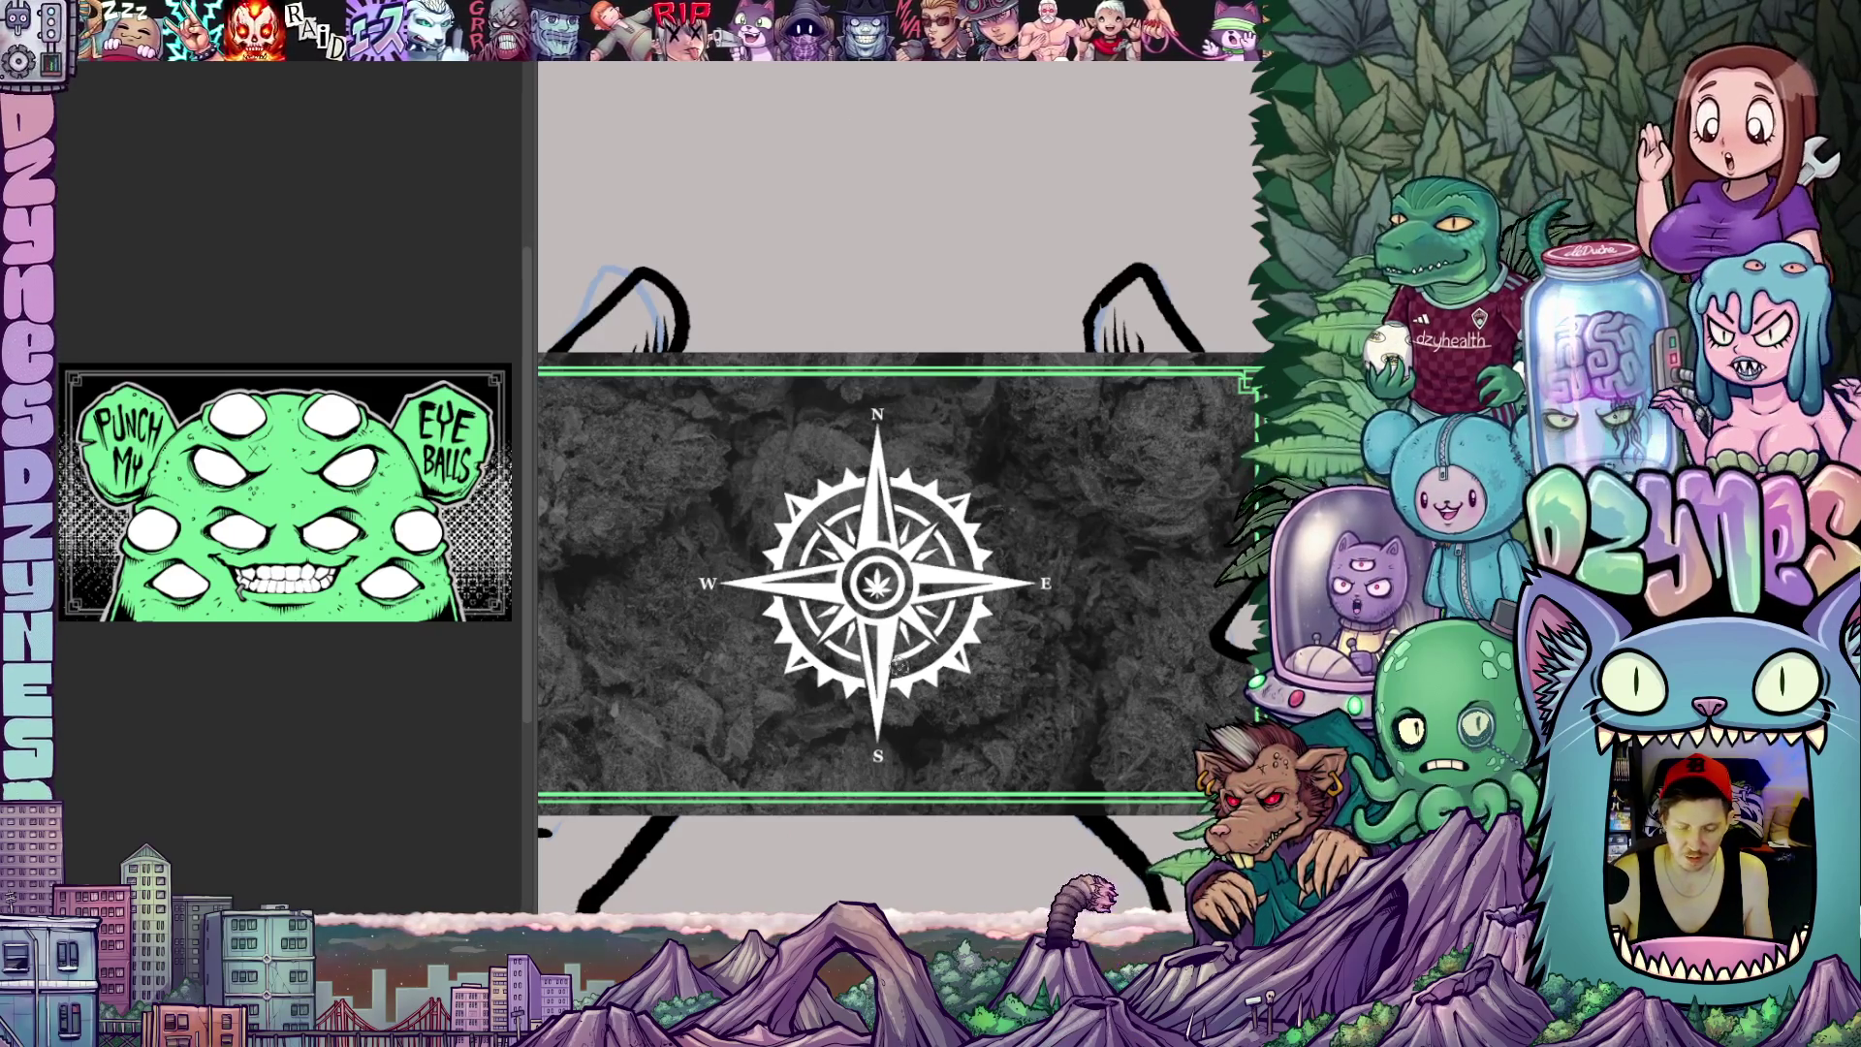
{"action": "scroll", "coordinate": [892, 666], "scroll_direction": "down", "scroll_amount": 1}
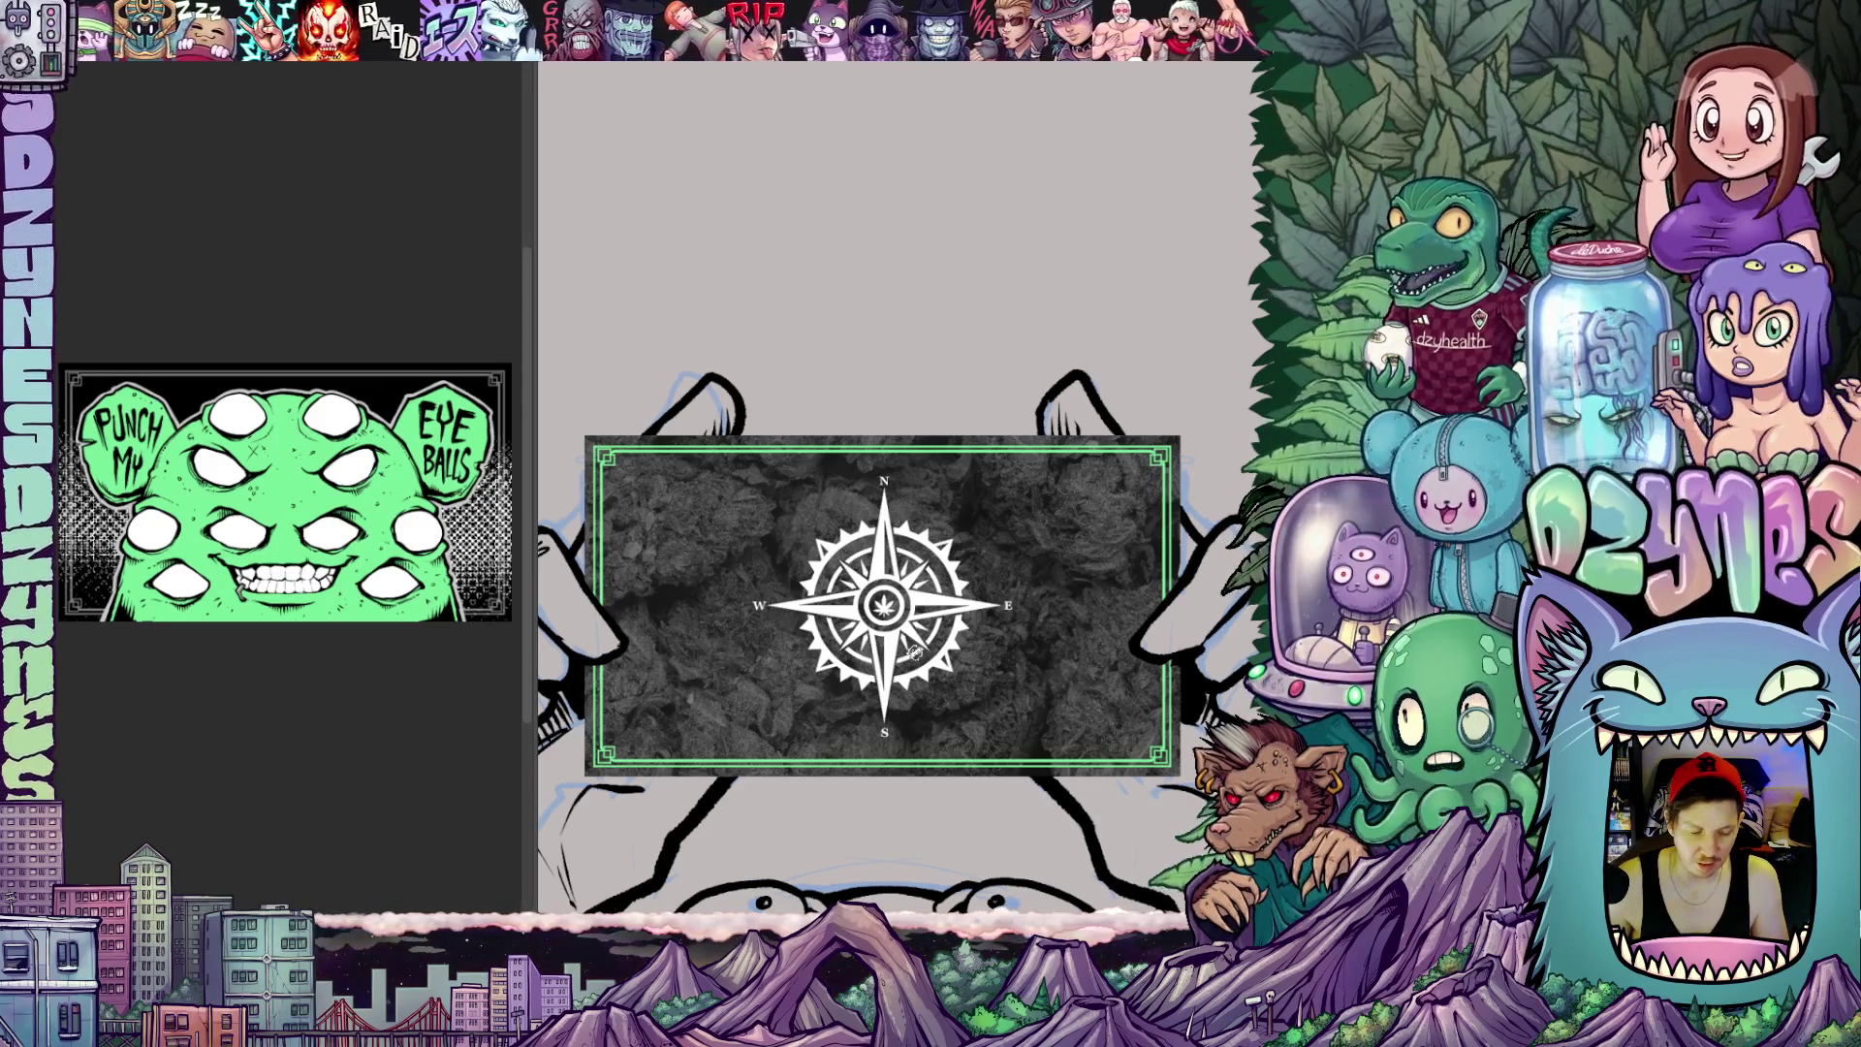
{"action": "scroll", "coordinate": [917, 614], "scroll_direction": "down", "scroll_amount": 1}
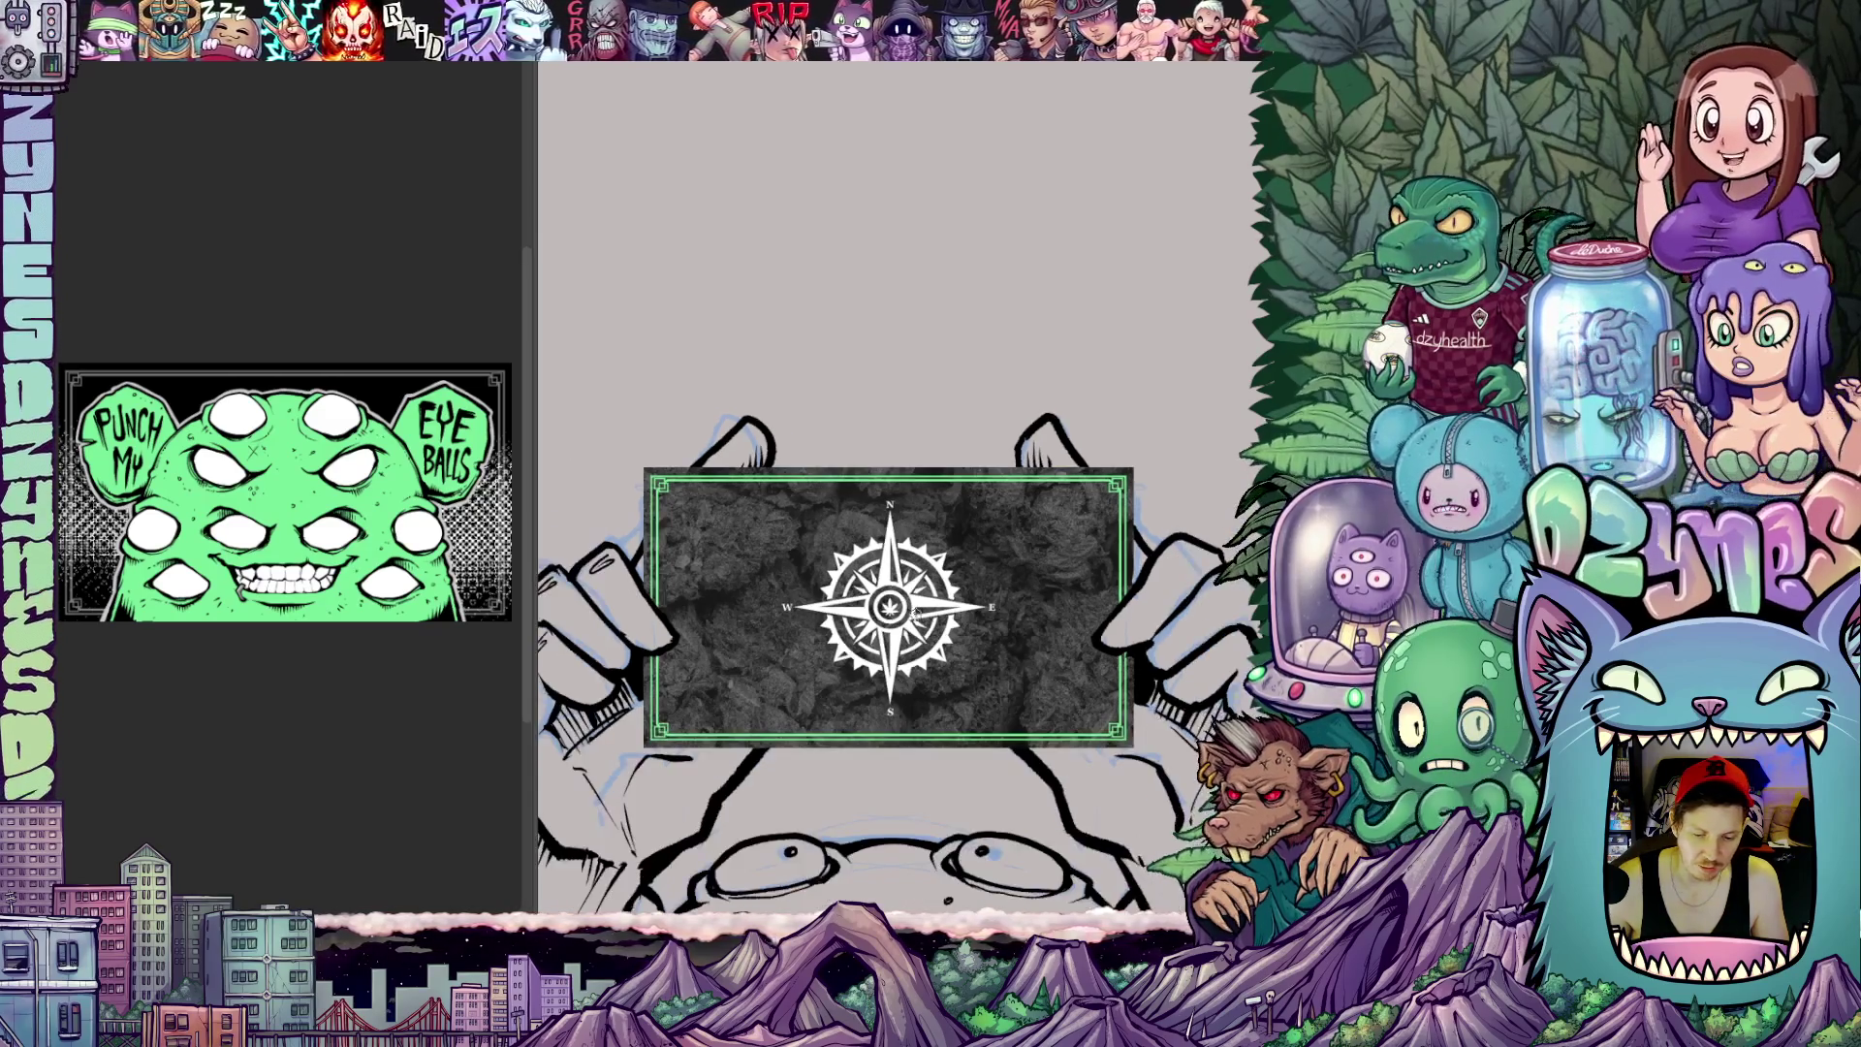
{"action": "scroll", "coordinate": [917, 614], "scroll_direction": "down", "scroll_amount": 1}
{"action": "scroll", "coordinate": [919, 616], "scroll_direction": "down", "scroll_amount": 1}
{"action": "scroll", "coordinate": [938, 633], "scroll_direction": "down", "scroll_amount": 1}
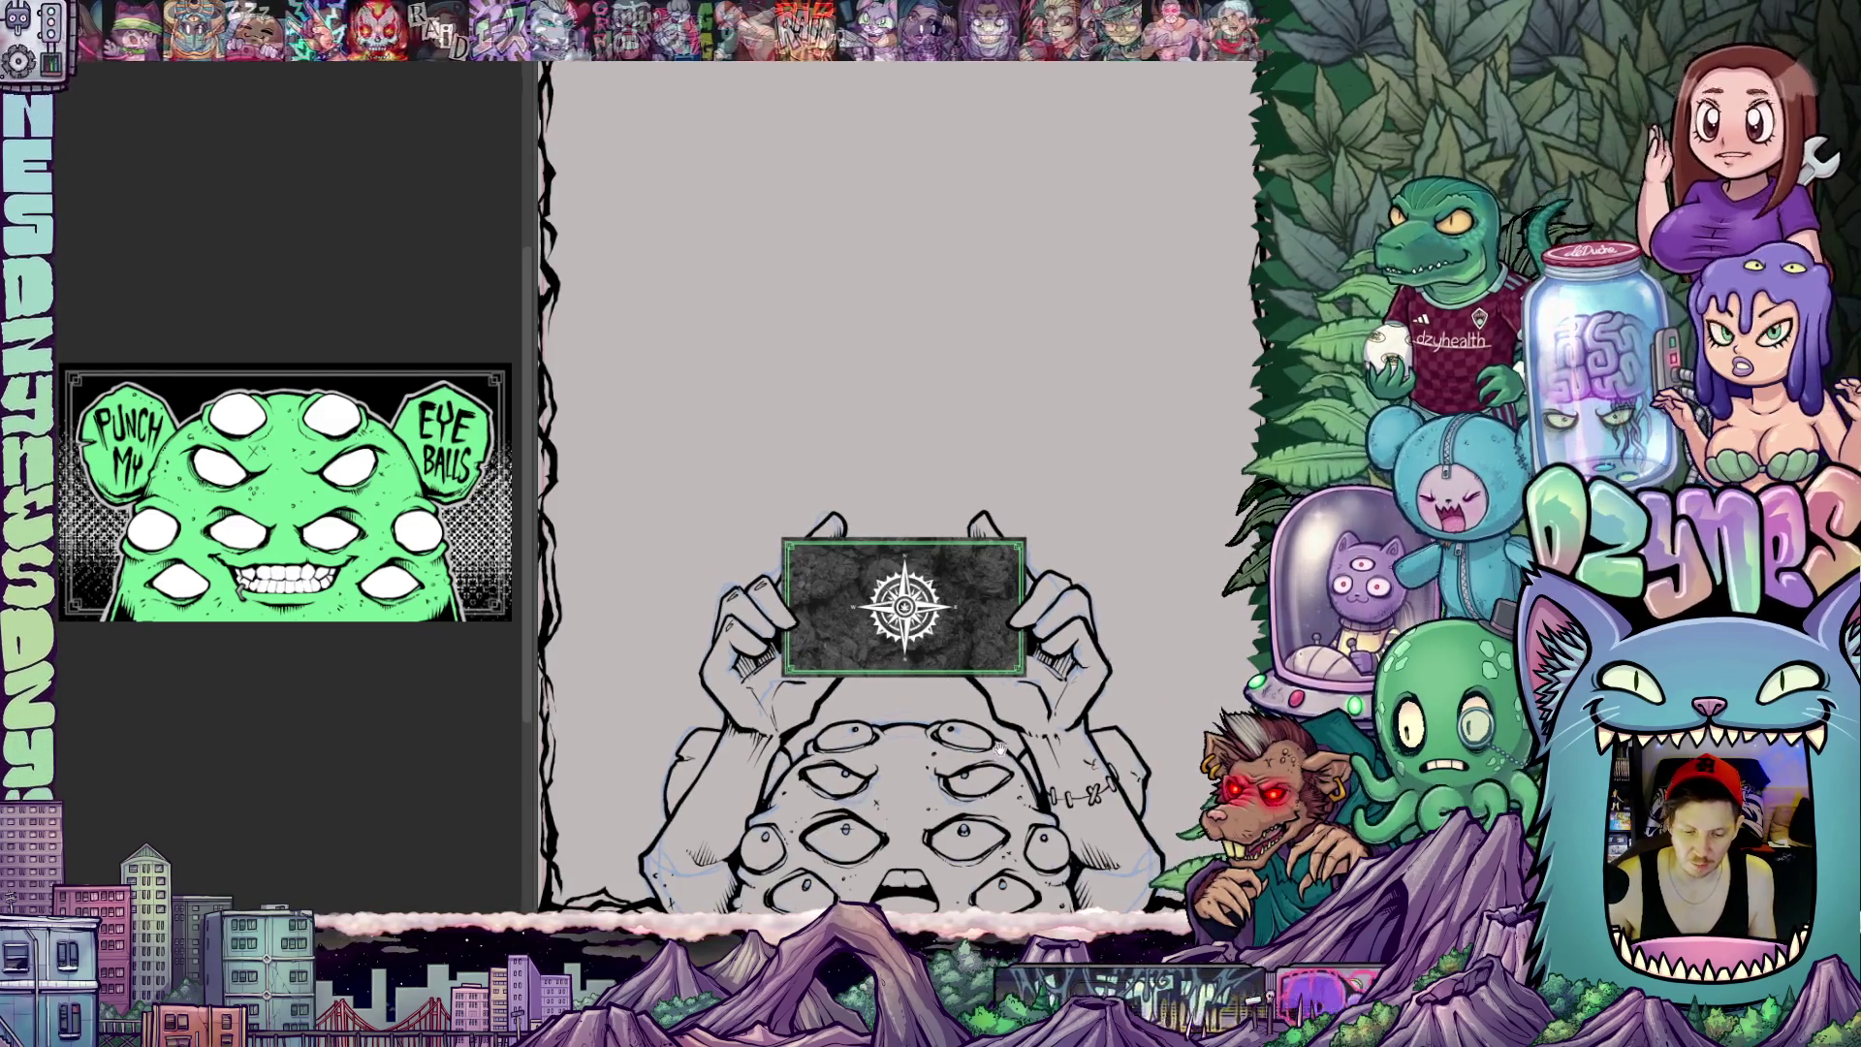
{"action": "left_click_drag", "start_coordinate": [946, 640], "coordinate": [919, 581]}
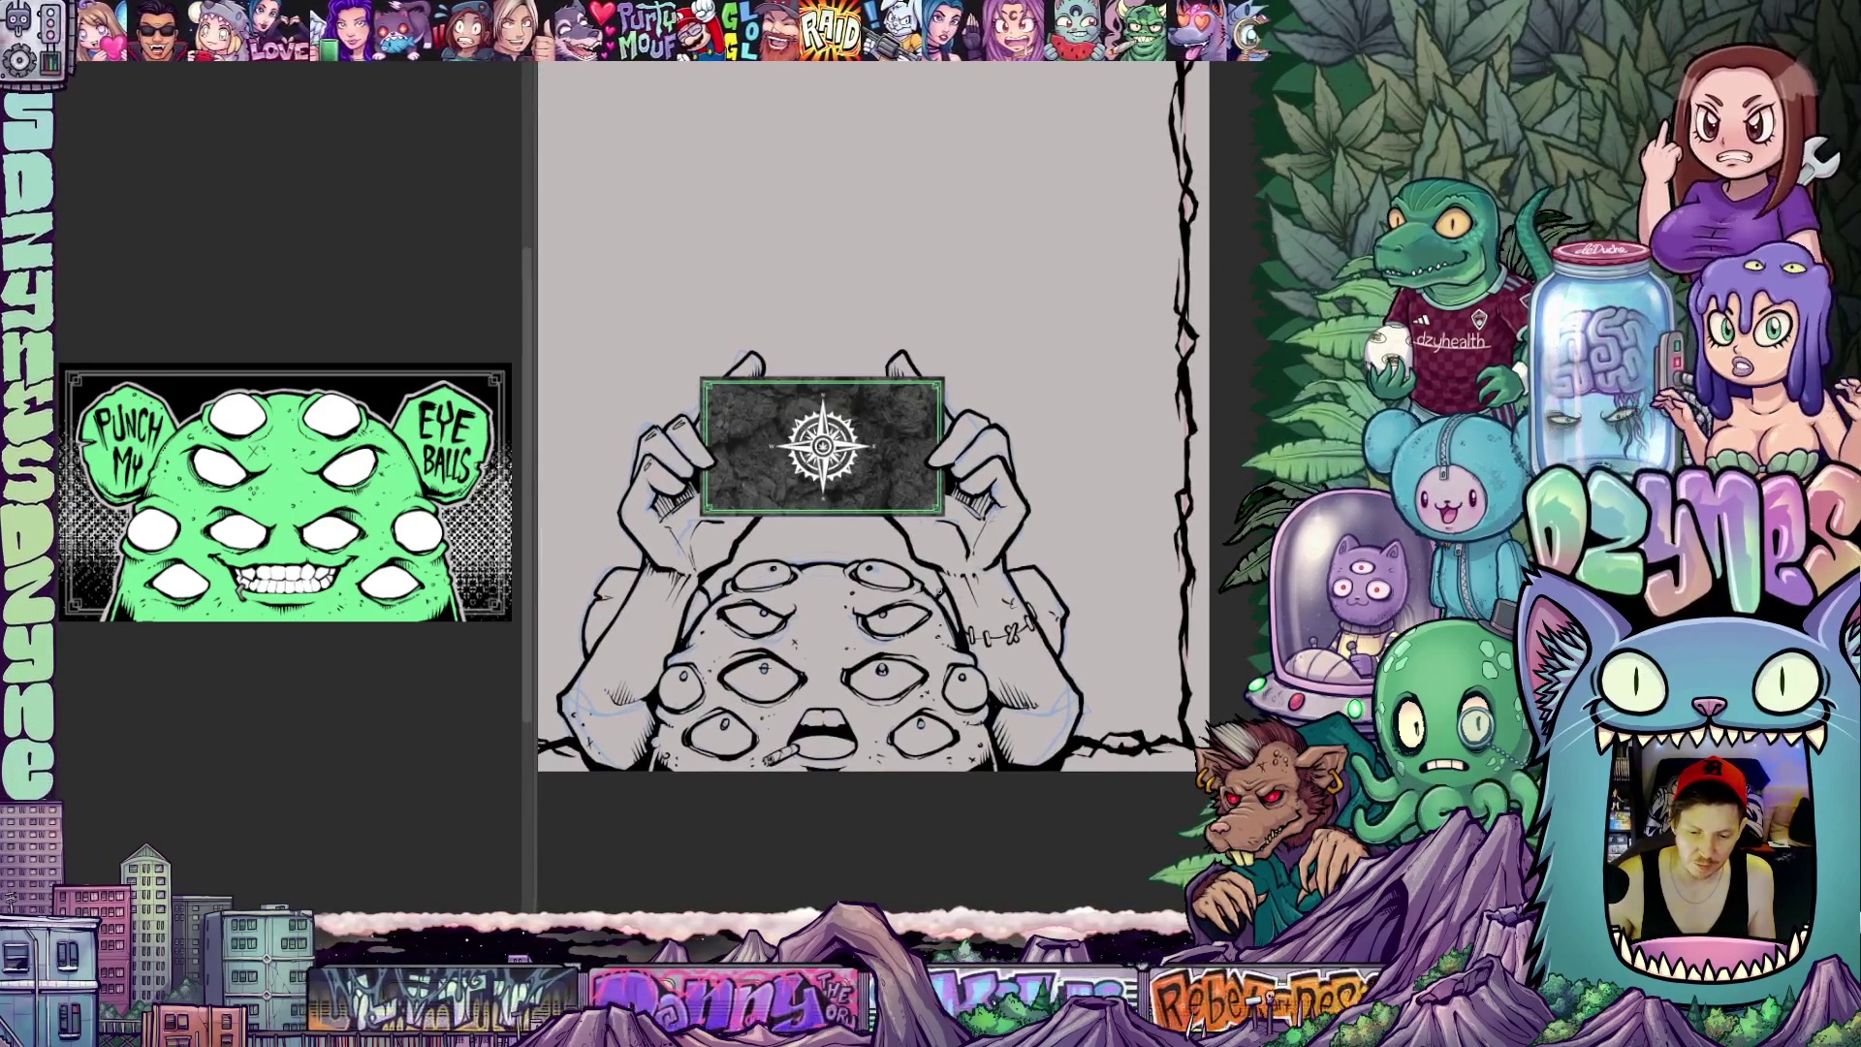
{"action": "scroll", "coordinate": [919, 578], "scroll_direction": "up", "scroll_amount": 1}
{"action": "scroll", "coordinate": [931, 572], "scroll_direction": "up", "scroll_amount": 1}
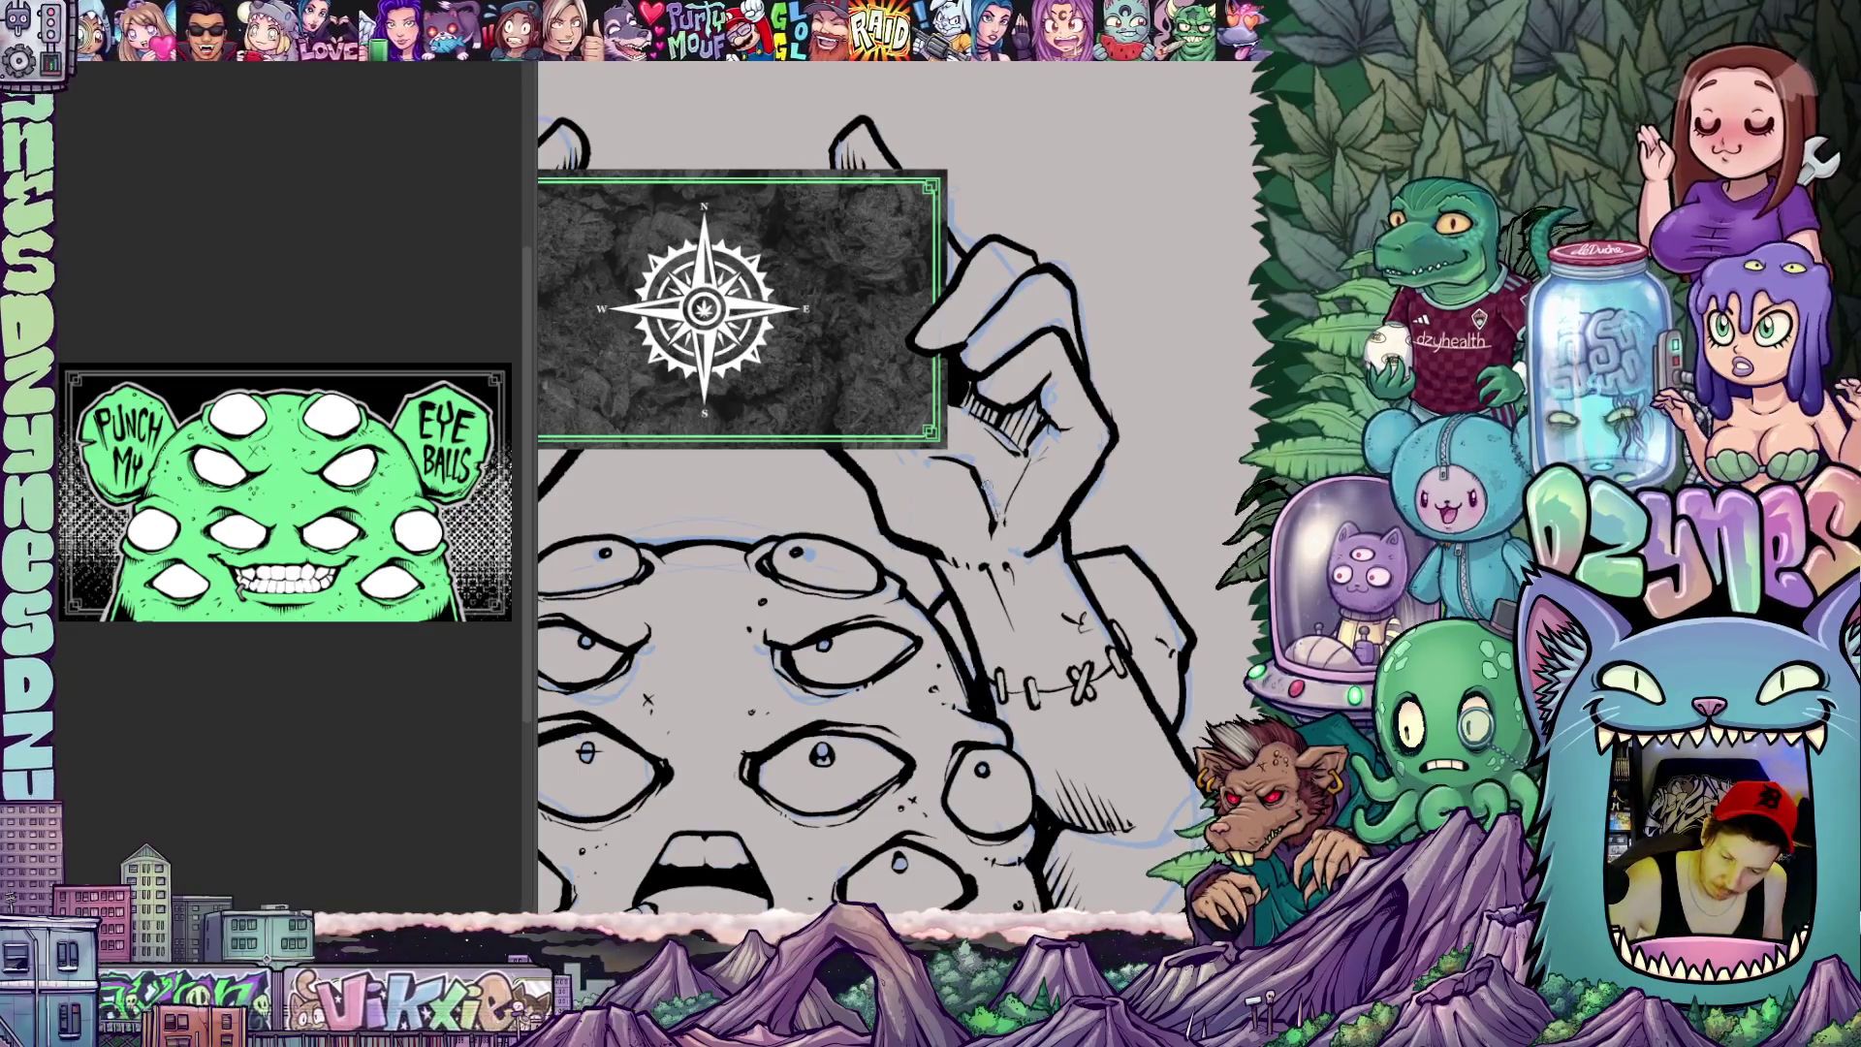
{"action": "mouse_move", "coordinate": [980, 470]}
{"action": "left_mouse_down"}
{"action": "mouse_move", "coordinate": [1139, 578]}
{"action": "mouse_move", "coordinate": [1044, 698]}
{"action": "left_mouse_up"}
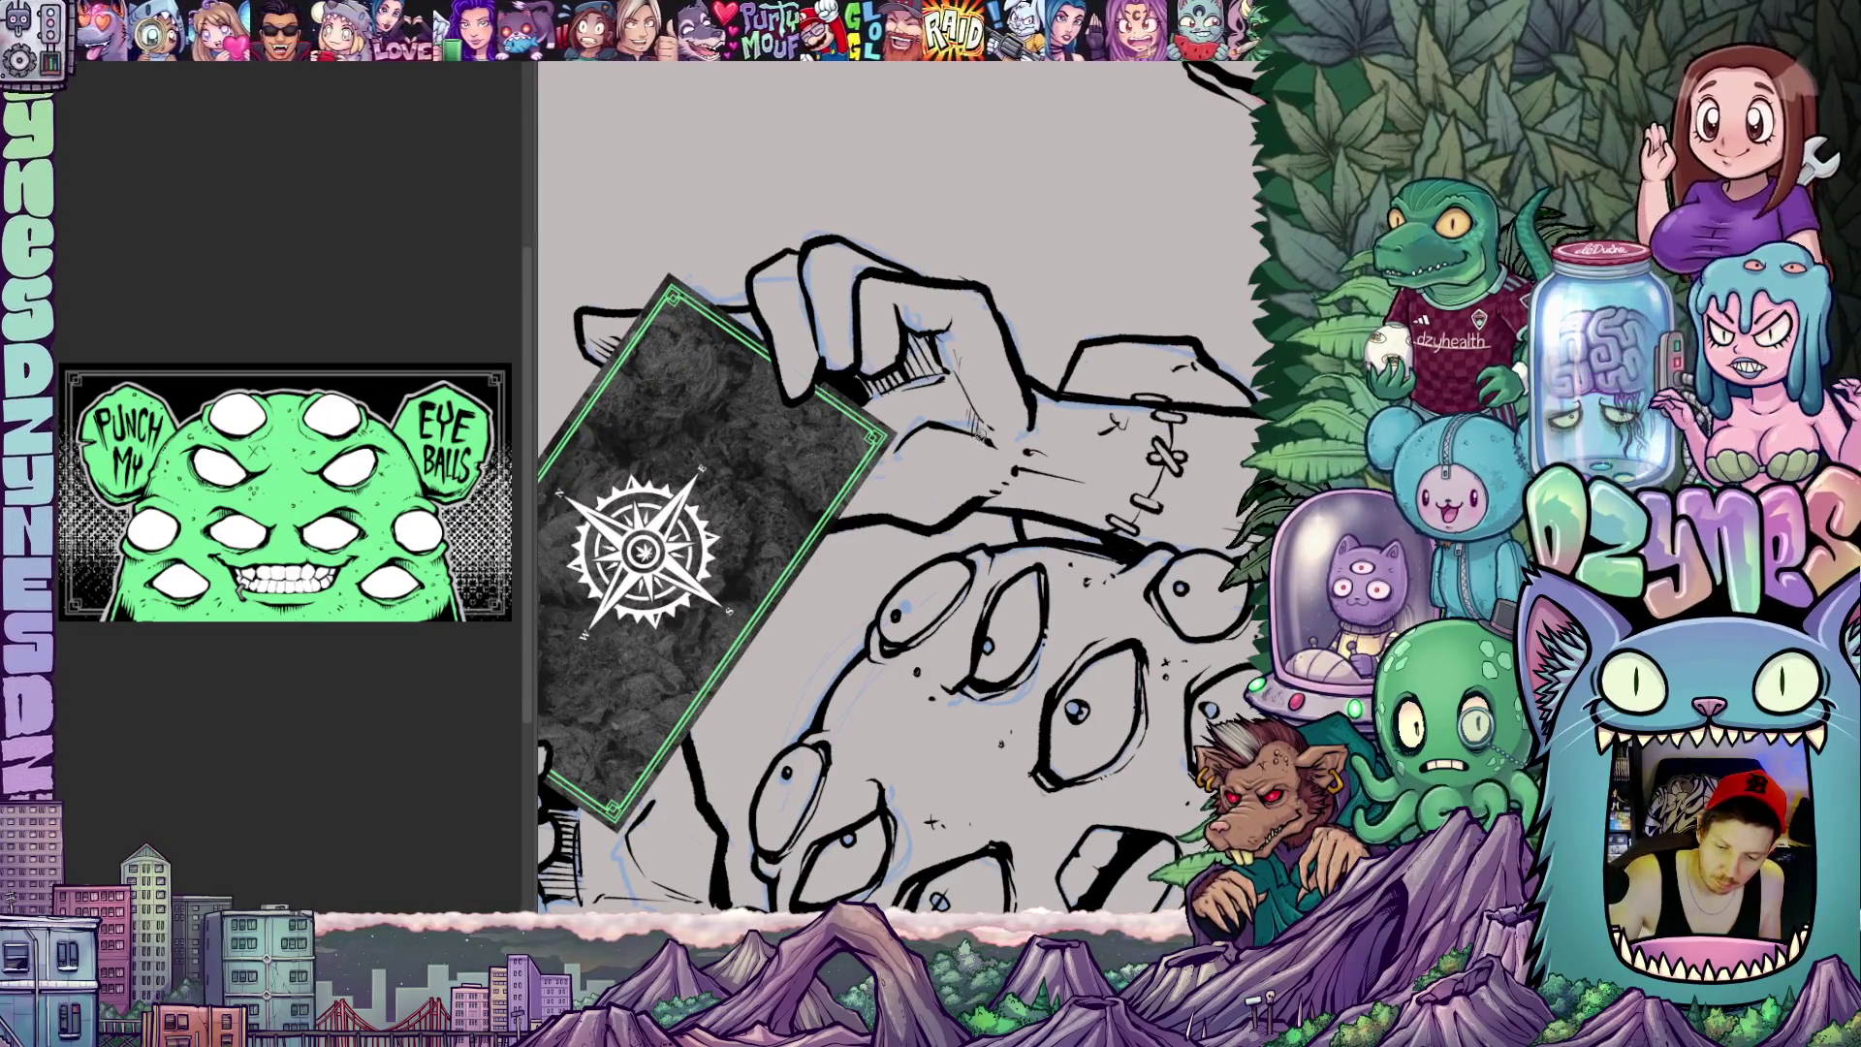
{"action": "mouse_move", "coordinate": [877, 680]}
{"action": "left_mouse_down"}
{"action": "mouse_move", "coordinate": [1002, 469]}
{"action": "mouse_move", "coordinate": [931, 379]}
{"action": "left_mouse_up"}
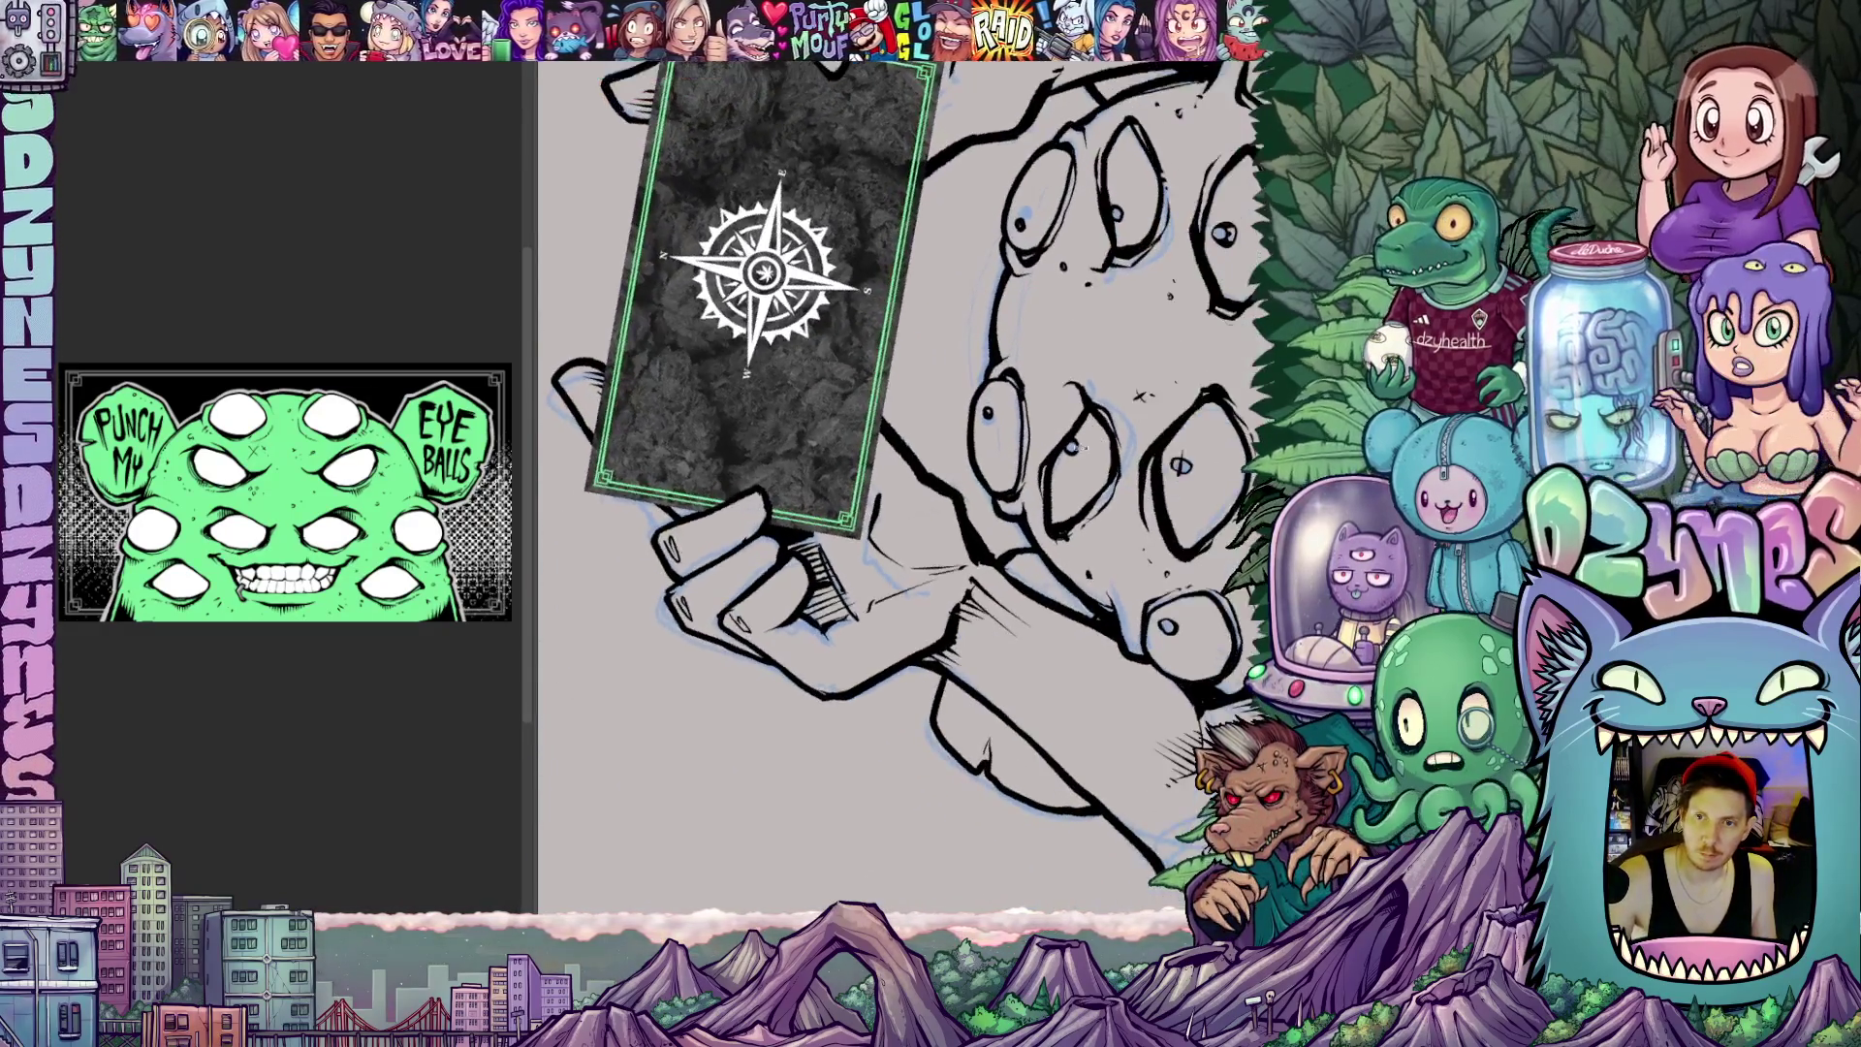
{"action": "left_click_drag", "start_coordinate": [939, 570], "coordinate": [960, 588]}
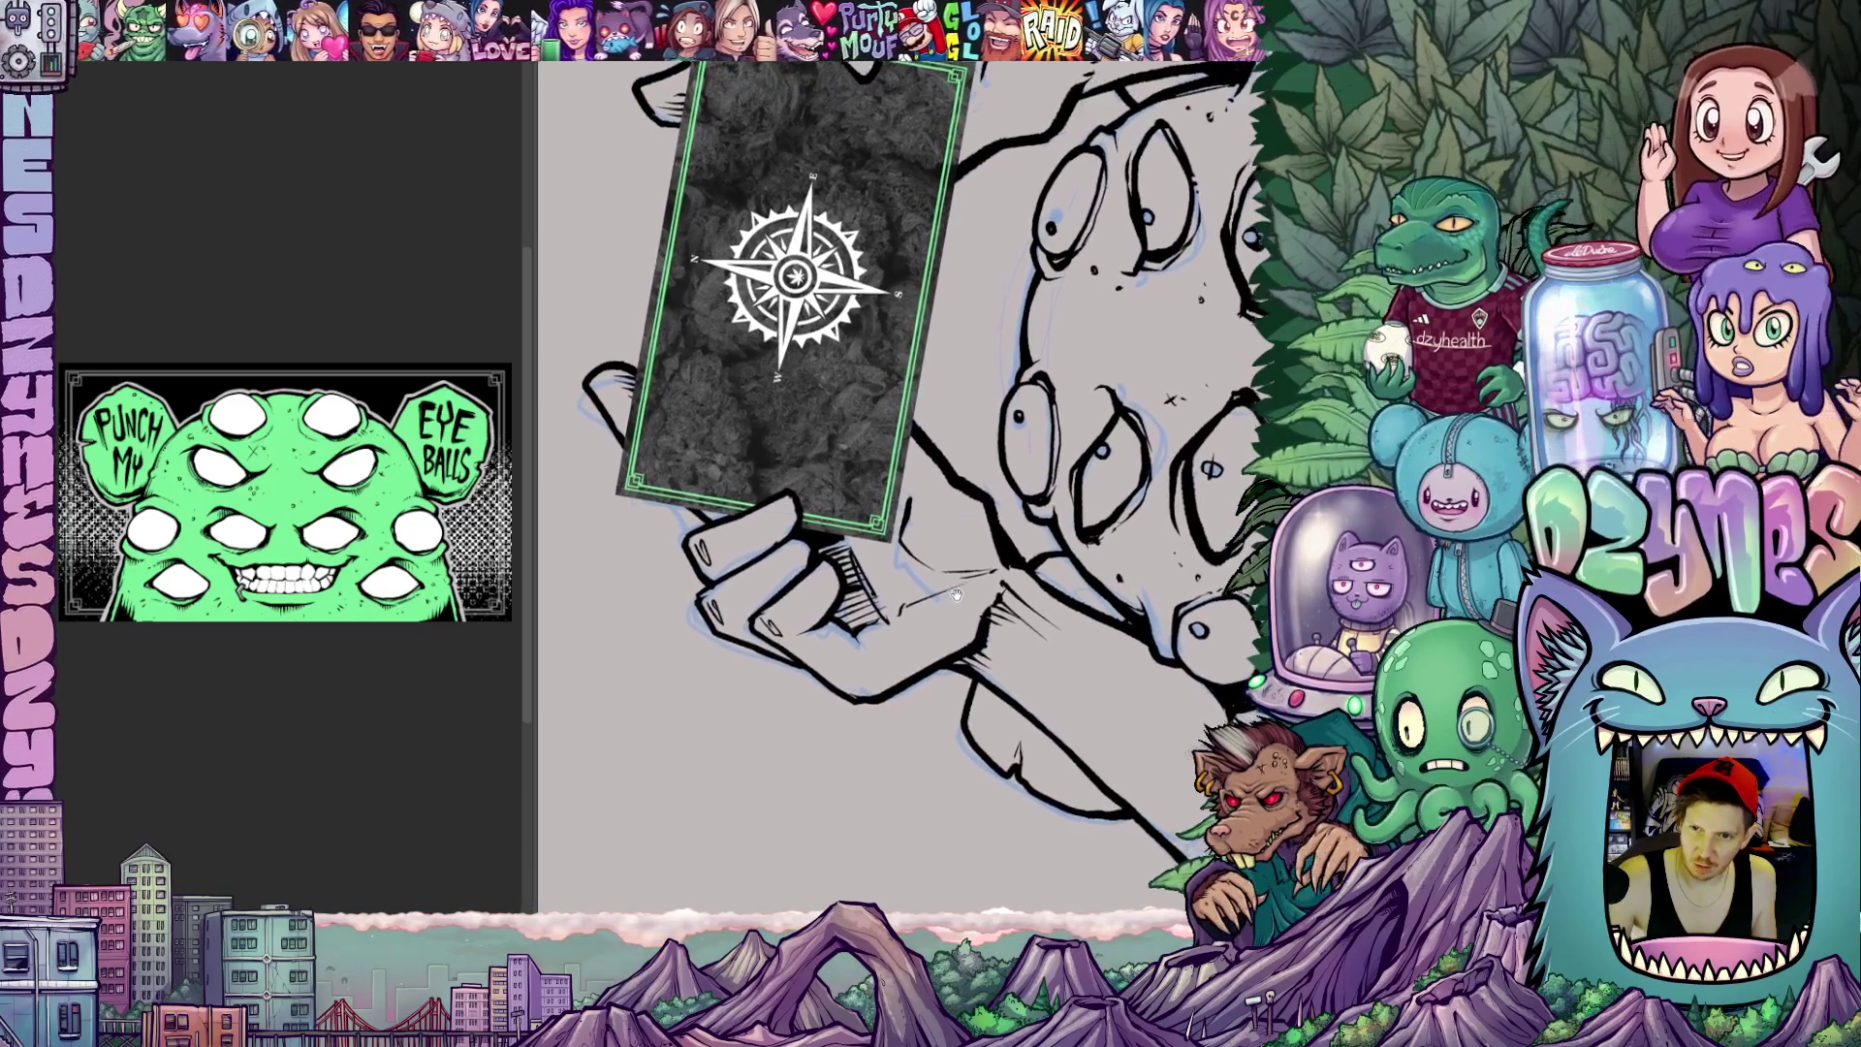
{"action": "left_click_drag", "start_coordinate": [948, 588], "coordinate": [925, 485]}
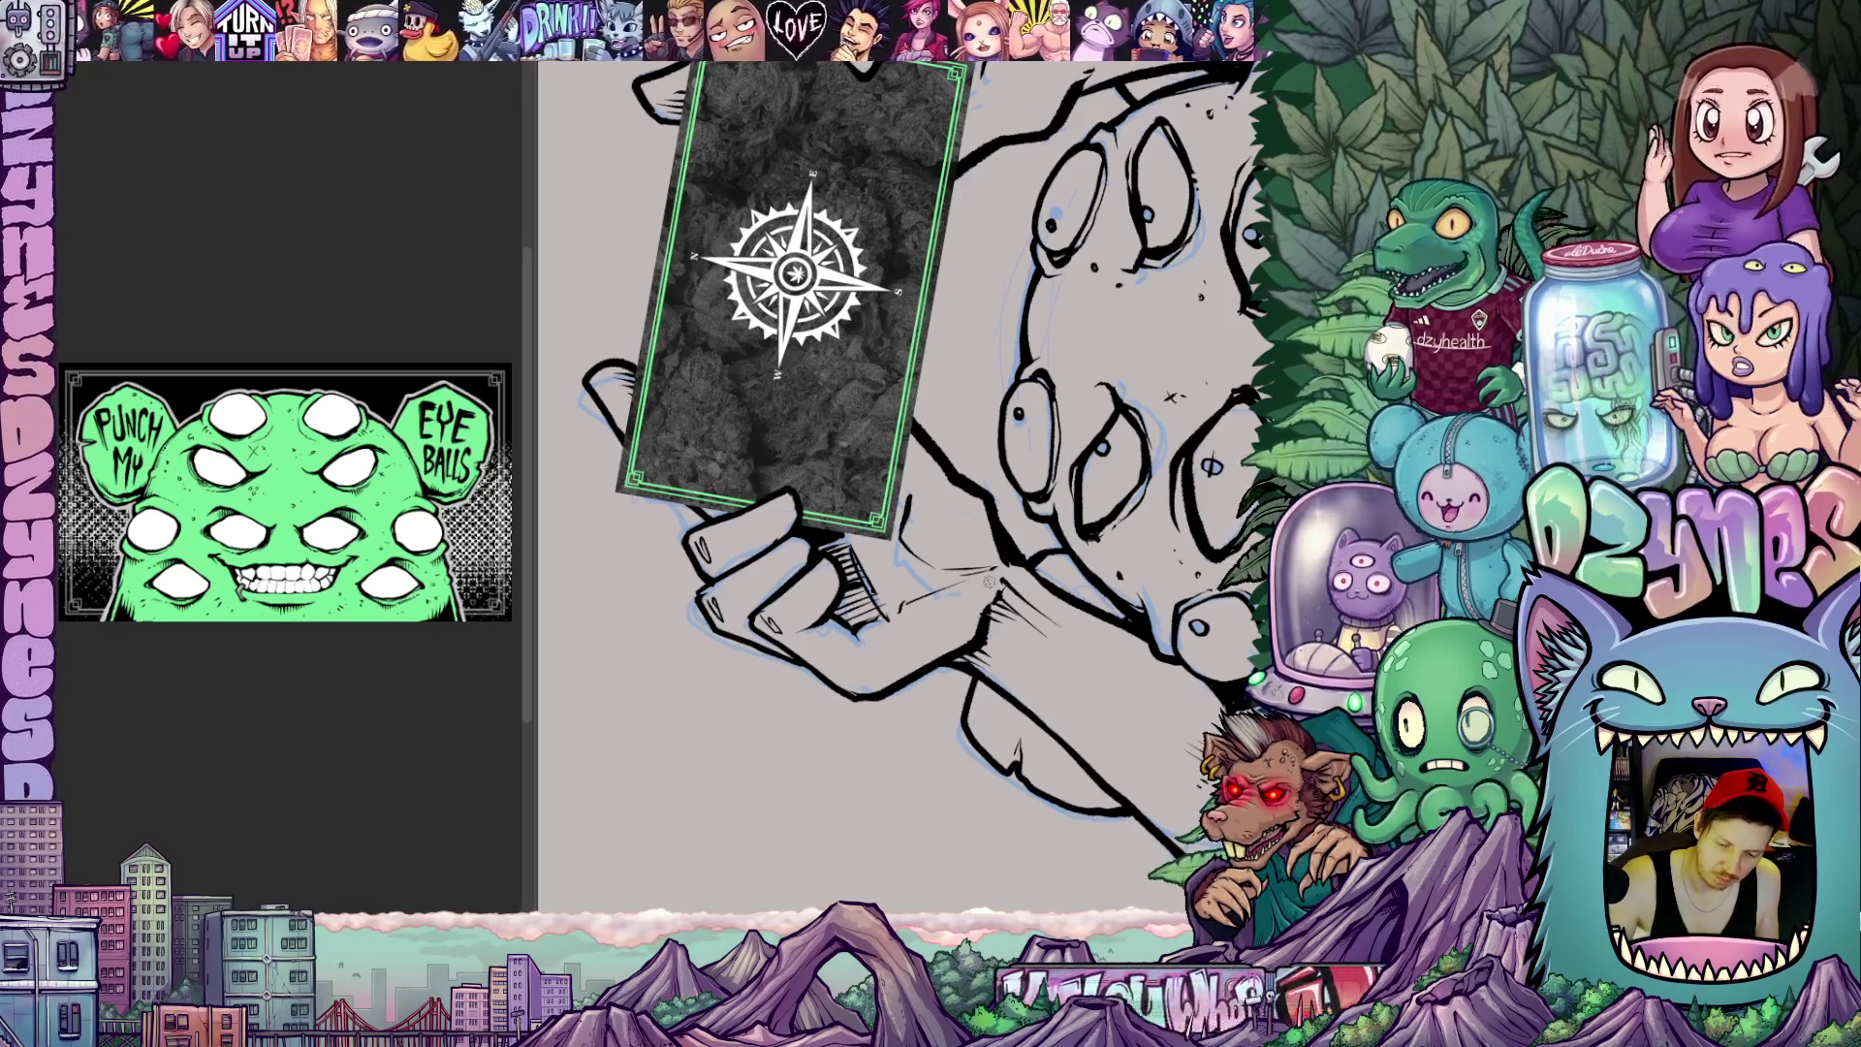
{"action": "left_click_drag", "start_coordinate": [852, 602], "coordinate": [894, 581]}
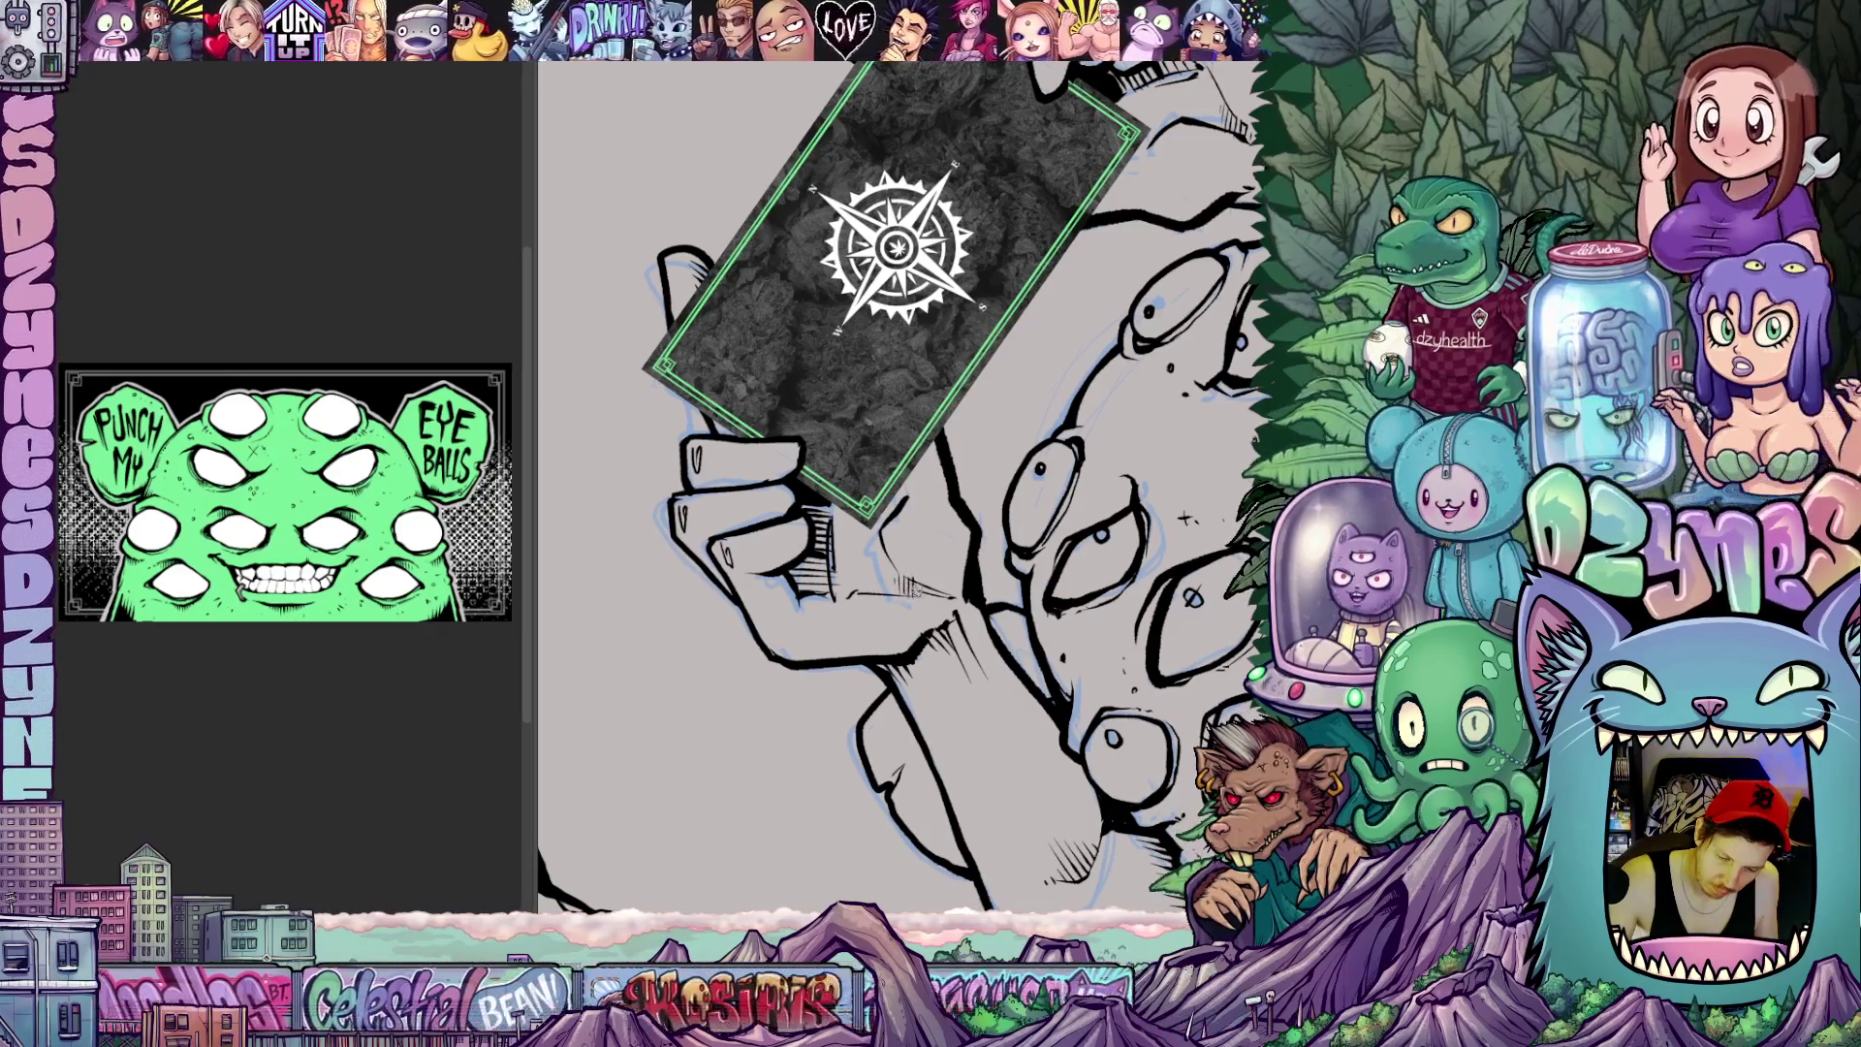
{"action": "left_click_drag", "start_coordinate": [895, 579], "coordinate": [931, 554]}
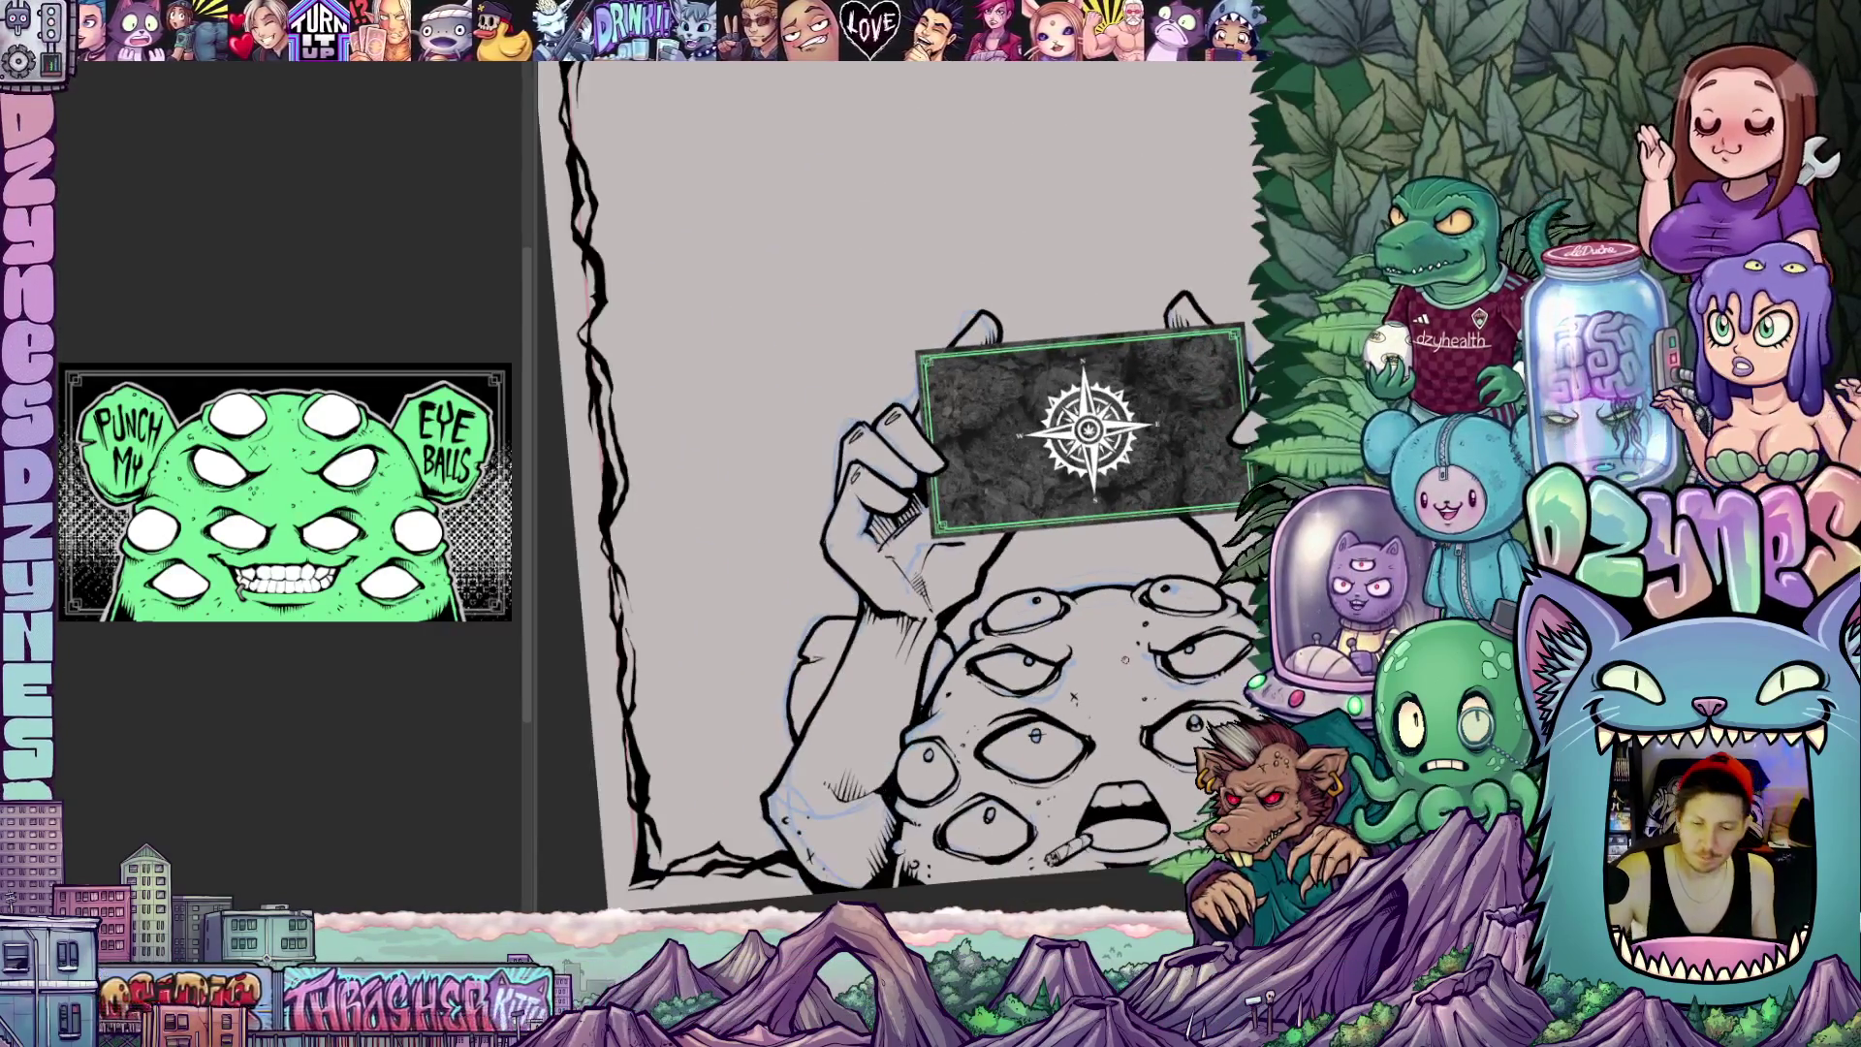
{"action": "left_click_drag", "start_coordinate": [1042, 636], "coordinate": [1079, 723]}
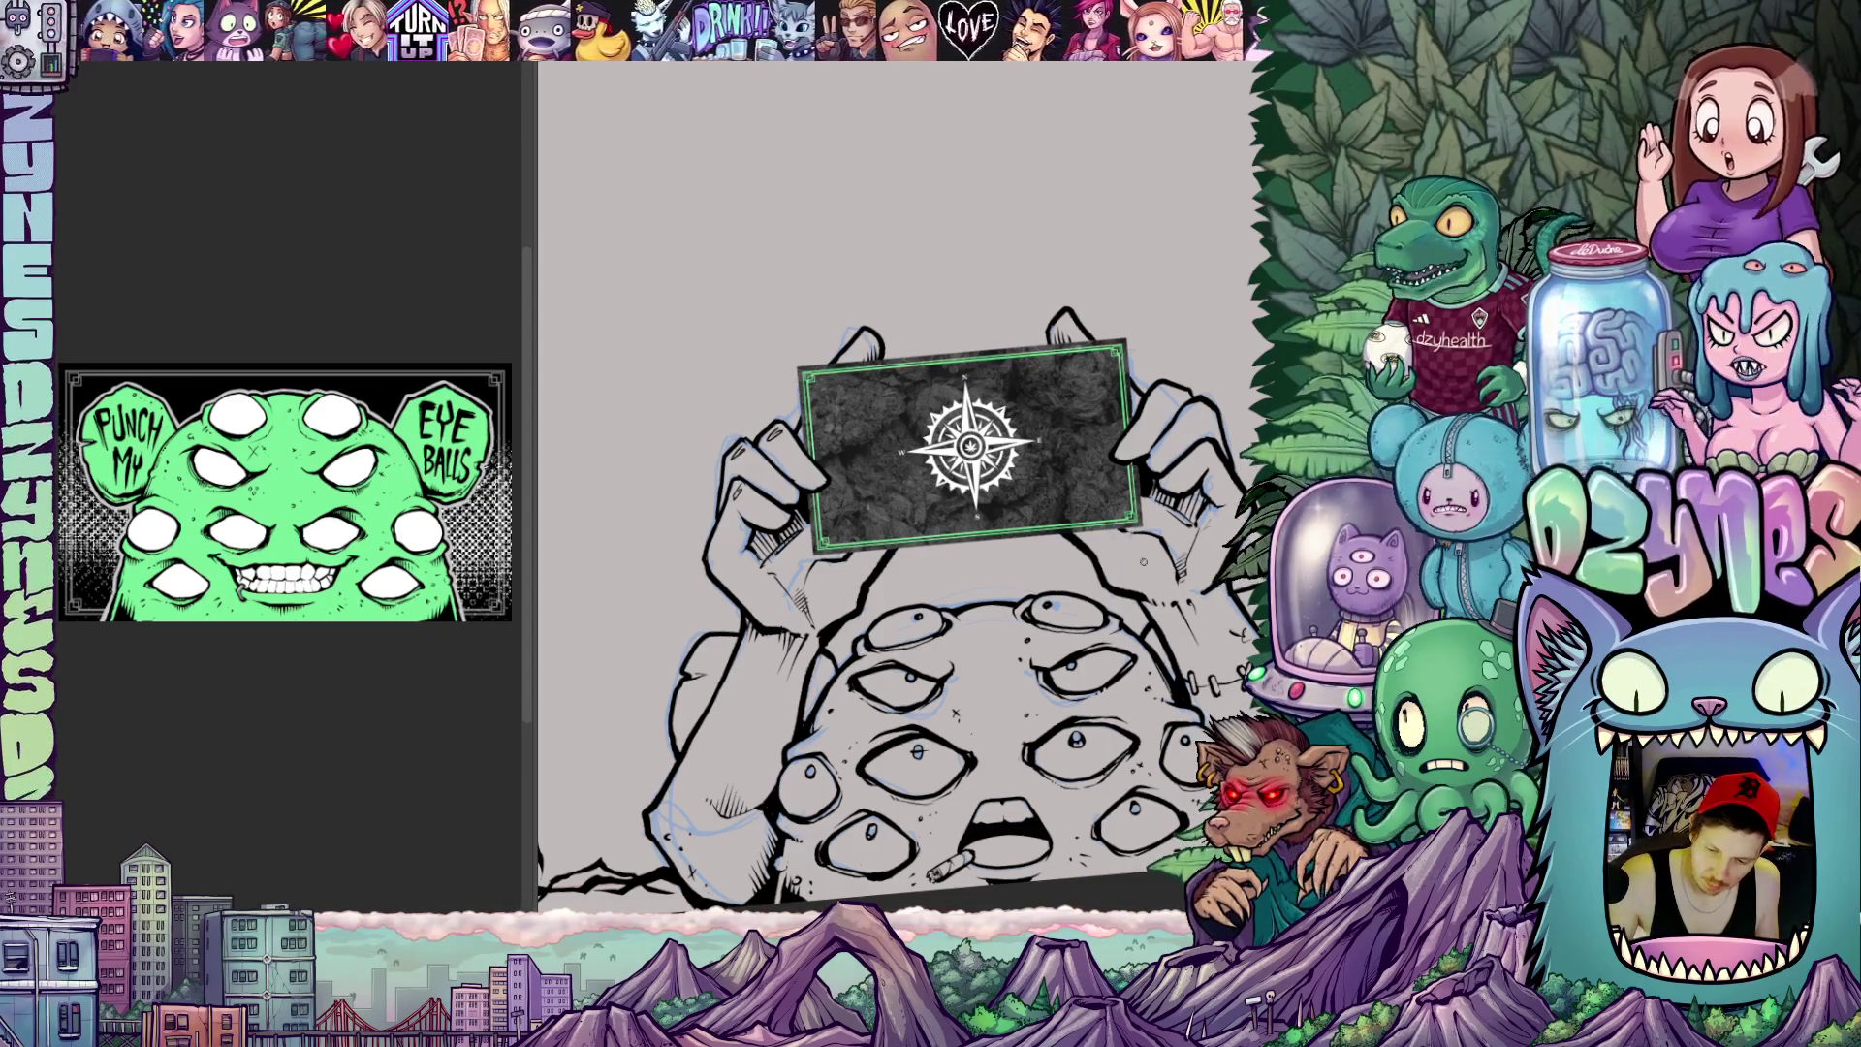
{"action": "left_click_drag", "start_coordinate": [960, 481], "coordinate": [841, 496]}
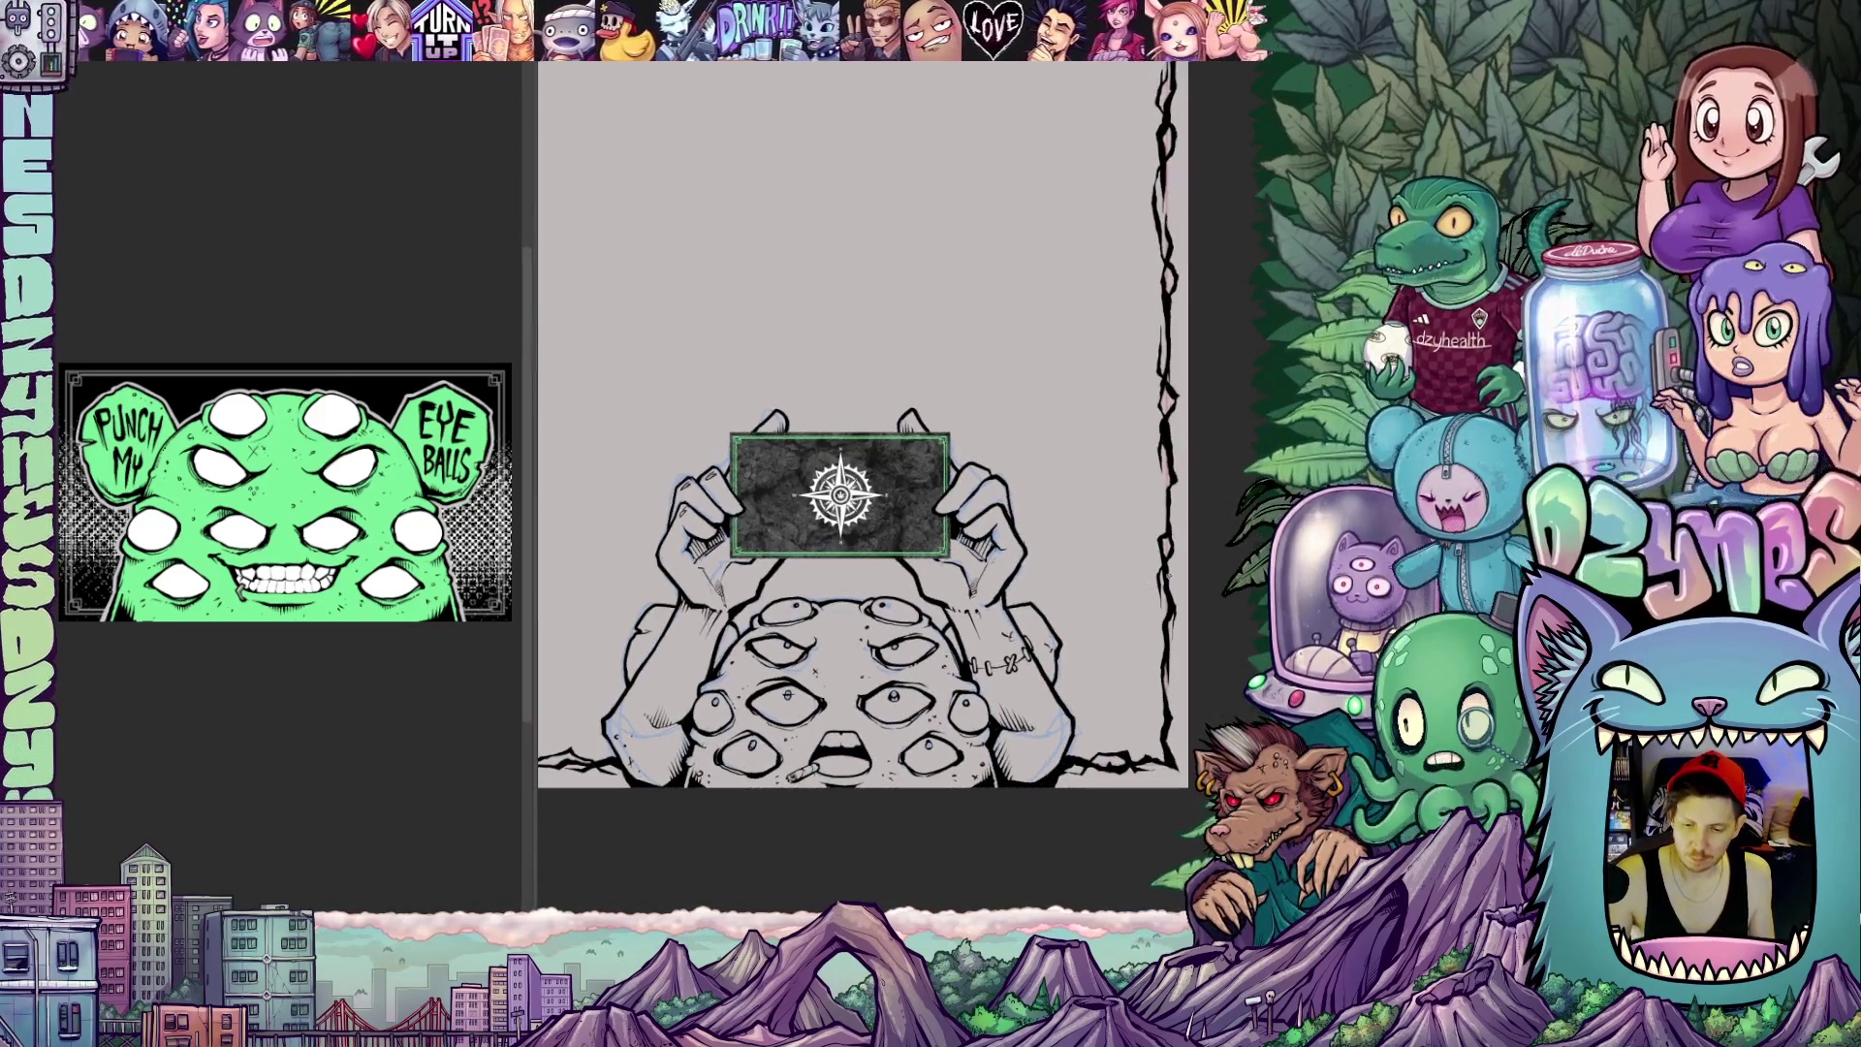
{"action": "scroll", "coordinate": [1094, 545], "scroll_direction": "down", "scroll_amount": 2}
{"action": "scroll", "coordinate": [1084, 583], "scroll_direction": "down", "scroll_amount": 1}
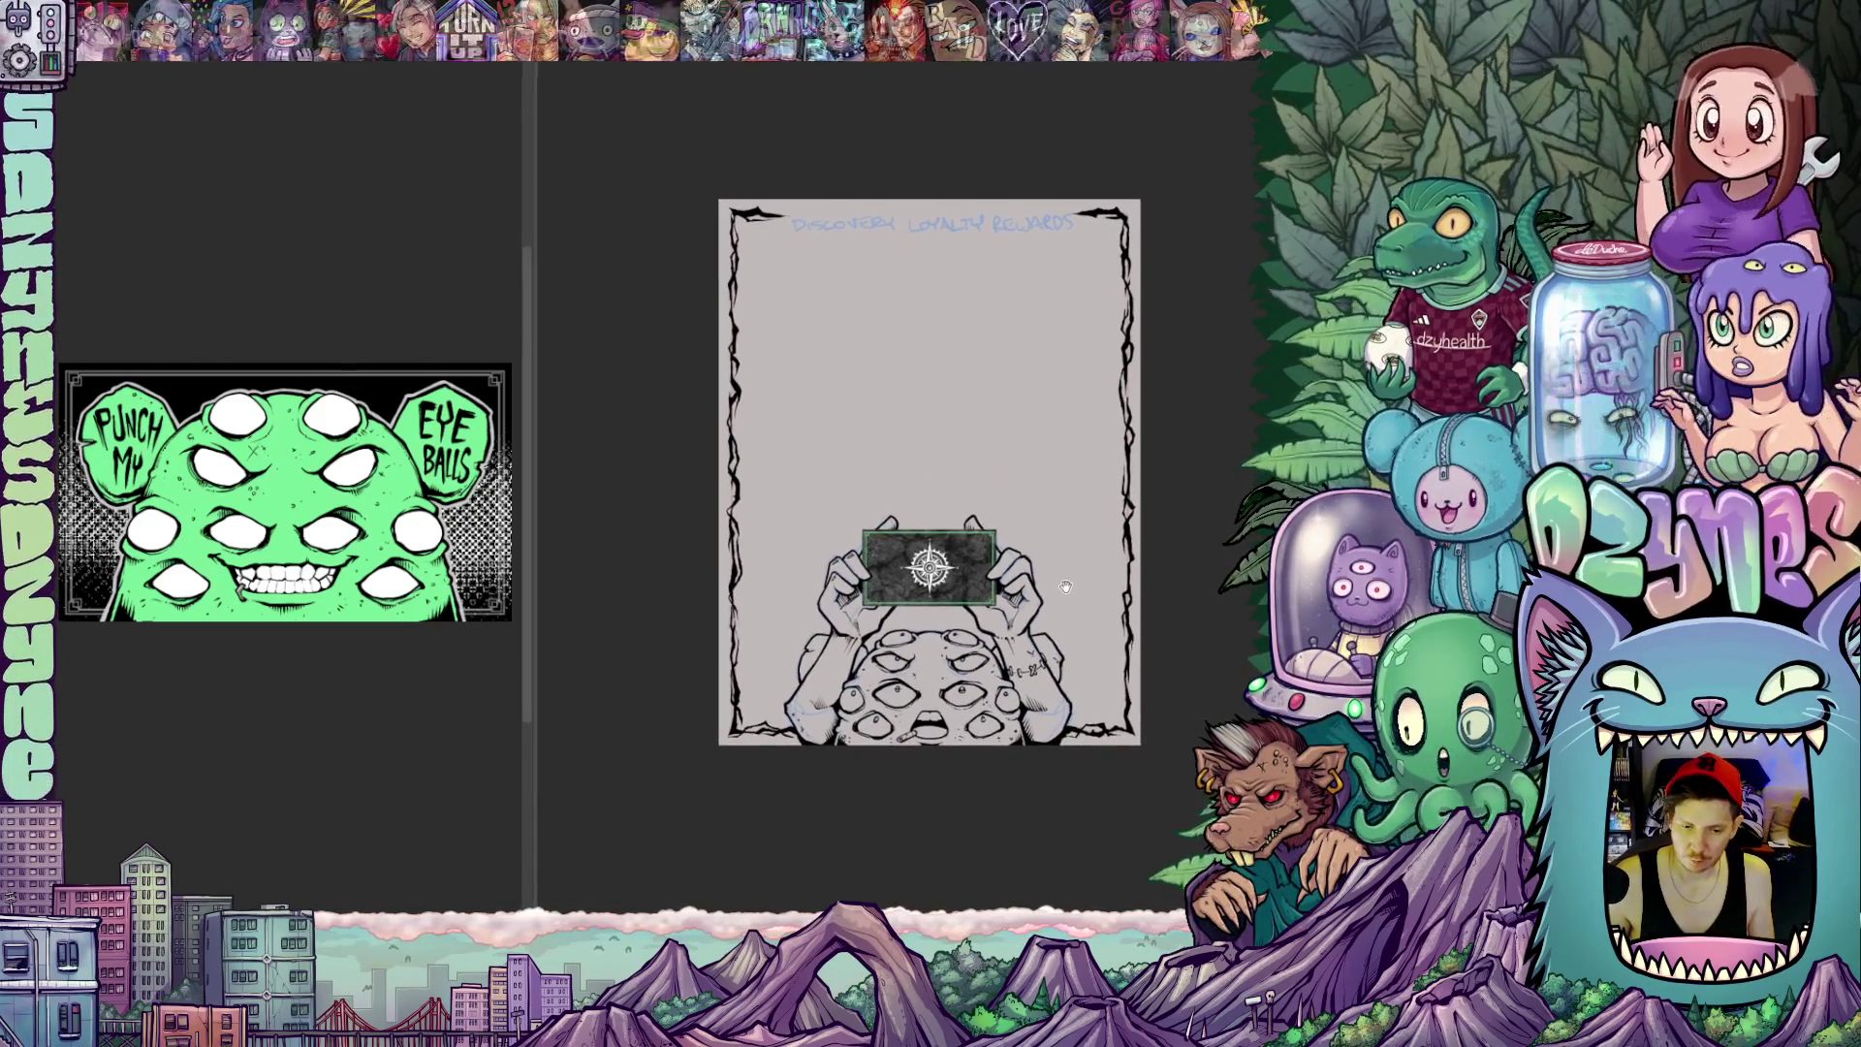
{"action": "scroll", "coordinate": [1077, 626], "scroll_direction": "down", "scroll_amount": 1}
{"action": "scroll", "coordinate": [1068, 658], "scroll_direction": "down", "scroll_amount": 1}
{"action": "scroll", "coordinate": [1044, 401], "scroll_direction": "up", "scroll_amount": 2}
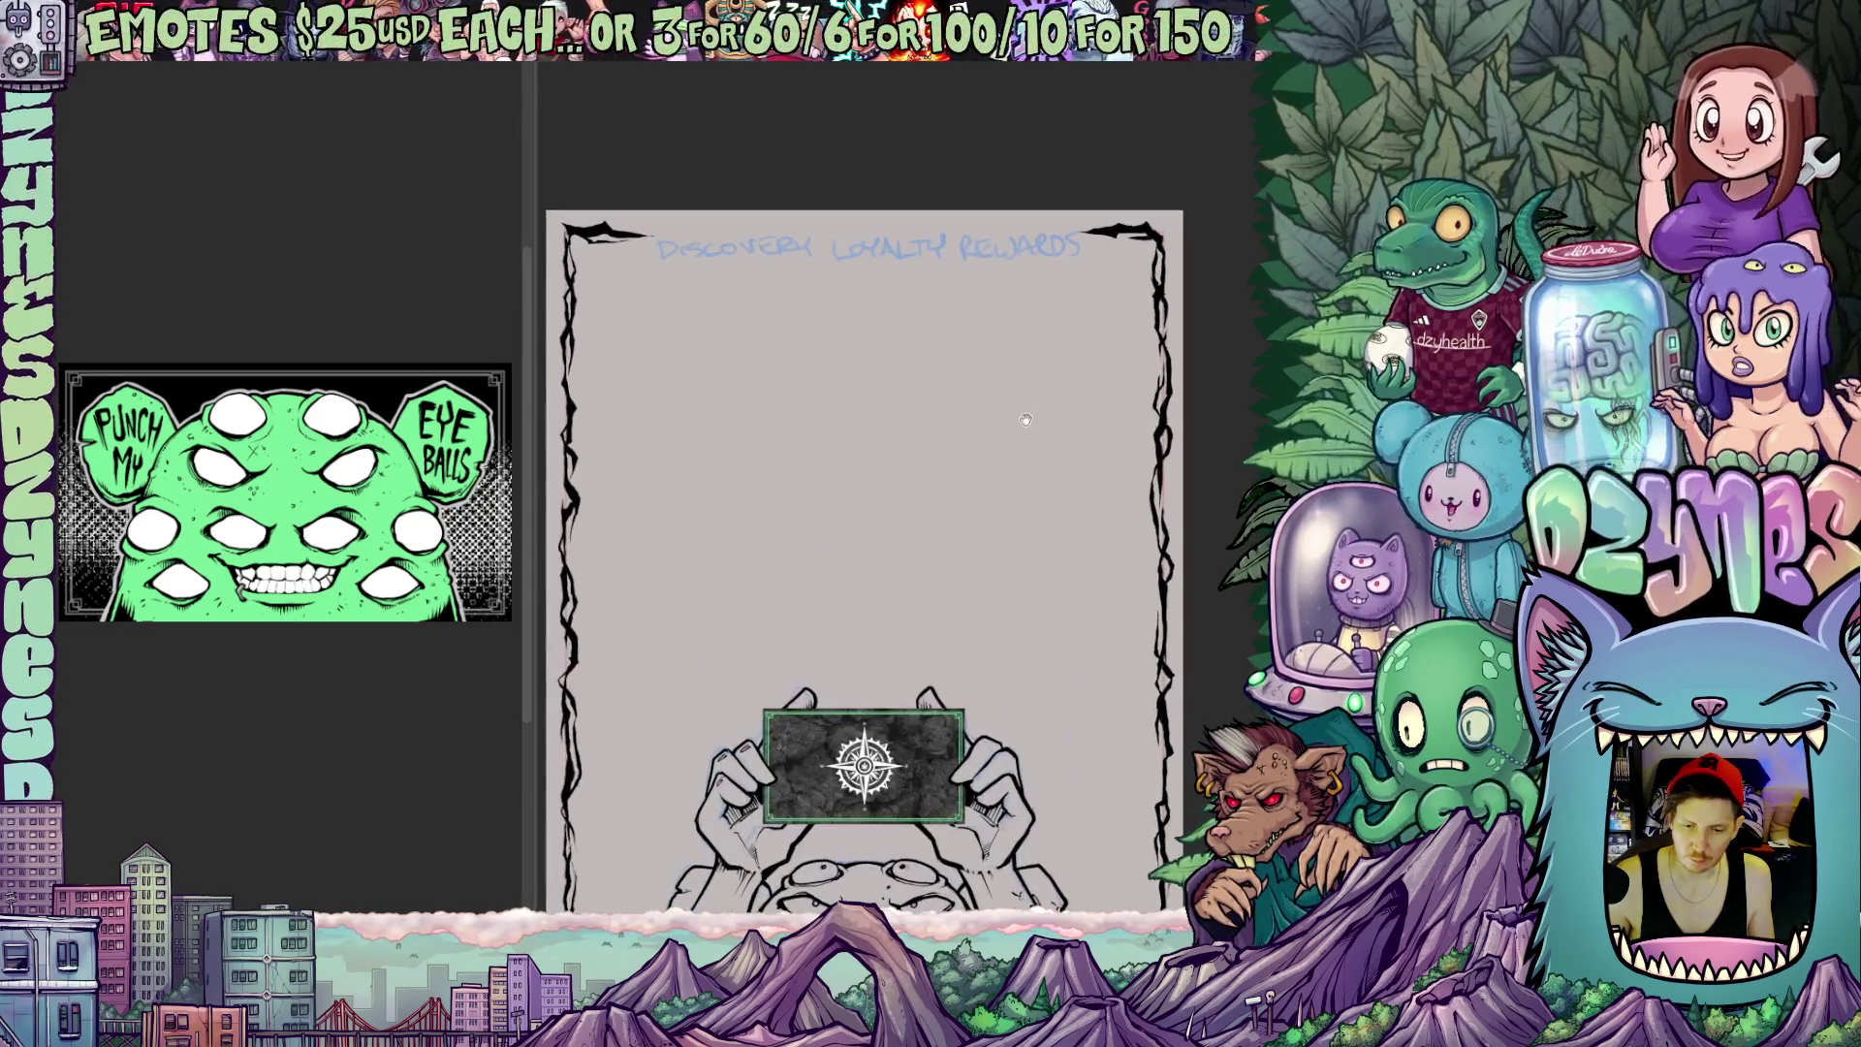
{"action": "left_click_drag", "start_coordinate": [1044, 415], "coordinate": [1067, 567]}
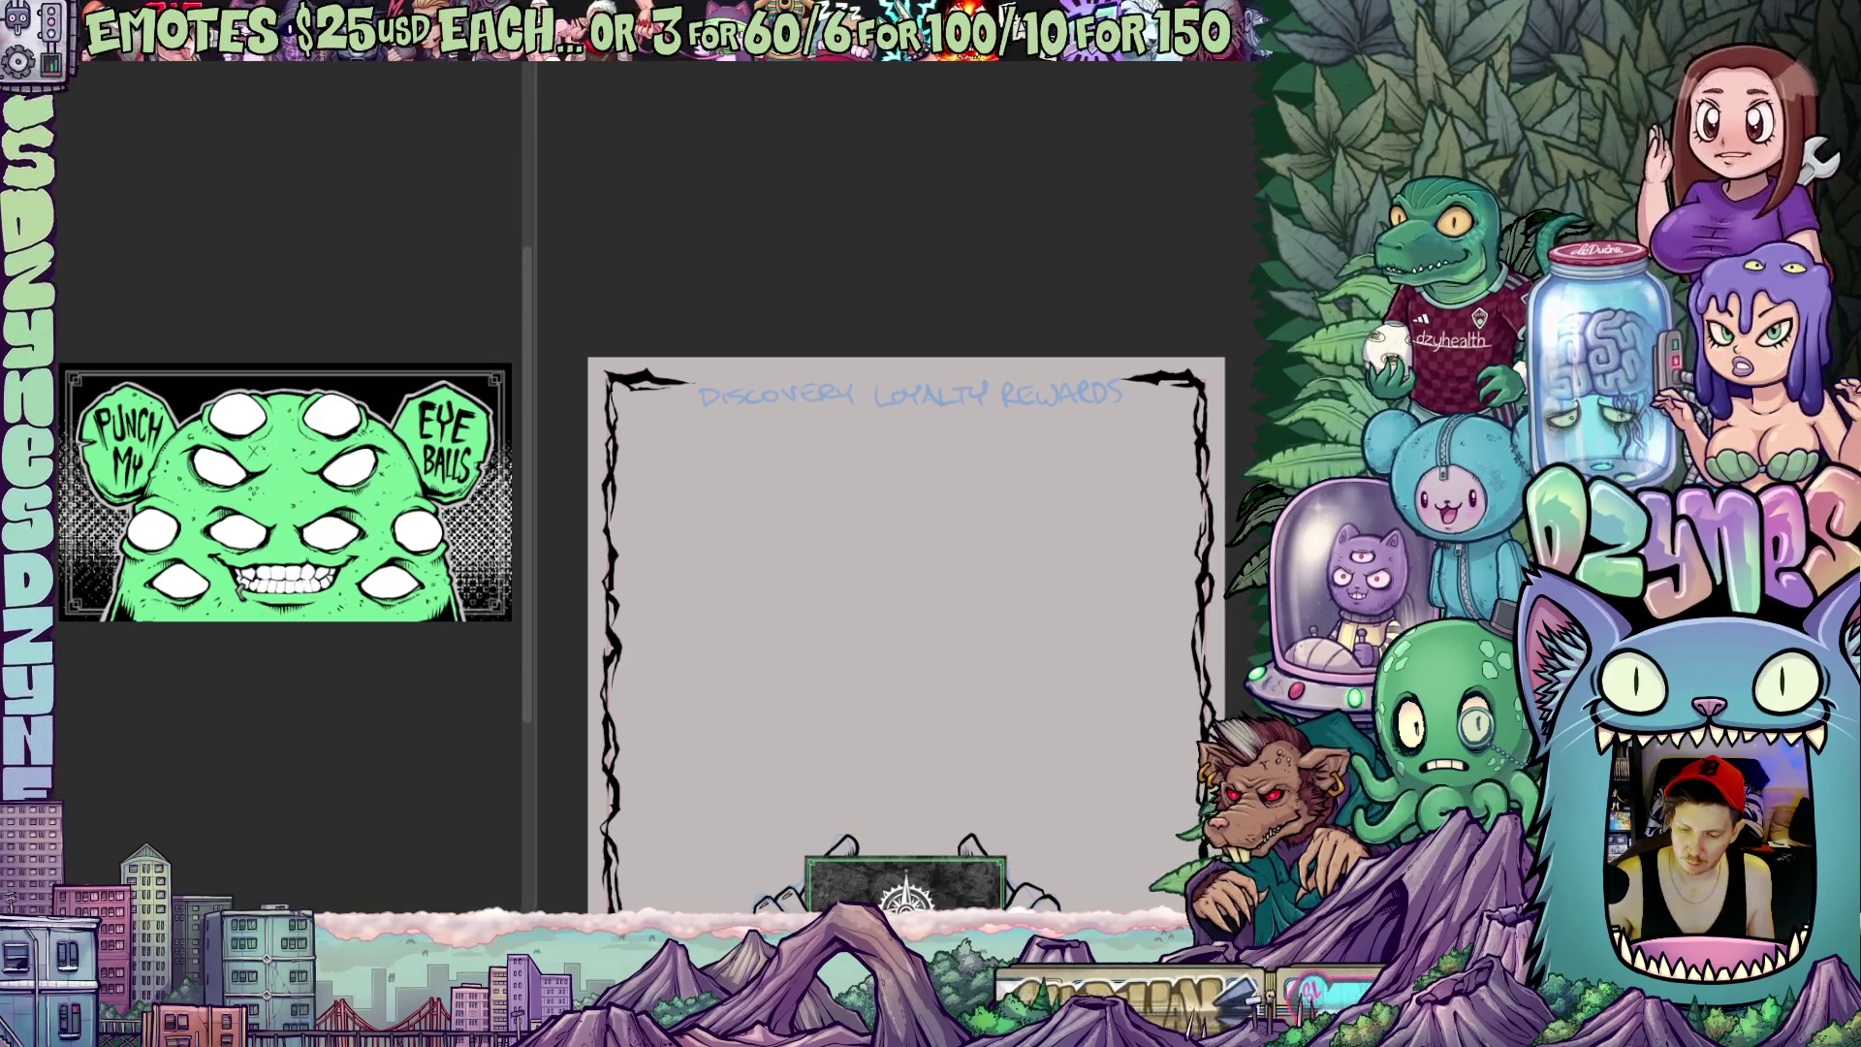
{"action": "scroll", "coordinate": [1171, 554], "scroll_direction": "up", "scroll_amount": 1}
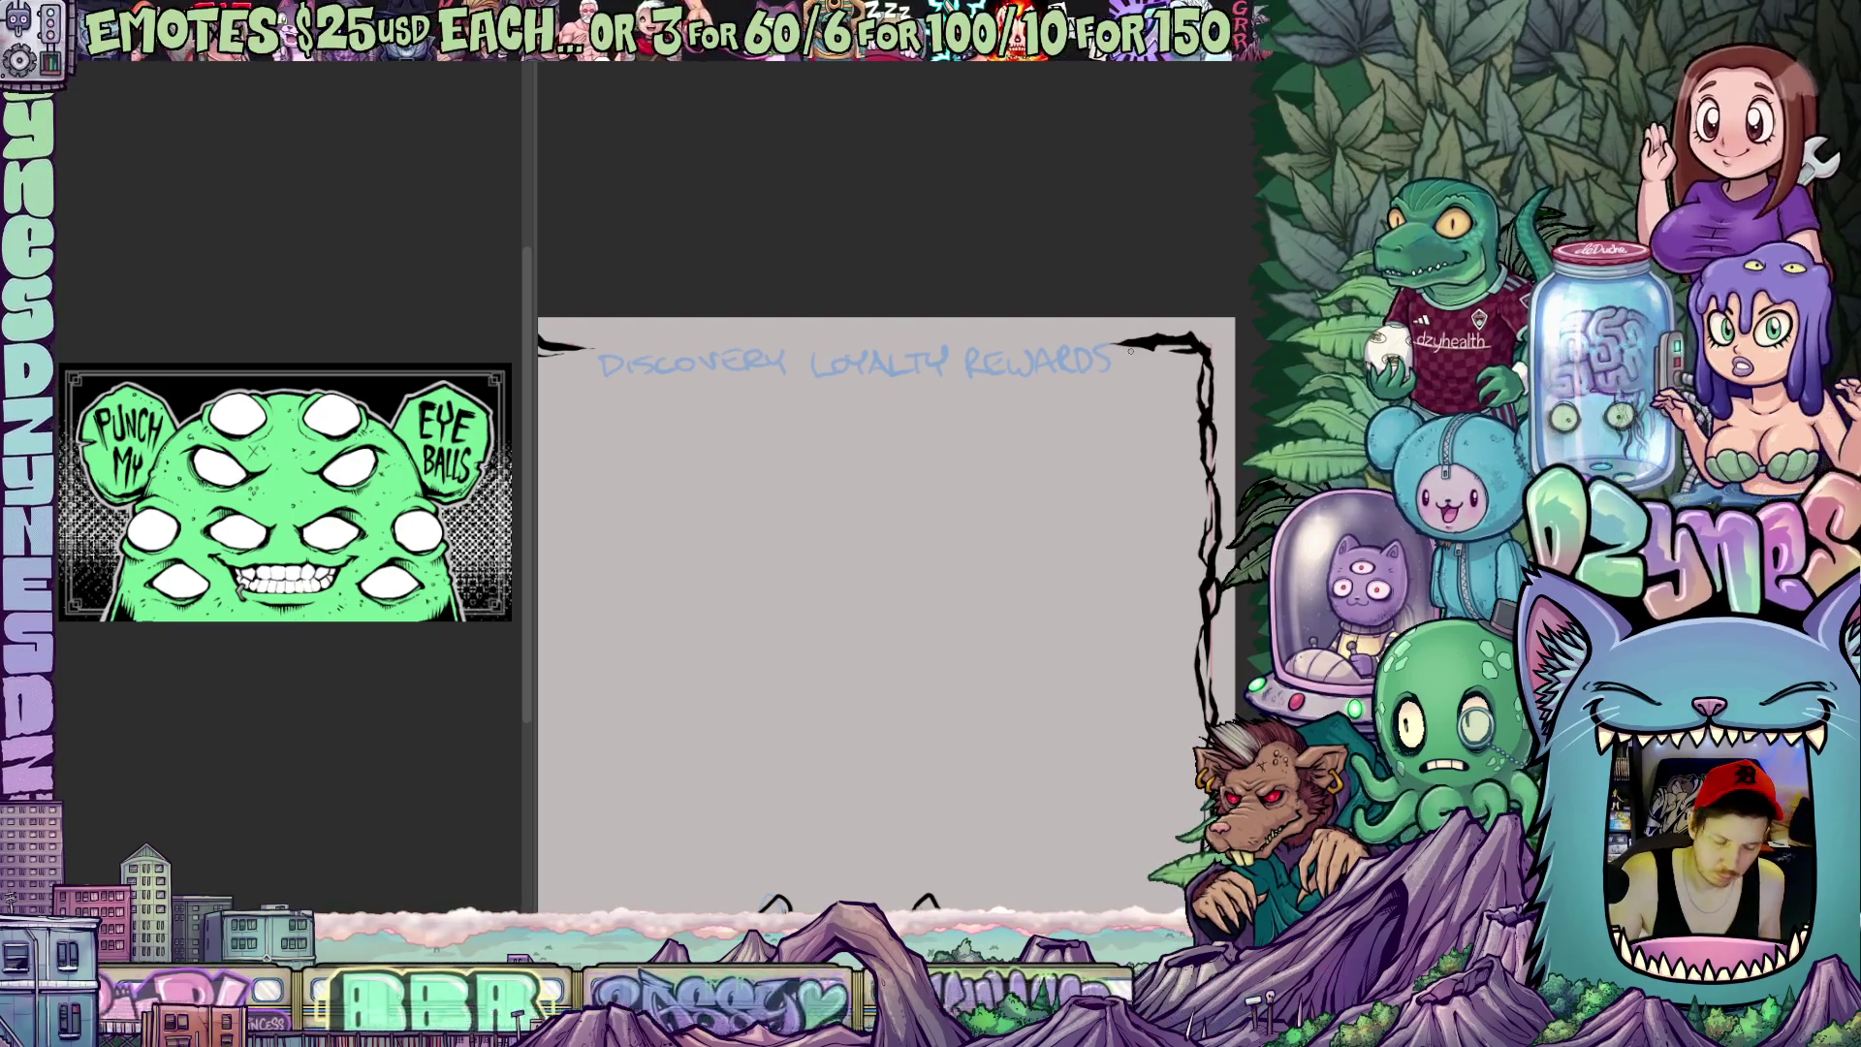
{"action": "left_click_drag", "start_coordinate": [1133, 353], "coordinate": [1000, 904]}
{"action": "key", "text": "ctrl+z"}
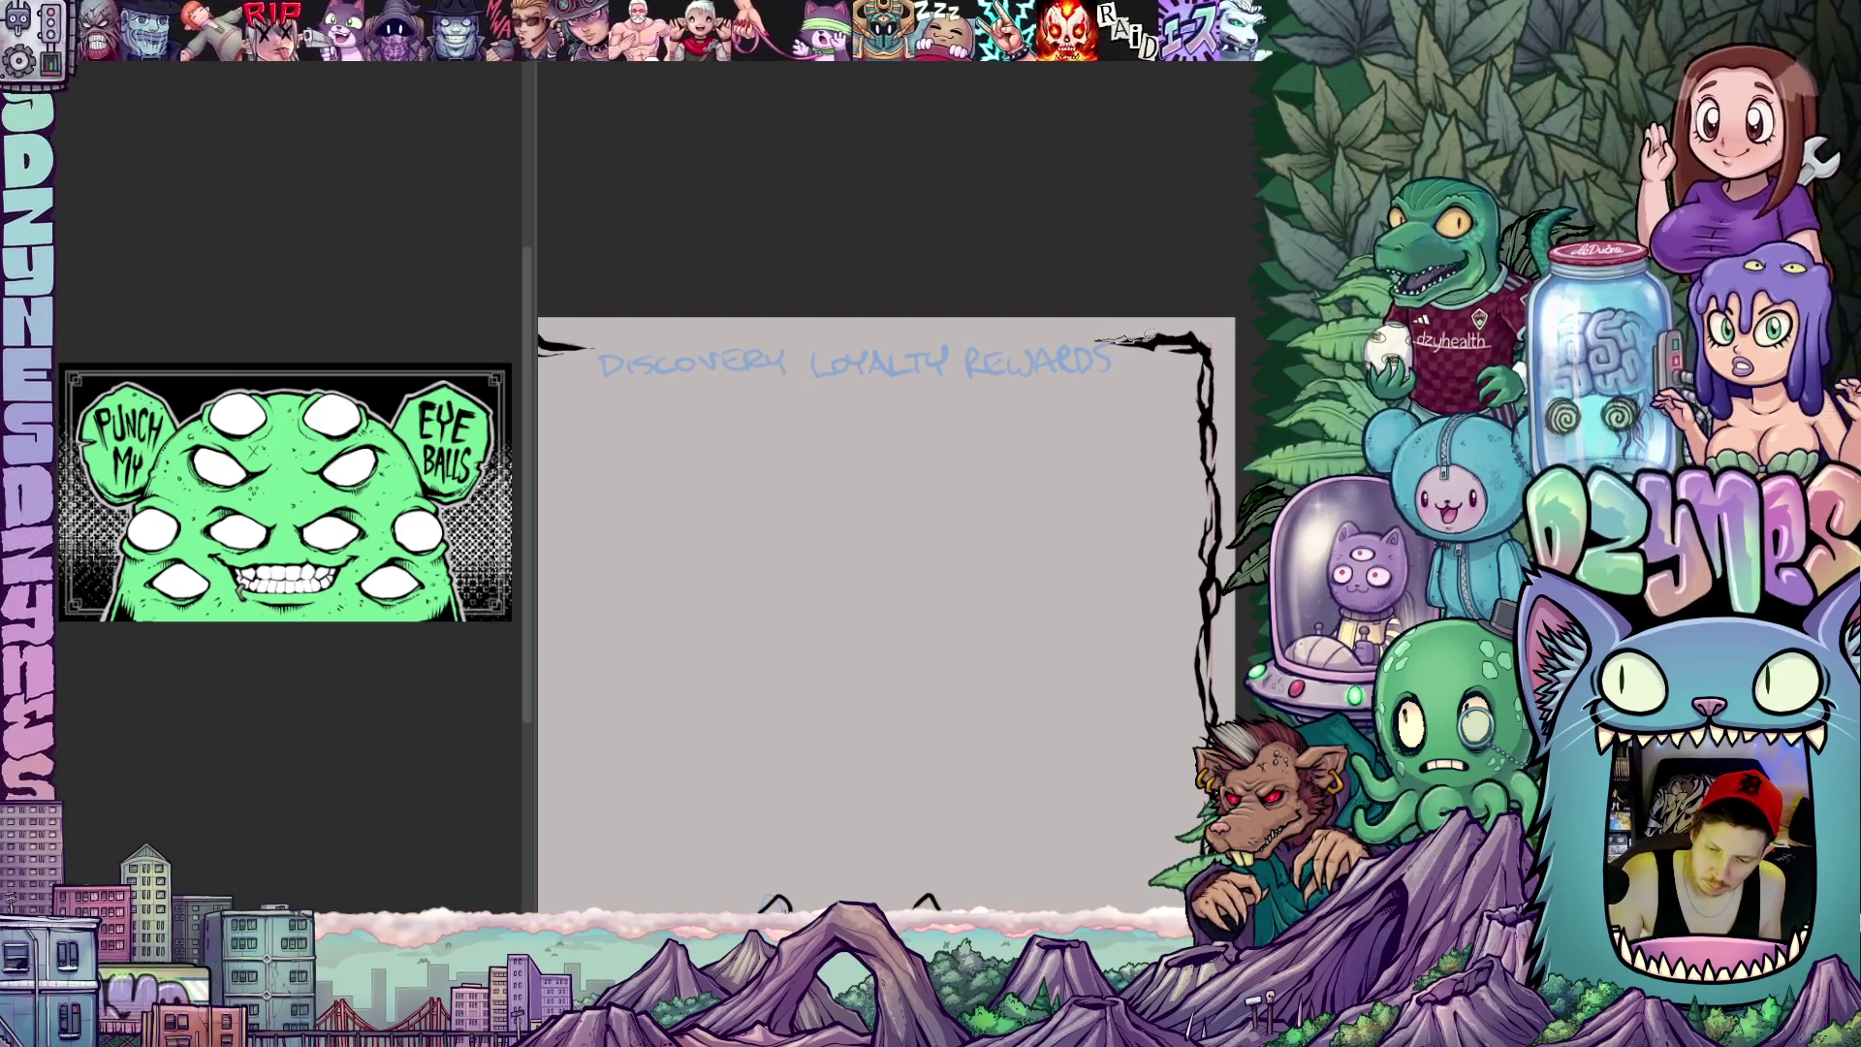
{"action": "left_click_drag", "start_coordinate": [1086, 511], "coordinate": [1112, 634]}
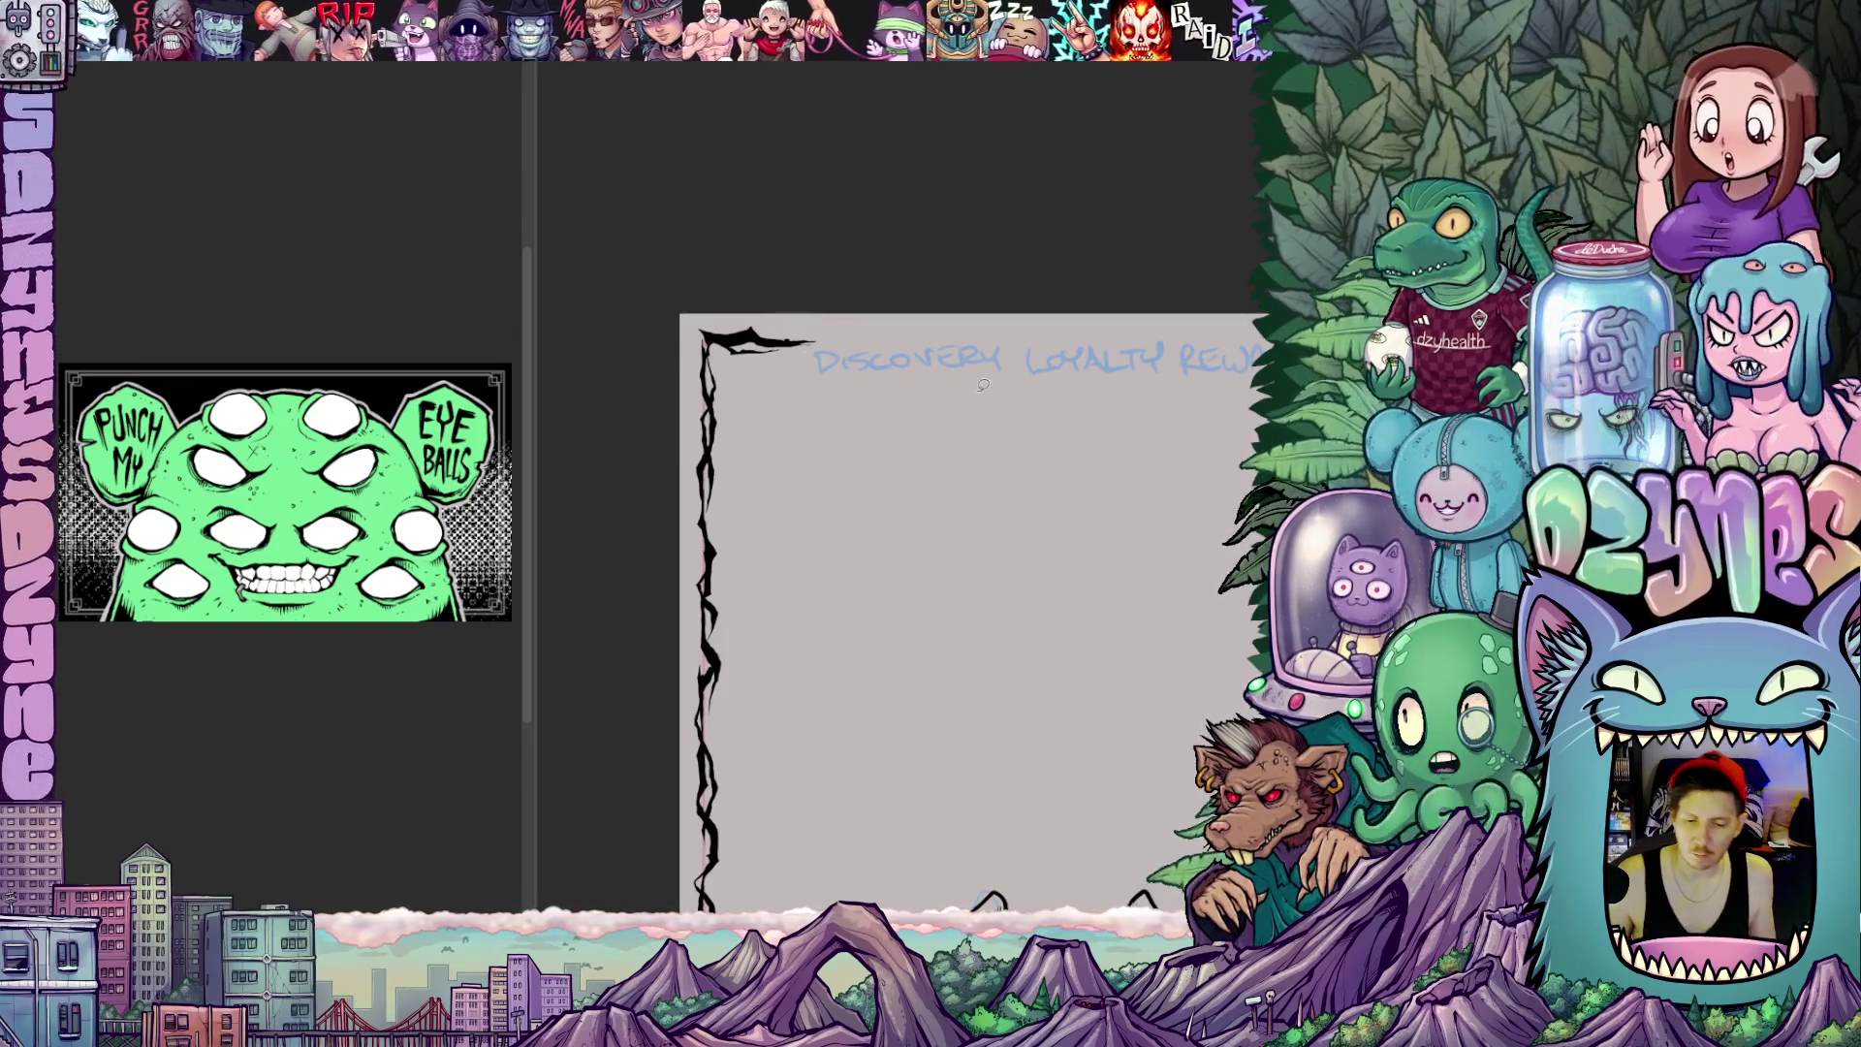
{"action": "scroll", "coordinate": [983, 385], "scroll_direction": "down", "scroll_amount": 2}
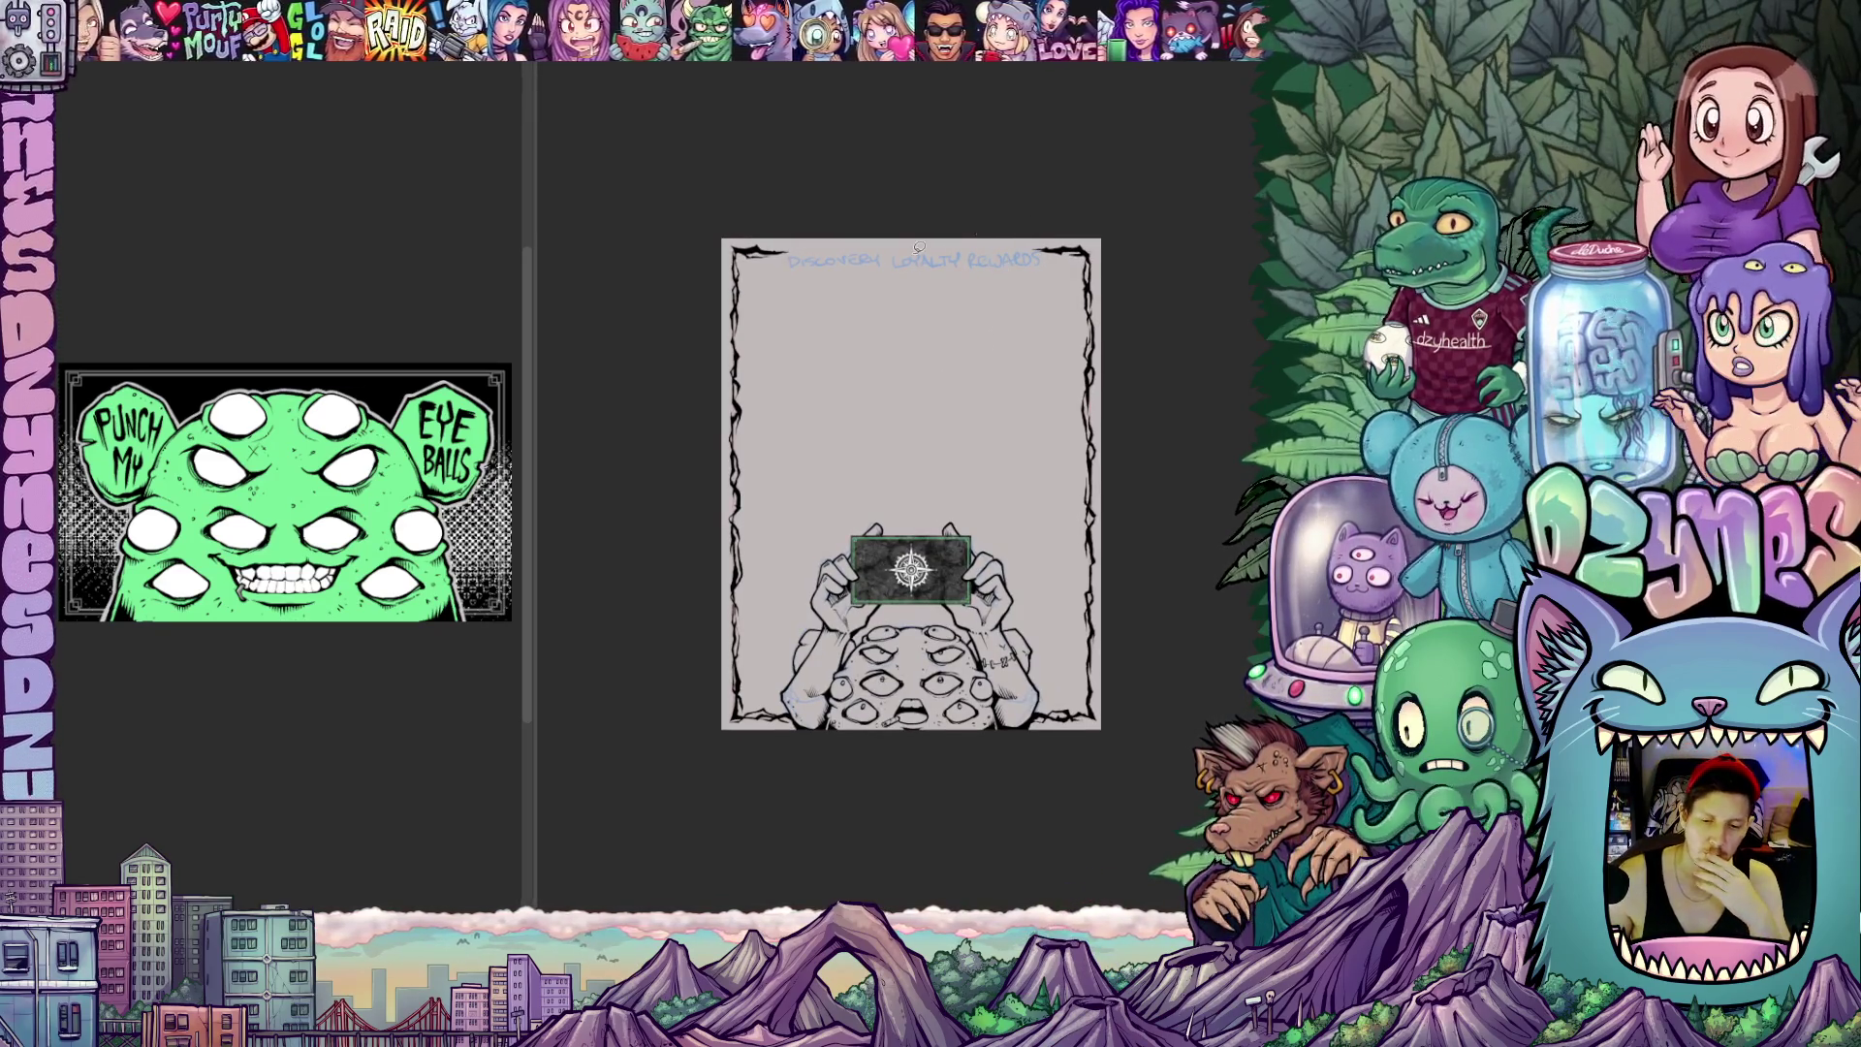
{"action": "scroll", "coordinate": [868, 254], "scroll_direction": "up", "scroll_amount": 3}
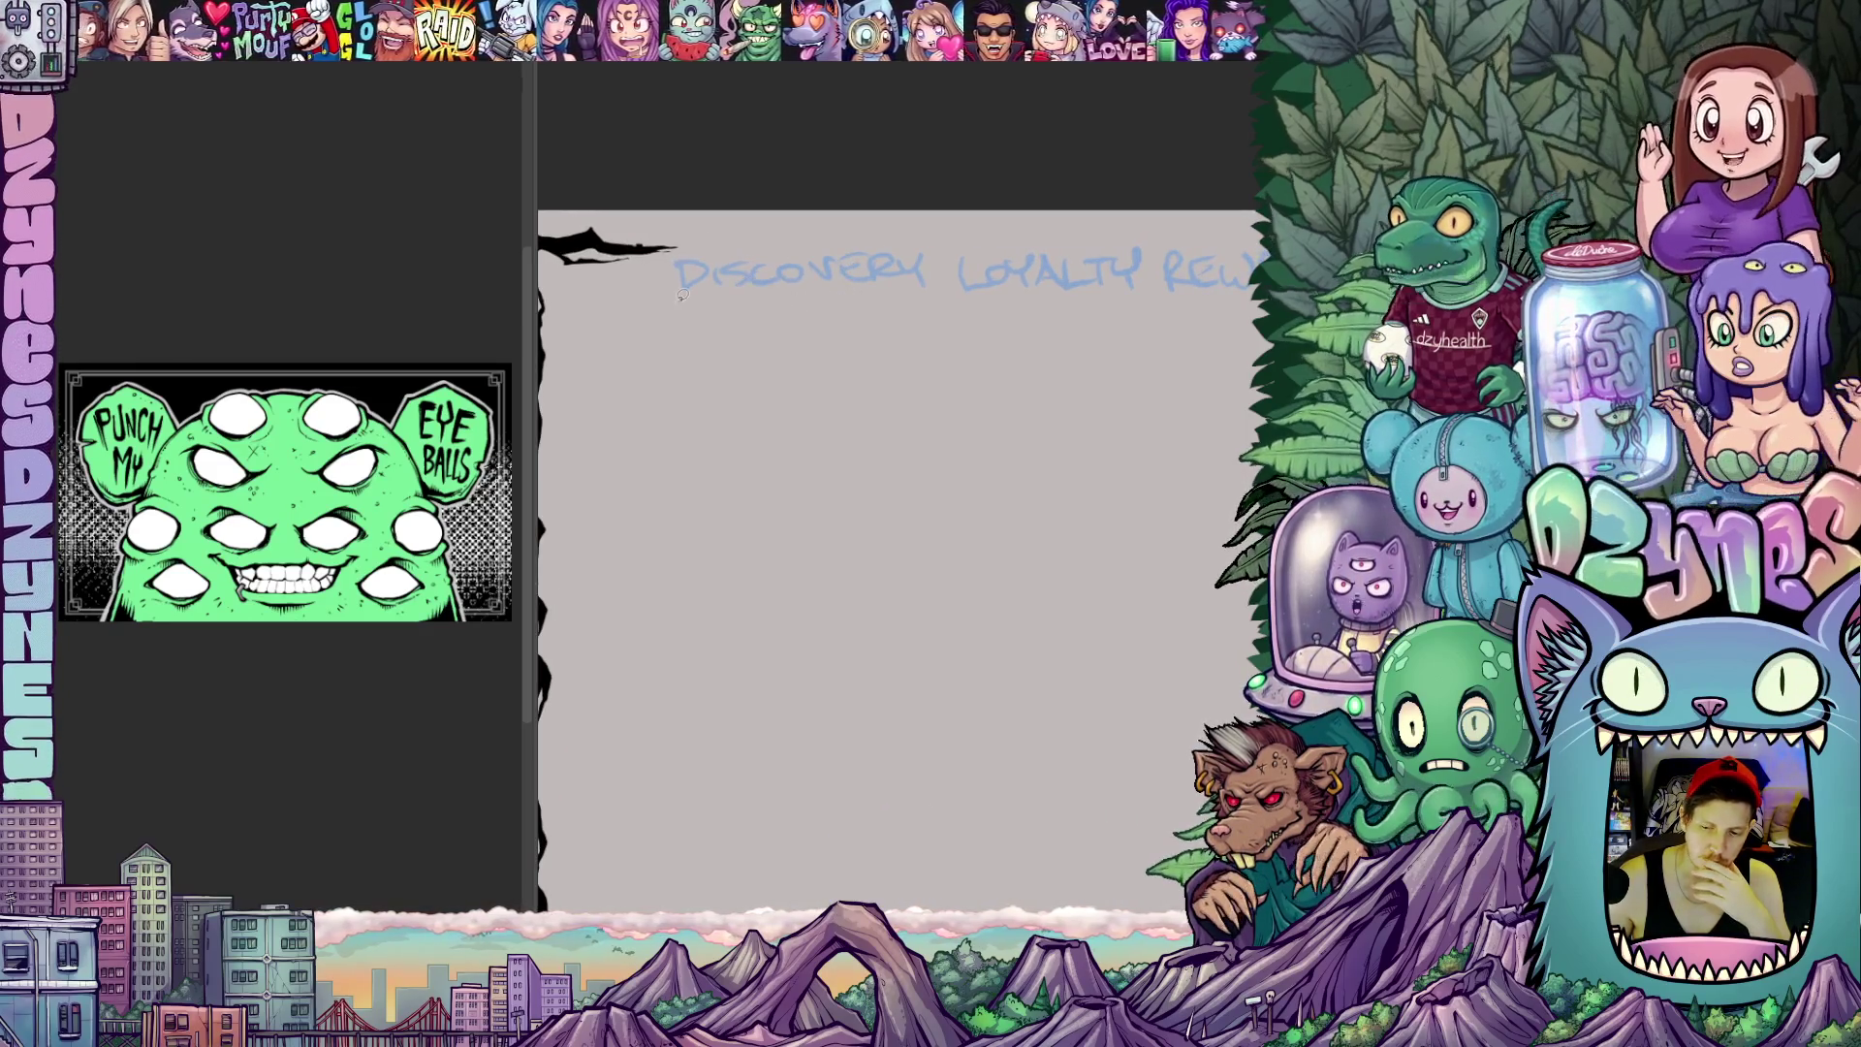
{"action": "left_click_drag", "start_coordinate": [872, 416], "coordinate": [829, 403]}
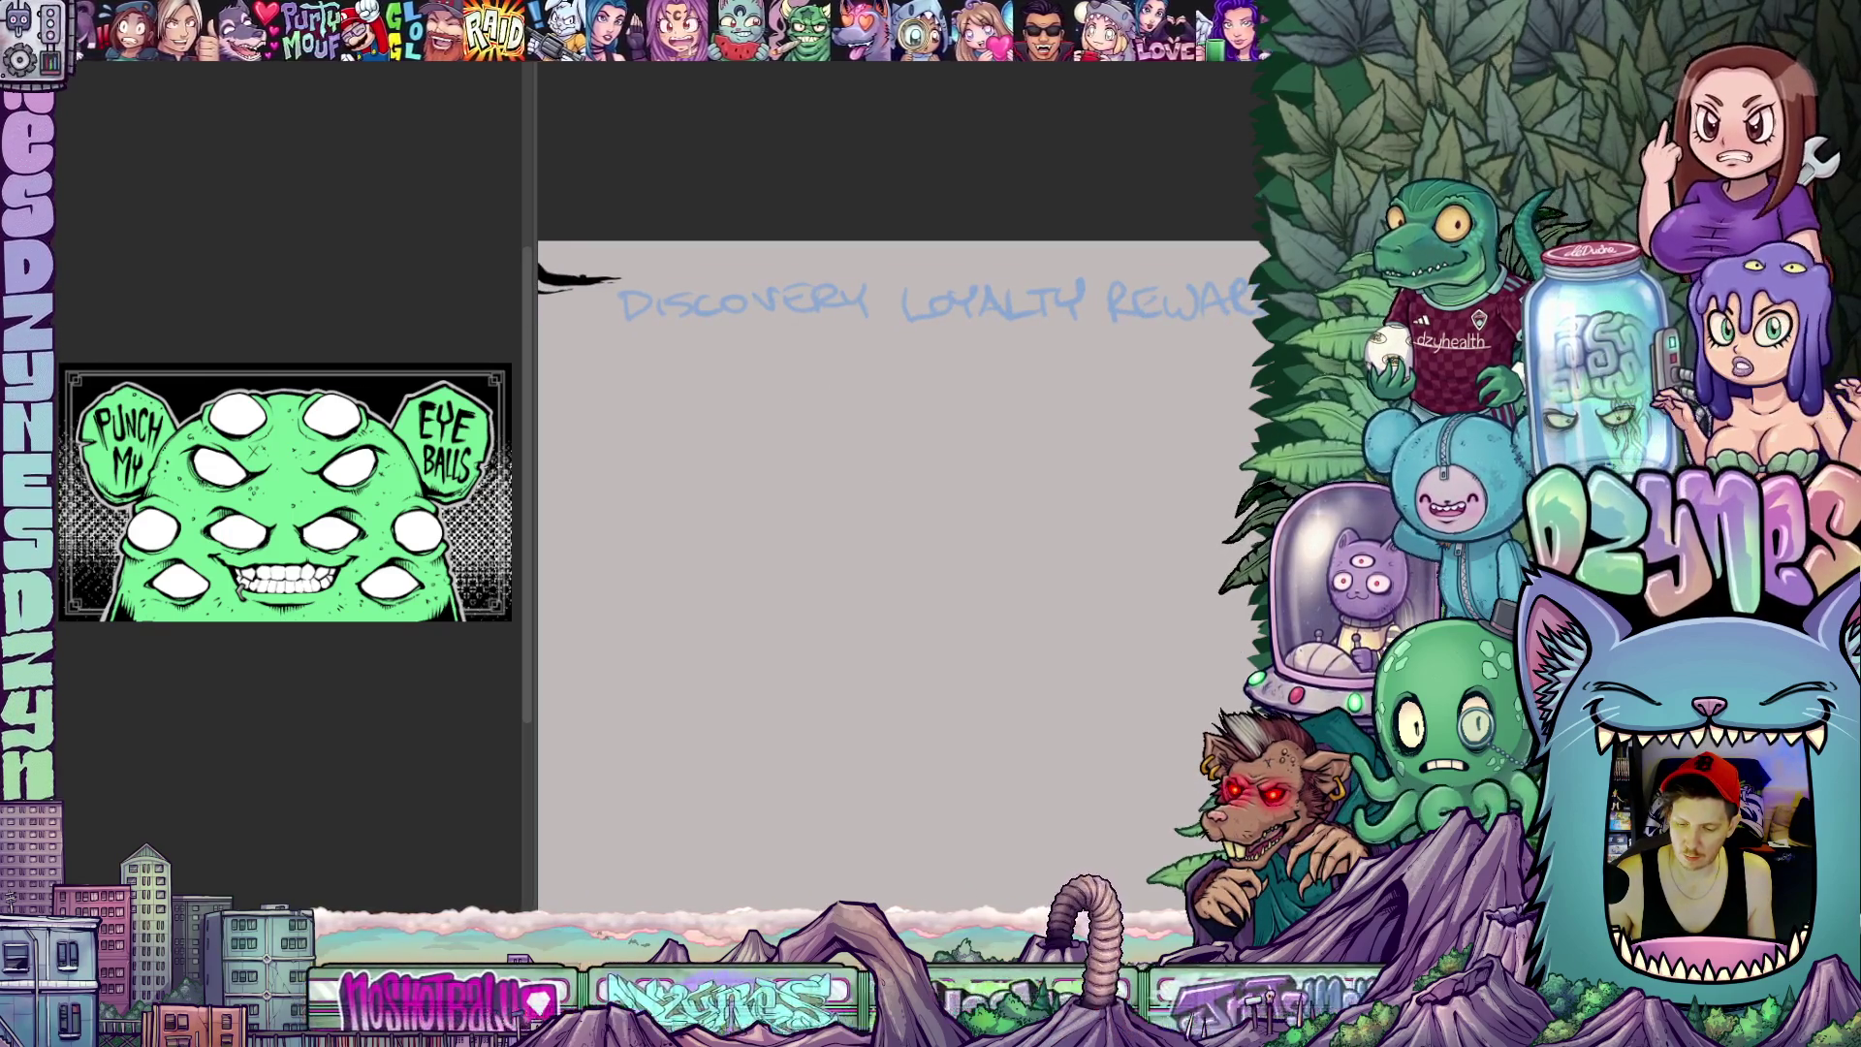
{"action": "scroll", "coordinate": [1037, 512], "scroll_direction": "down", "scroll_amount": 2}
{"action": "scroll", "coordinate": [1036, 513], "scroll_direction": "down", "scroll_amount": 2}
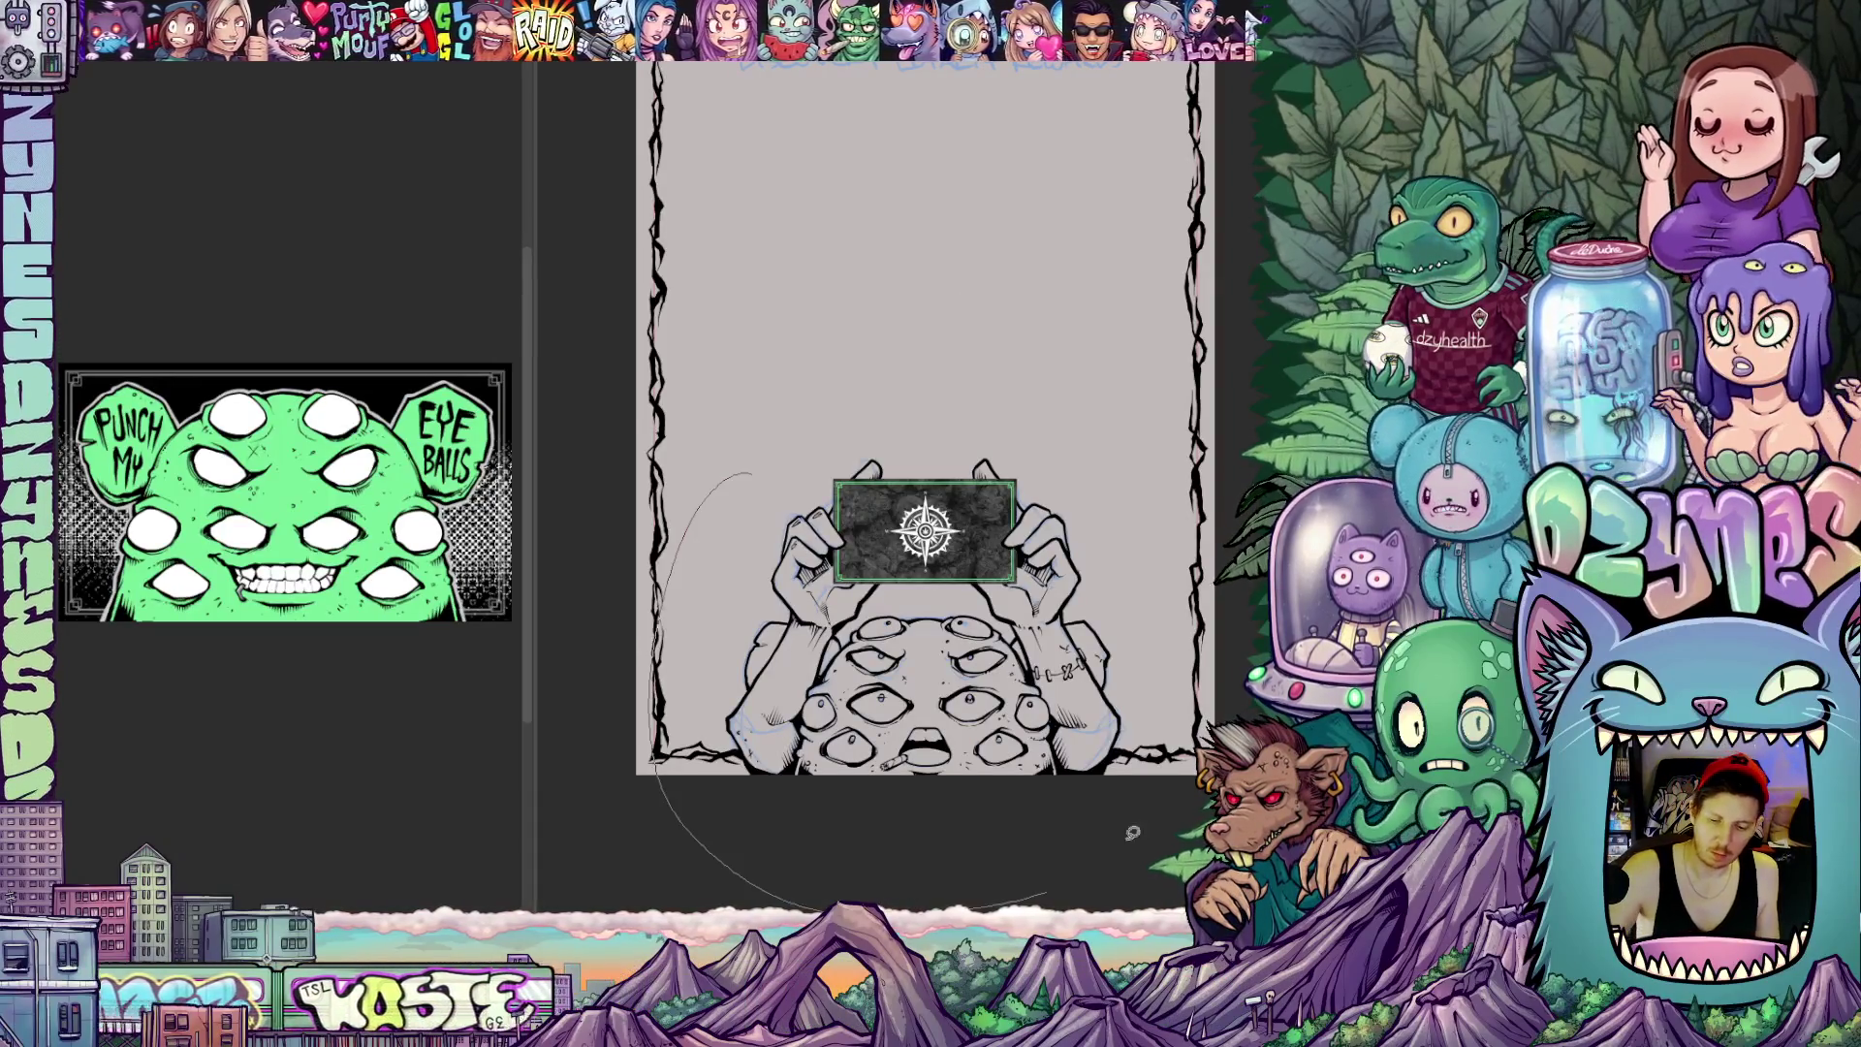
{"action": "left_click_drag", "start_coordinate": [717, 455], "coordinate": [714, 462]}
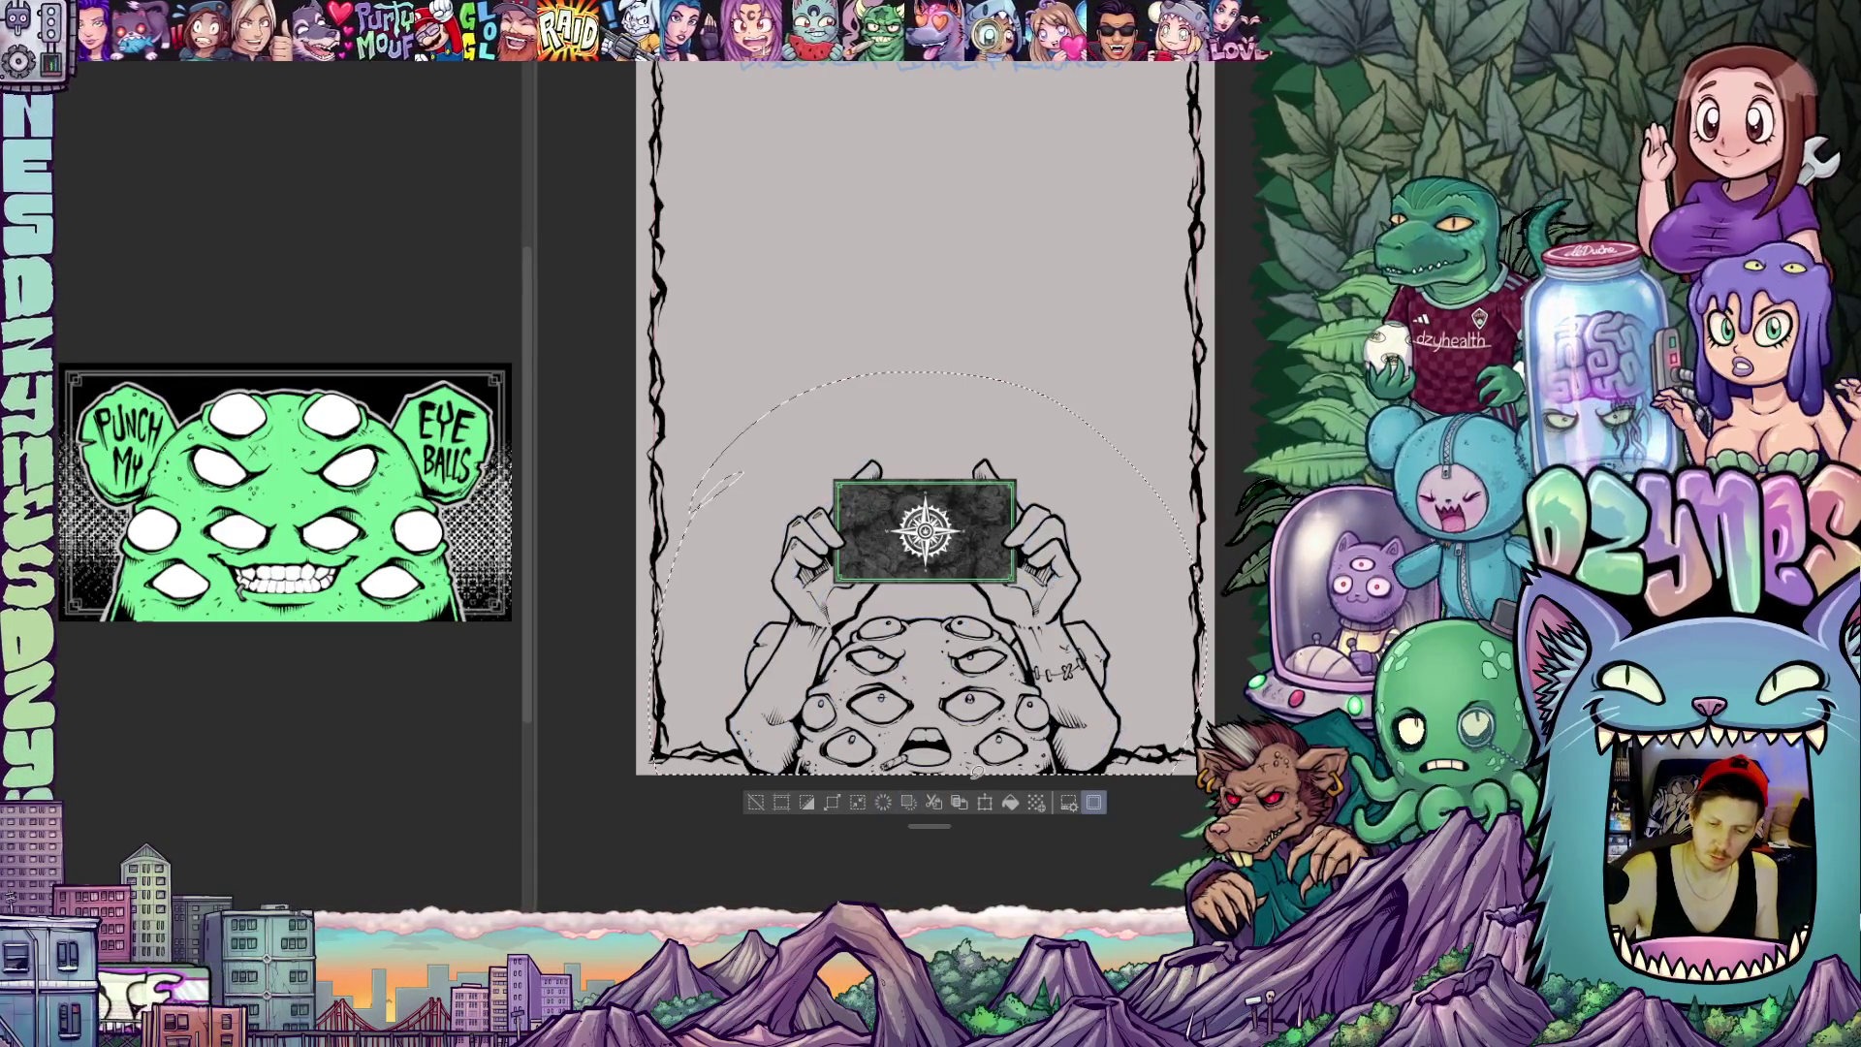
{"action": "key", "text": "ctrl+d"}
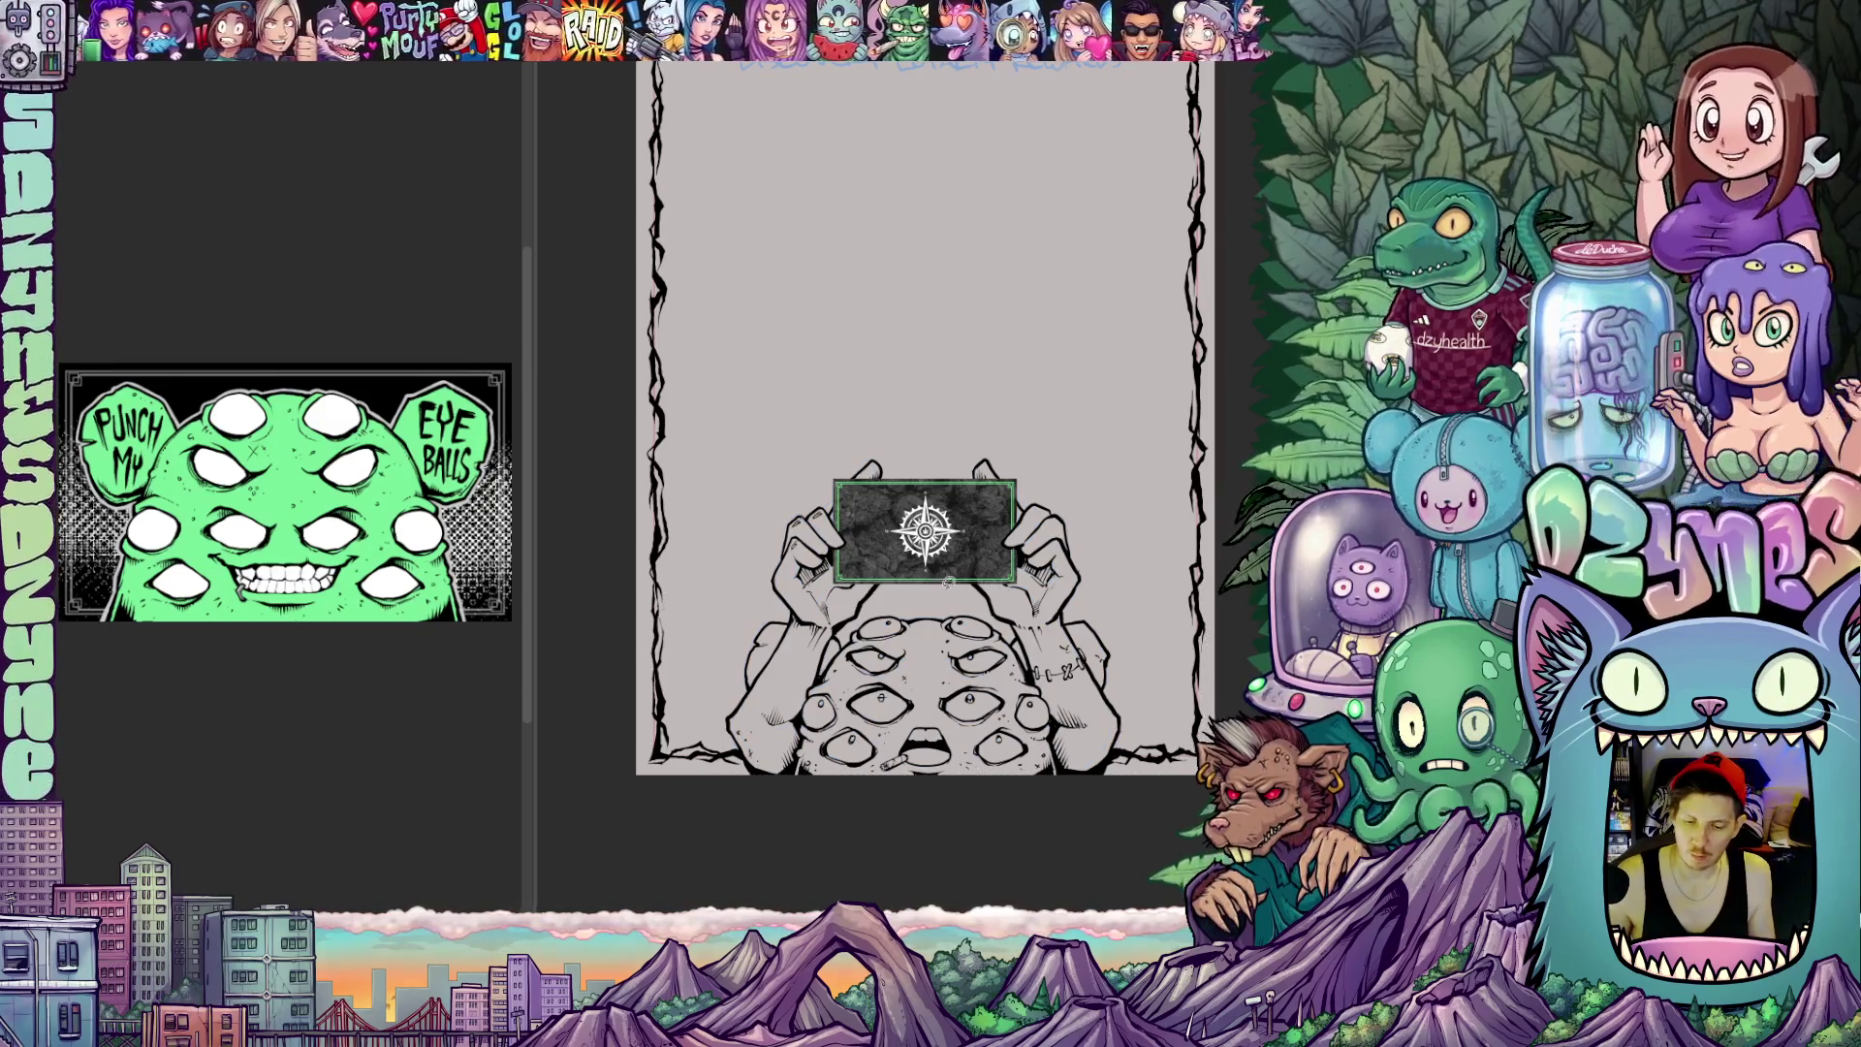
{"action": "scroll", "coordinate": [1011, 551], "scroll_direction": "down", "scroll_amount": 3}
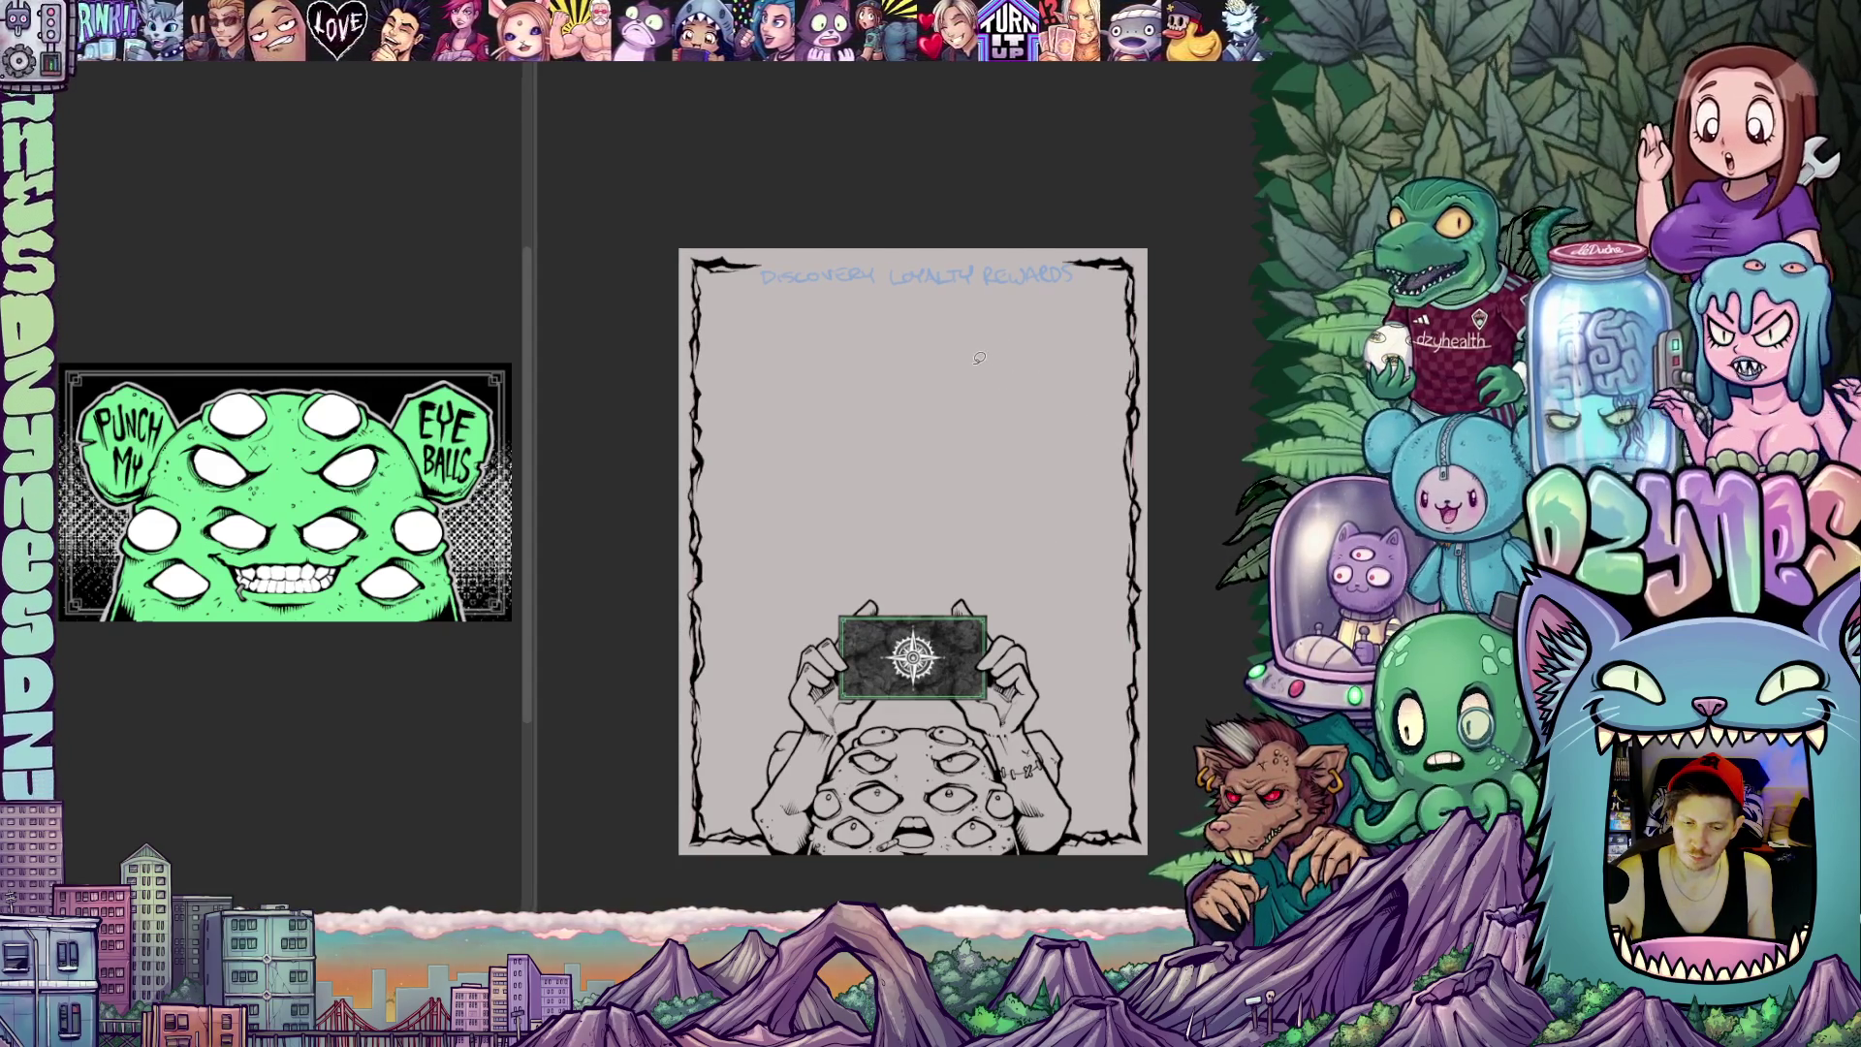
{"action": "scroll", "coordinate": [980, 360], "scroll_direction": "up", "scroll_amount": 1}
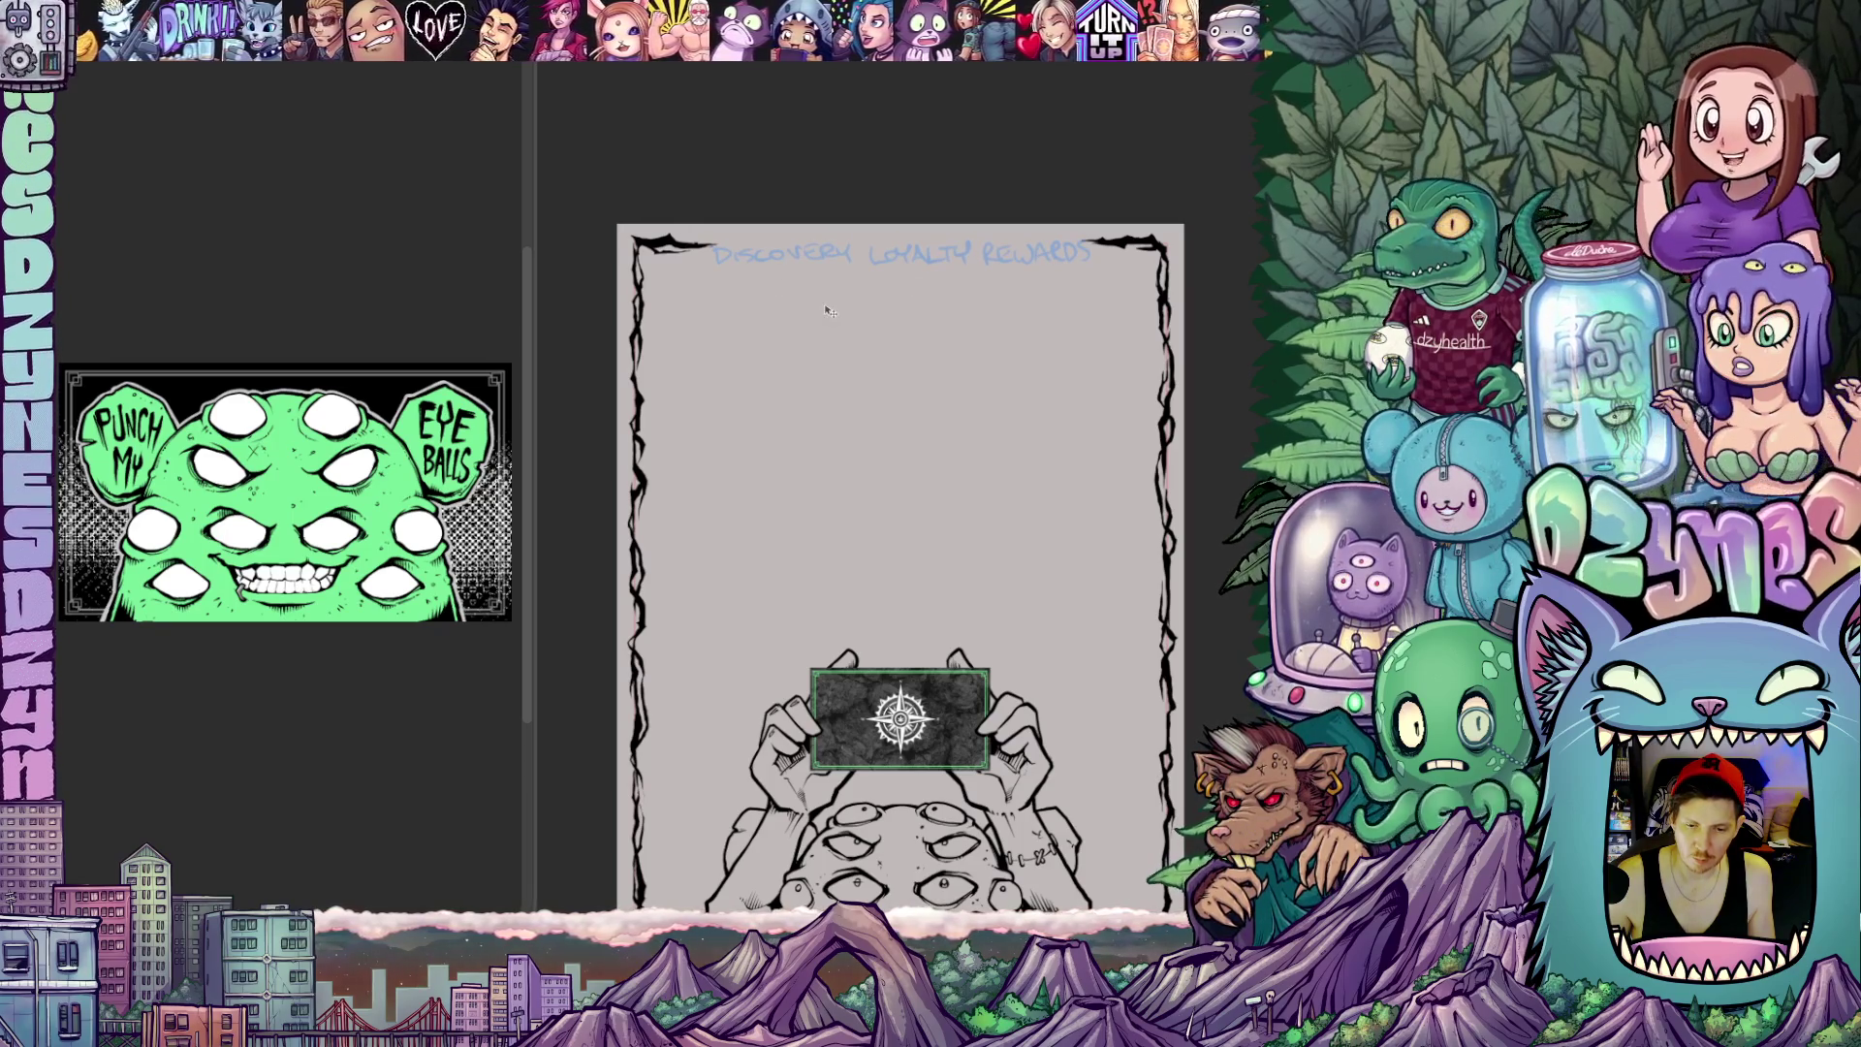
{"action": "scroll", "coordinate": [832, 311], "scroll_direction": "up", "scroll_amount": 1}
{"action": "scroll", "coordinate": [833, 312], "scroll_direction": "up", "scroll_amount": 1}
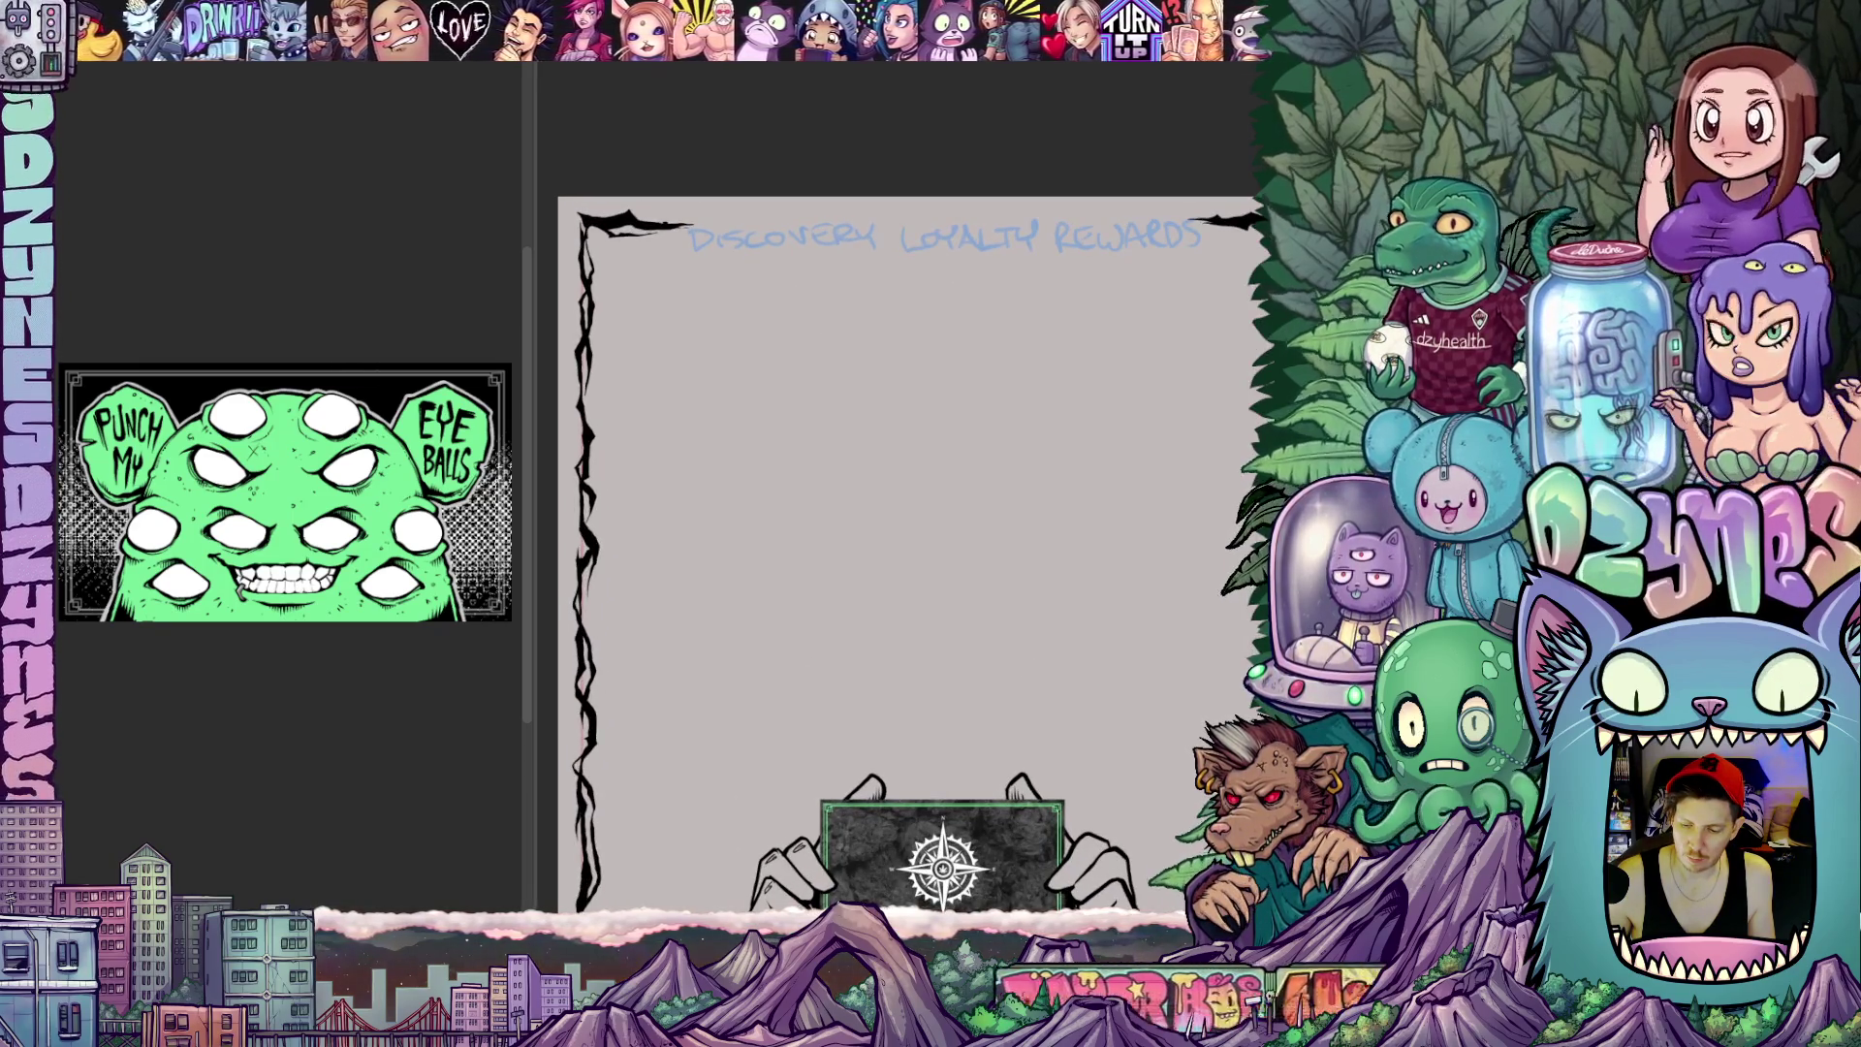